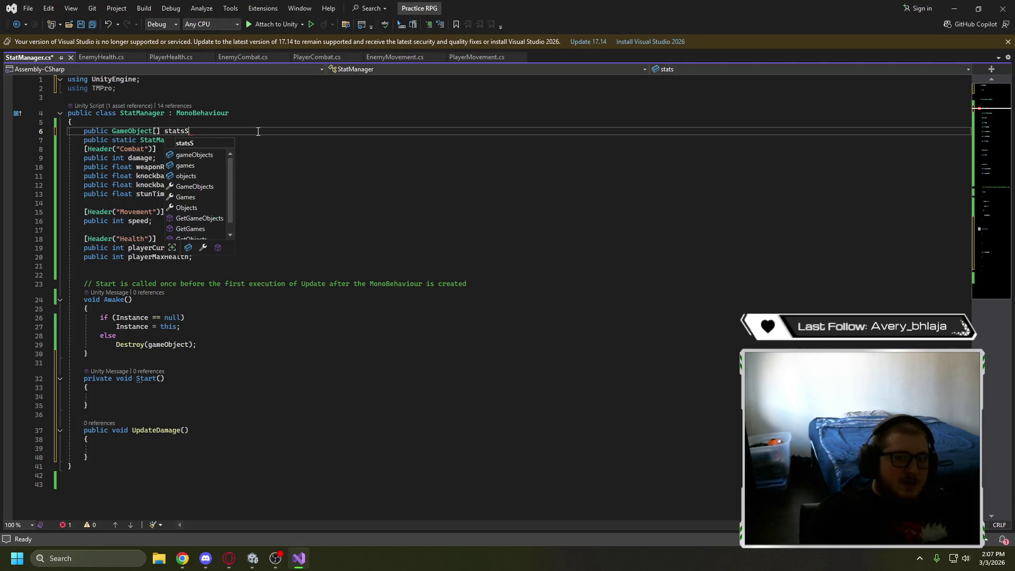
Declare the public statsSlots array in StatManager and add spacing between the field declarations
{"action": "type", "text": "lots;"}
{"action": "key", "text": "Return"}
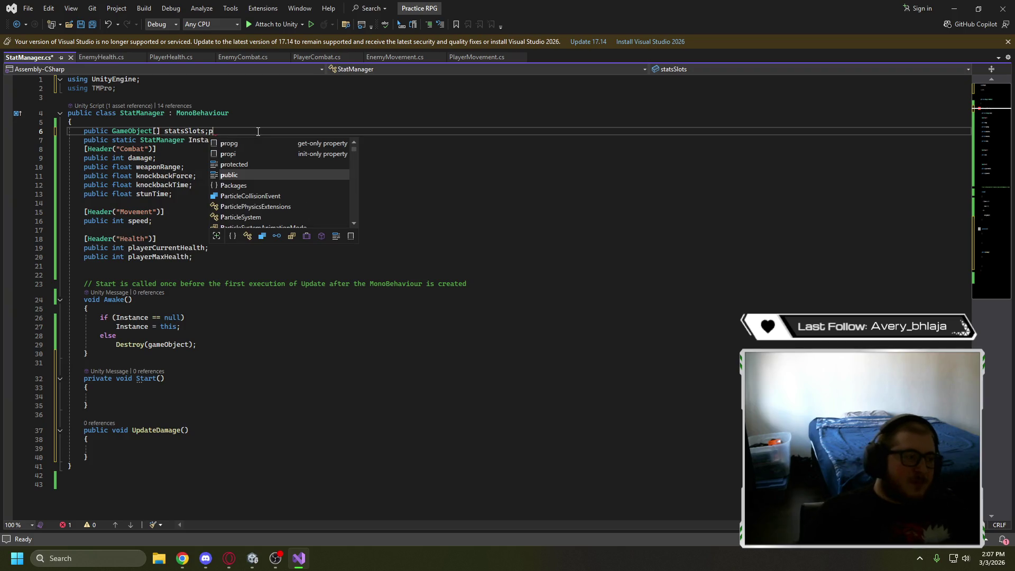
{"action": "key", "text": "BackSpace"}
{"action": "key", "text": "BackSpace"}
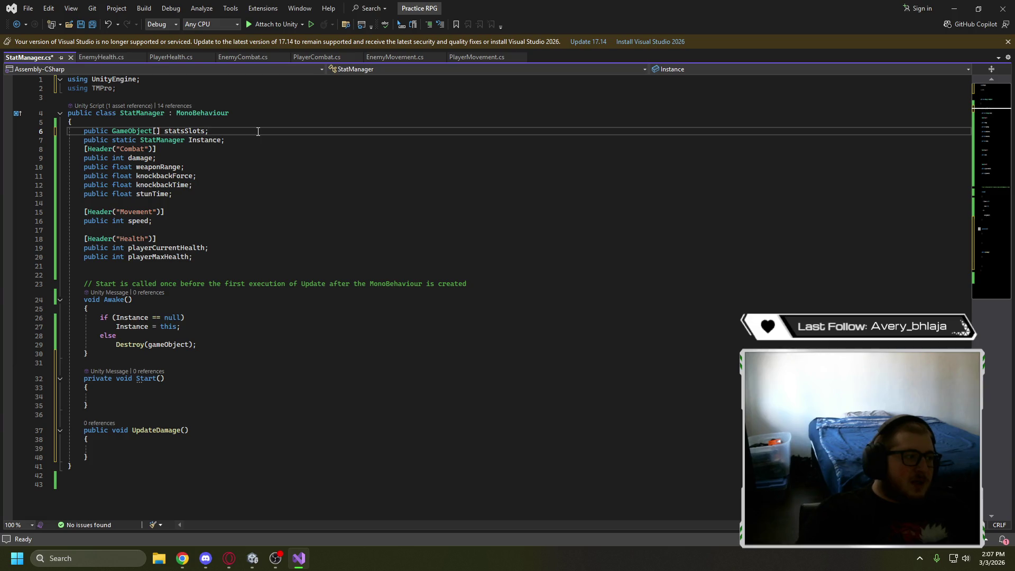
{"action": "left_click", "coordinate": [249, 140]}
{"action": "key", "text": "Return"}
{"action": "key", "text": "Return"}
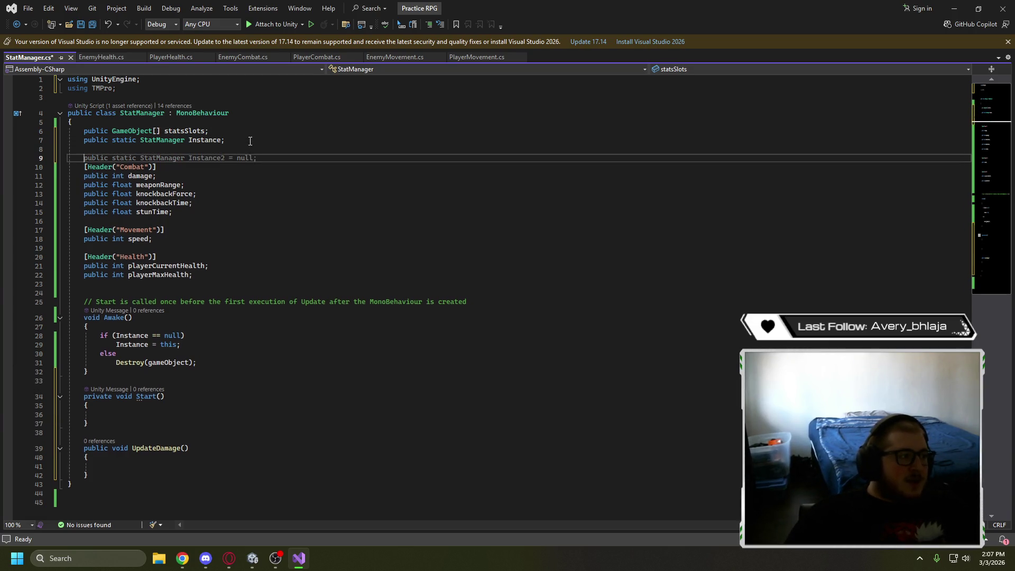
{"action": "left_click", "coordinate": [225, 212]}
{"action": "key", "text": "Return"}
{"action": "left_click", "coordinate": [214, 244]}
{"action": "key", "text": "Return"}
{"action": "left_click", "coordinate": [277, 275]}
In UpdateDamage, start the line statsSlots[0].GetComponentInChildren
{"action": "scroll", "coordinate": [295, 256], "scroll_direction": "down", "scroll_amount": 4}
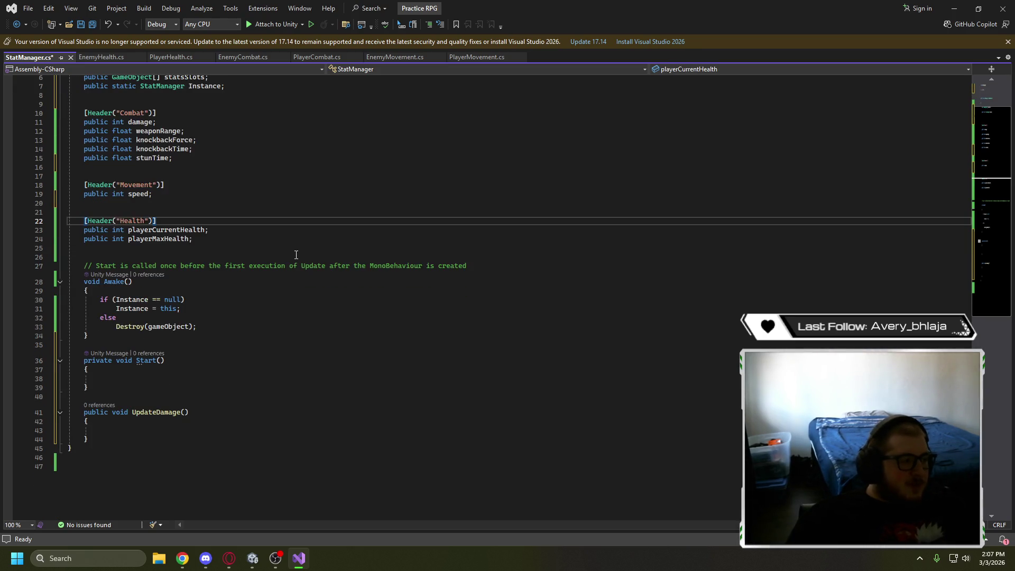
{"action": "left_click", "coordinate": [222, 374]}
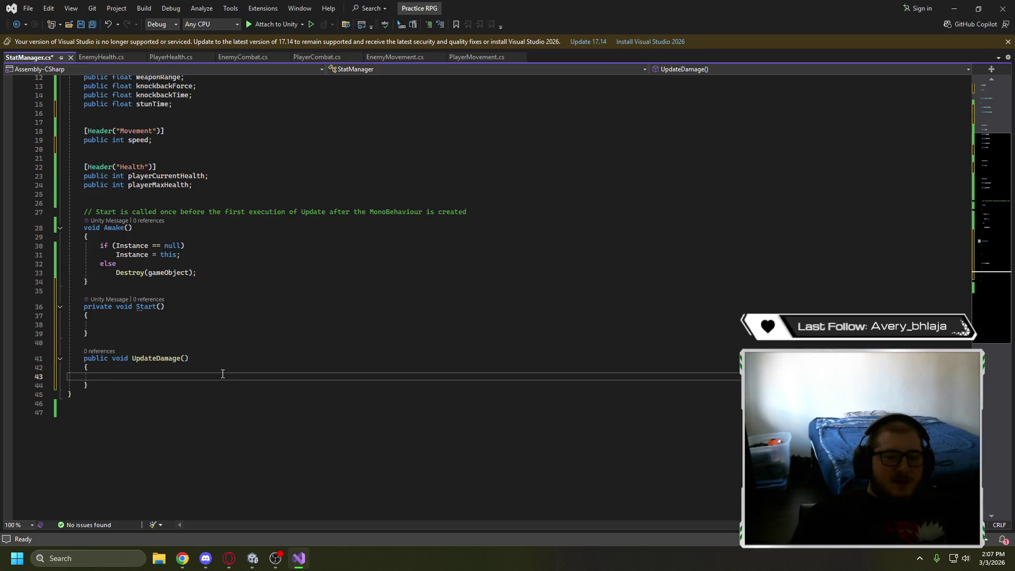
{"action": "type", "text": "stats"}
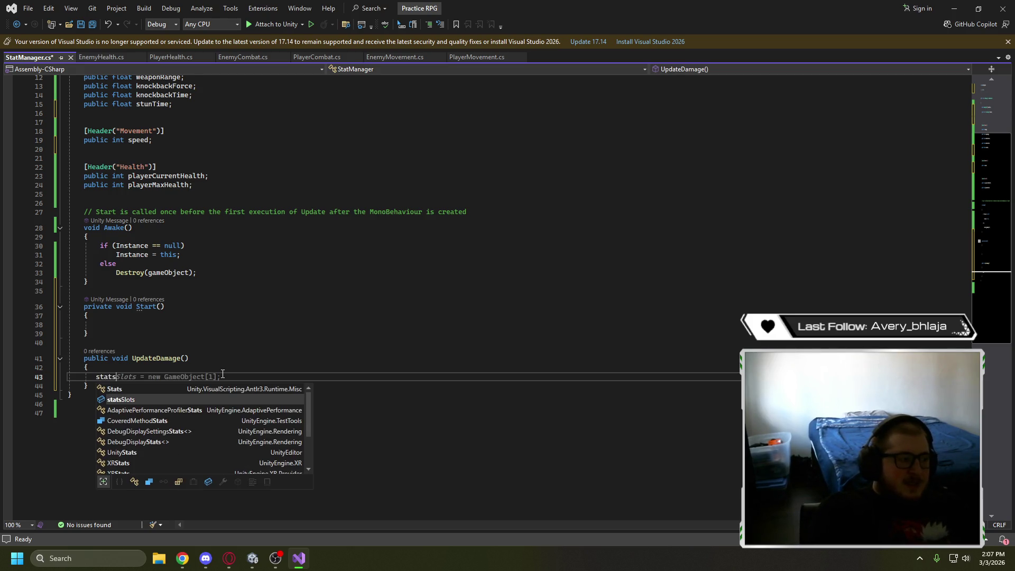
{"action": "key", "text": "Tab"}
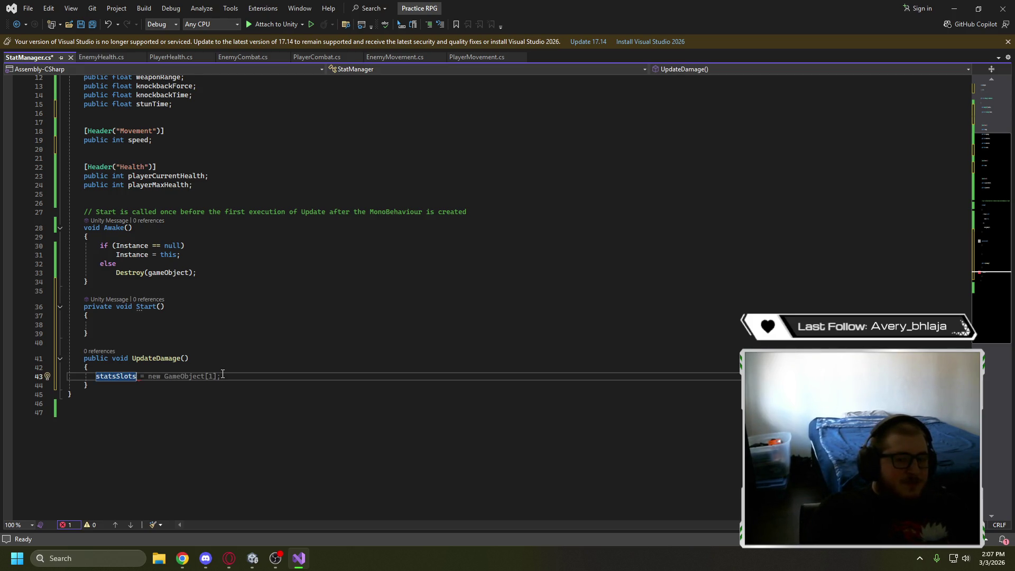
{"action": "type", "text": "[0]"}
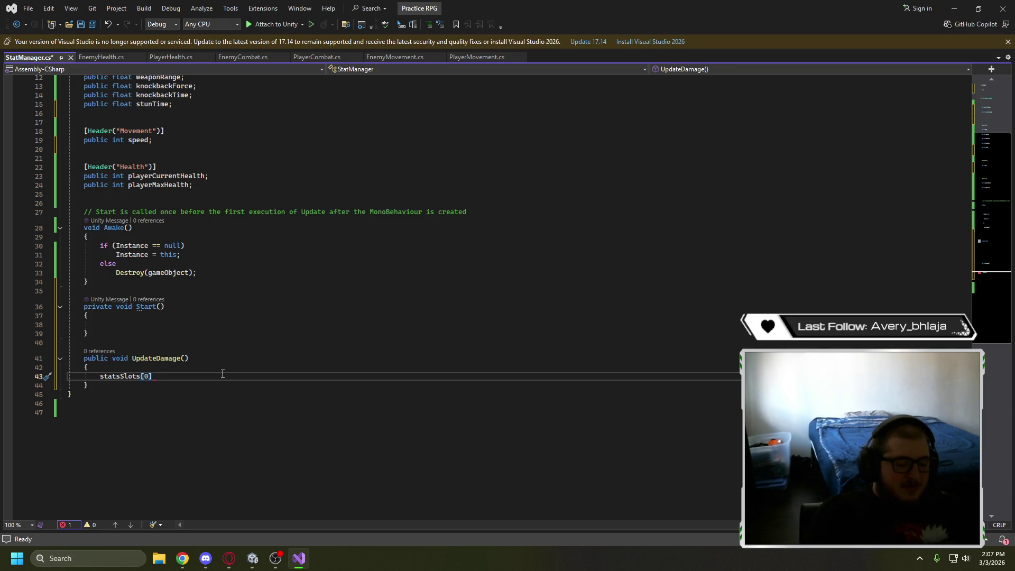
{"action": "type", "text": "."}
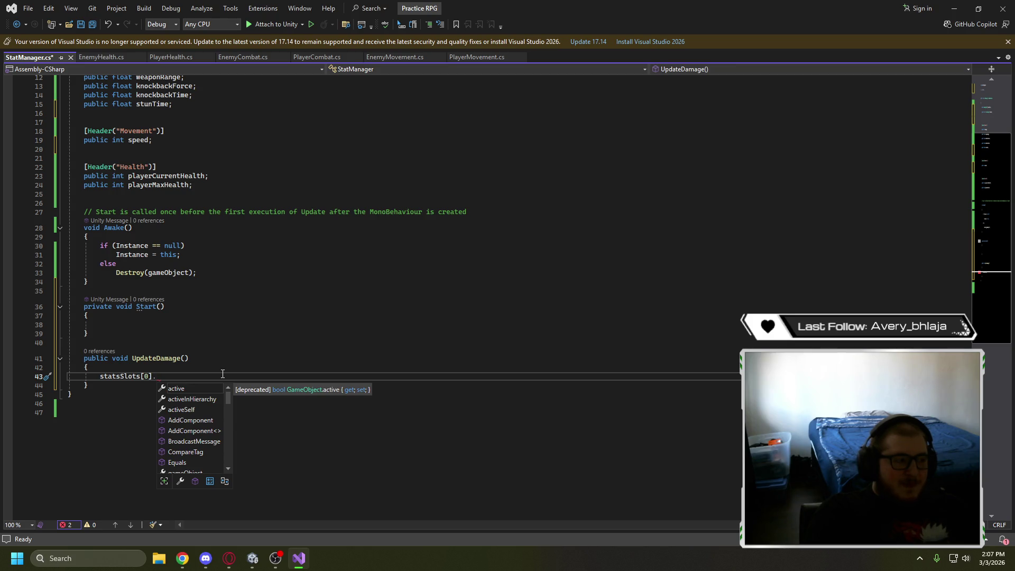
{"action": "type", "text": "Get"}
{"action": "key", "text": "Down"}
{"action": "key", "text": "Down"}
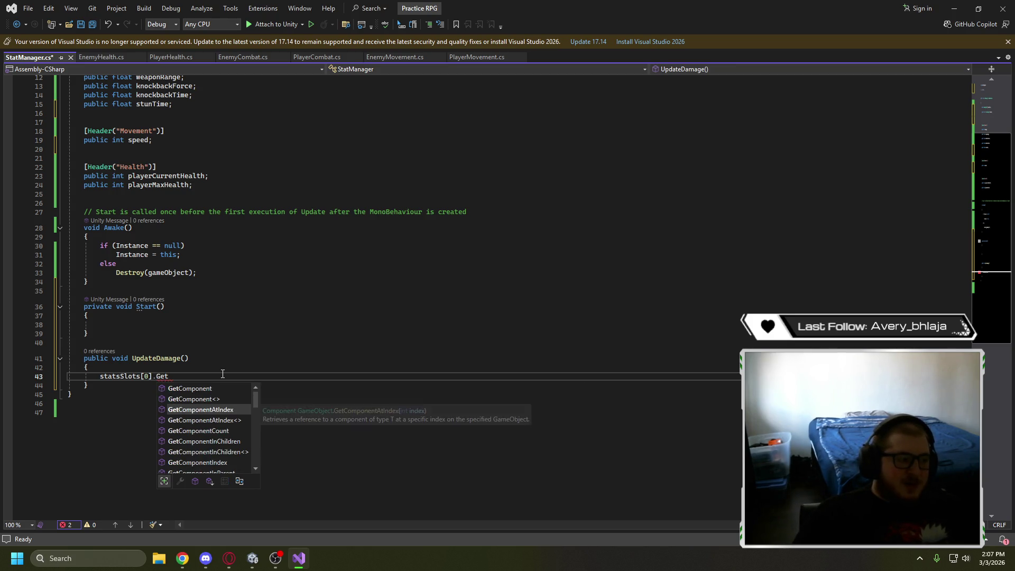
{"action": "type", "text": "Com"}
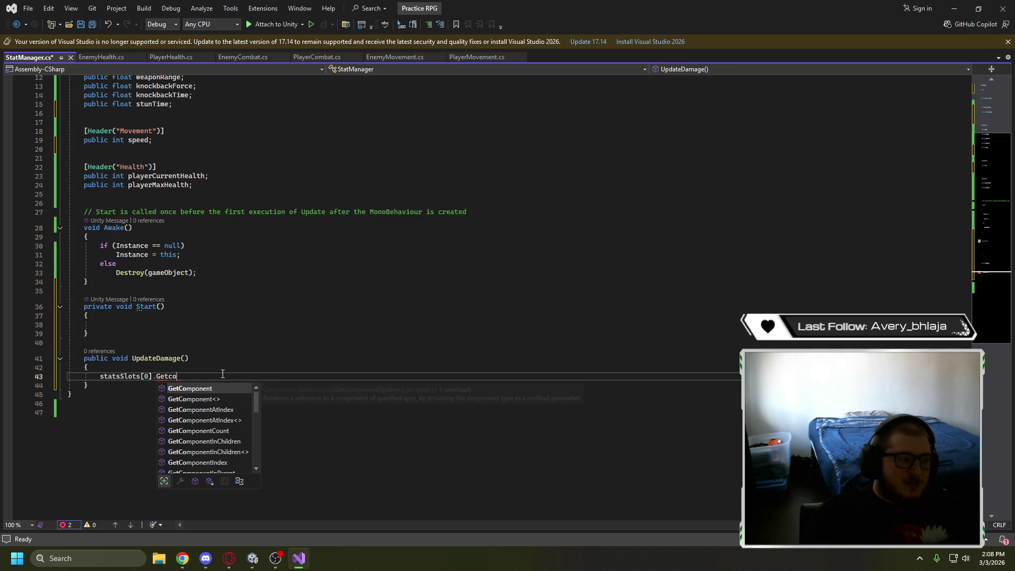
{"action": "type", "text": "p"}
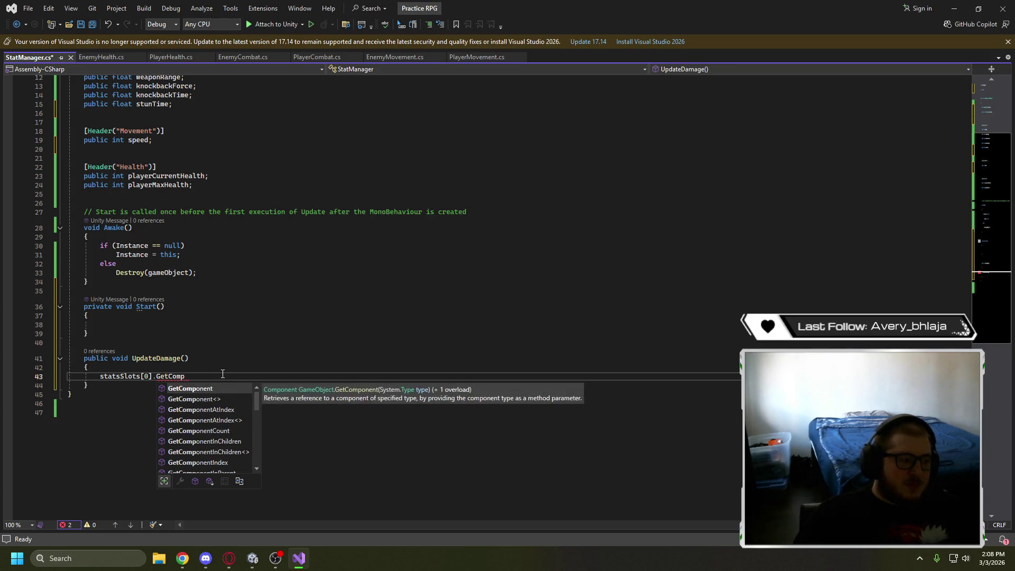
{"action": "key", "text": "Down"}
{"action": "key", "text": "Down"}
{"action": "key", "text": "Down"}
{"action": "key", "text": "Up"}
{"action": "key", "text": "Up"}
{"action": "key", "text": "Tab"}
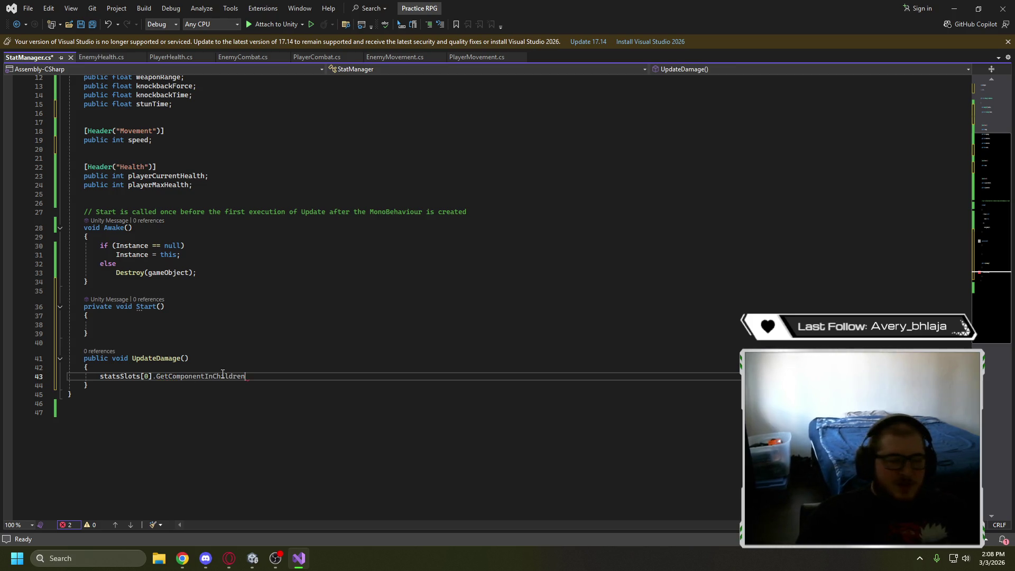
Finish the line as <TMP_Text>().text = "Damage: " + damage;
{"action": "type", "text": "<"}
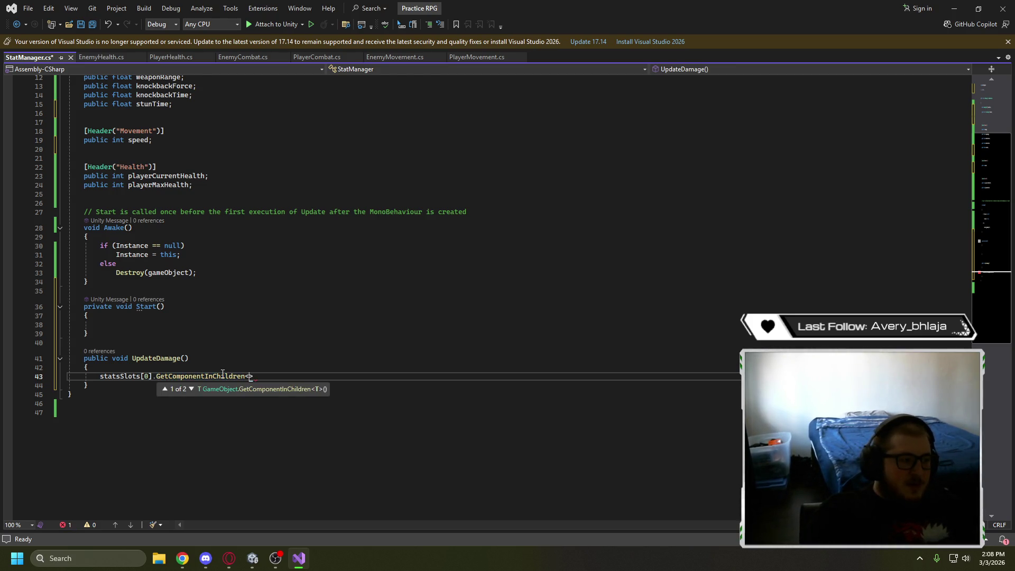
{"action": "type", "text": "Tm"}
{"action": "key", "text": "BackSpace"}
{"action": "type", "text": "M"}
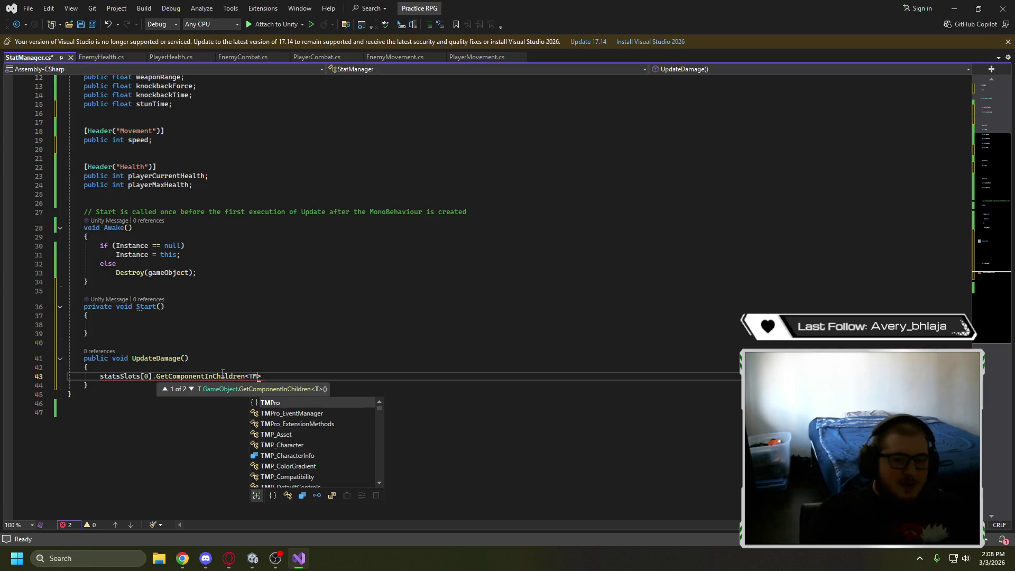
{"action": "type", "text": "P_Texs"}
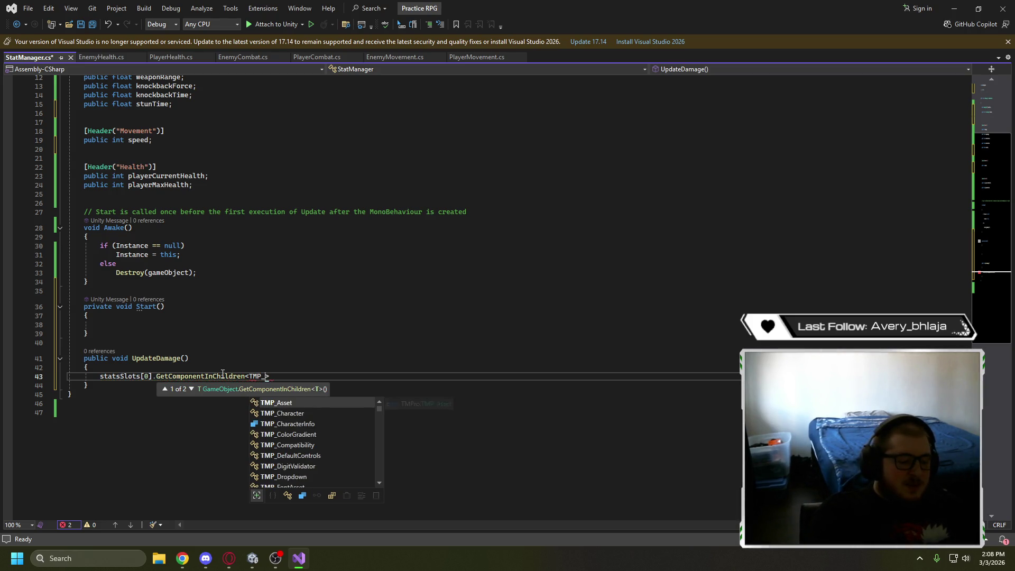
{"action": "key", "text": "BackSpace"}
{"action": "type", "text": "t"}
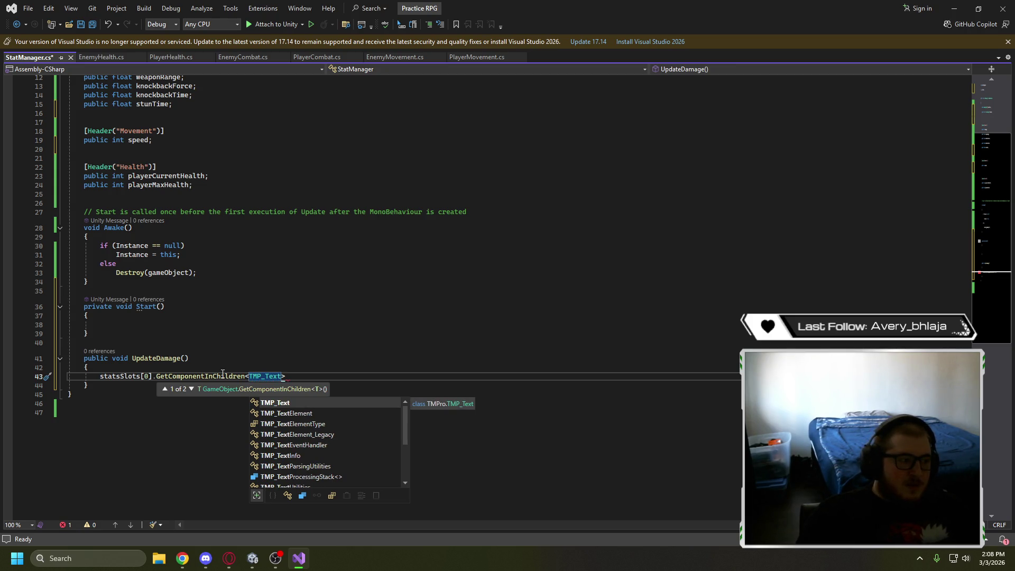
{"action": "type", "text": ">"}
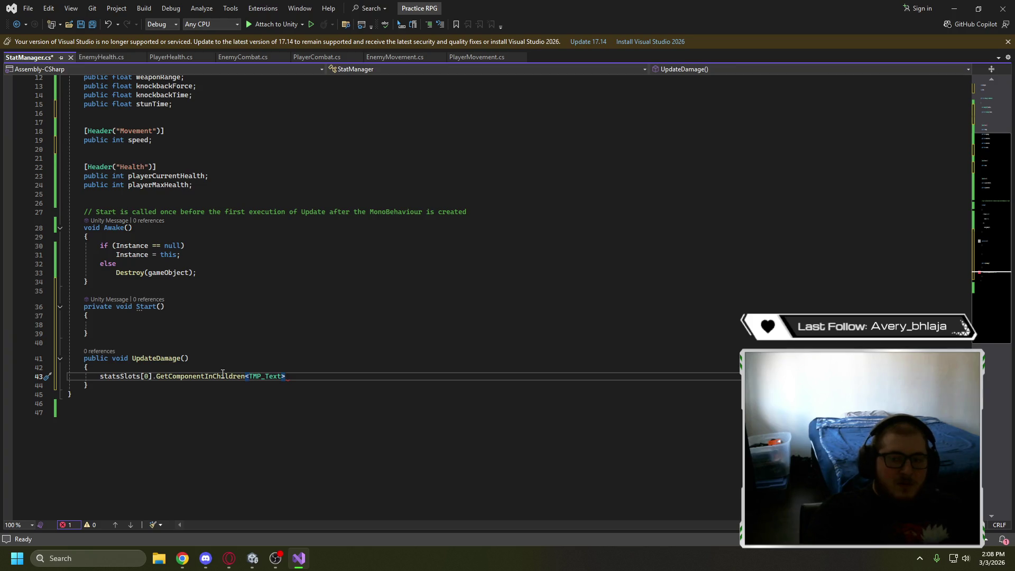
{"action": "key", "text": "BackSpace"}
{"action": "key", "text": "BackSpace"}
{"action": "type", "text": "().tecx"}
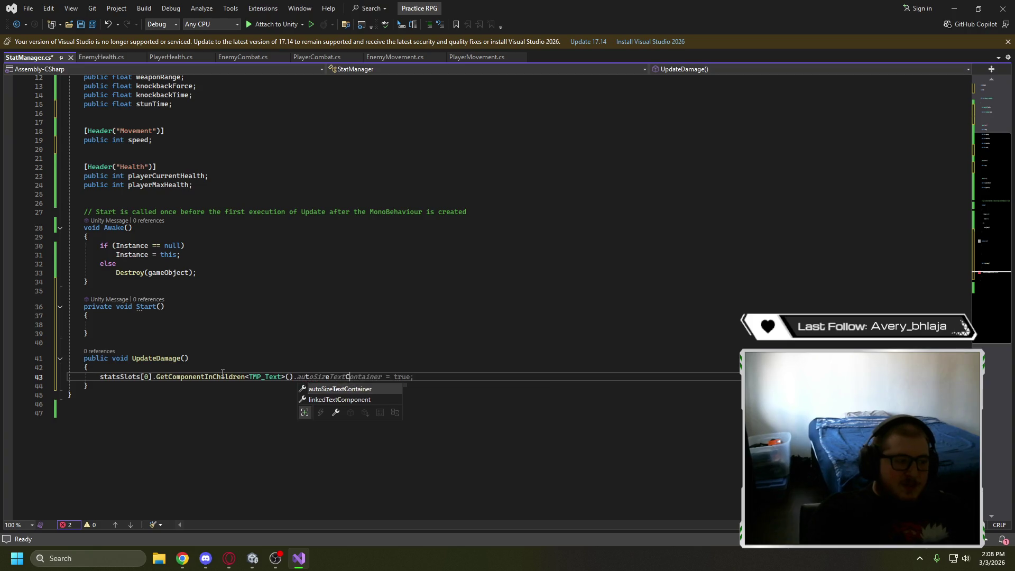
{"action": "key", "text": "BackSpace"}
{"action": "key", "text": "BackSpace"}
{"action": "type", "text": "xt"}
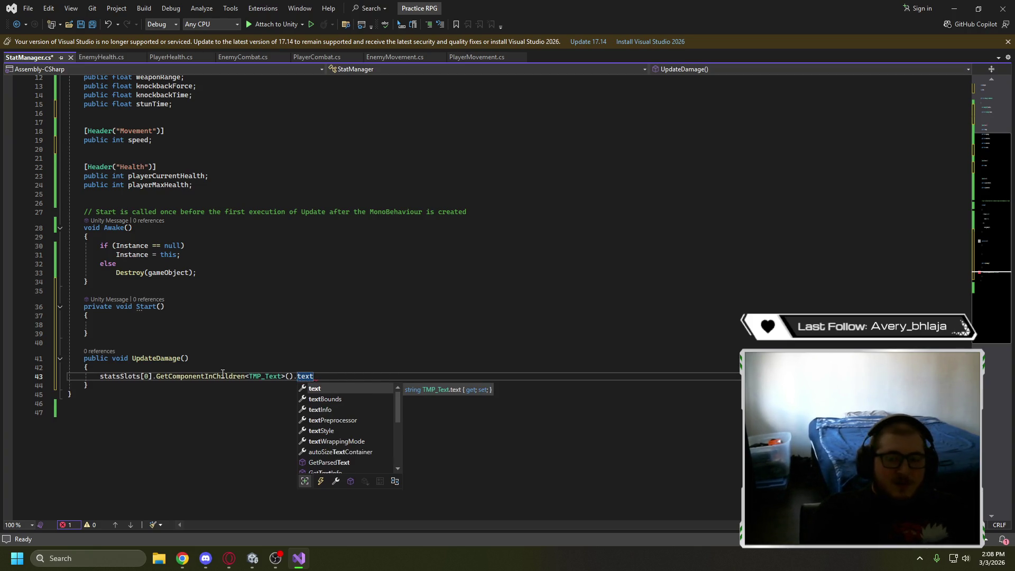
{"action": "type", "text": " = \"Damage: \" +"}
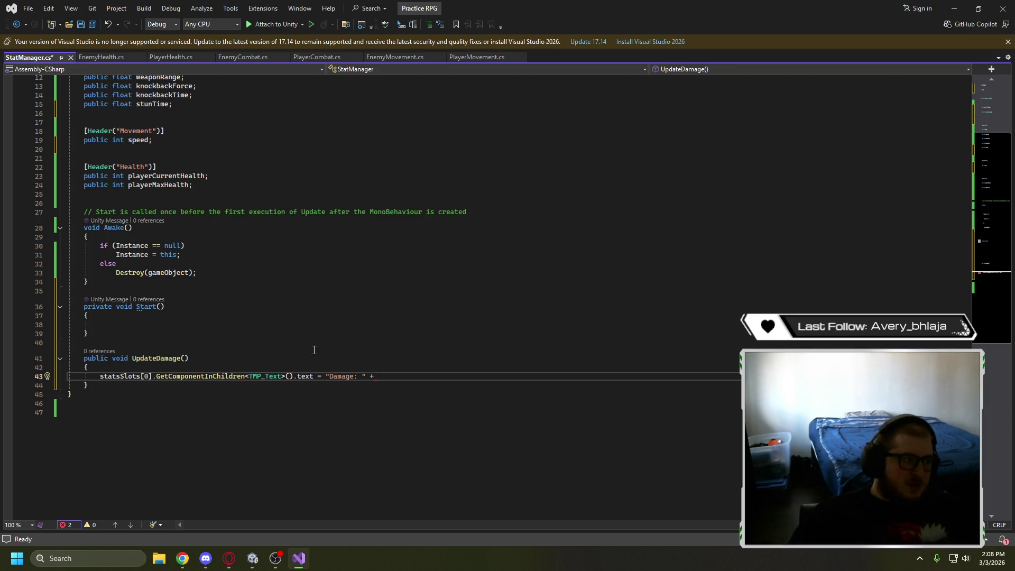
{"action": "scroll", "coordinate": [270, 307], "scroll_direction": "up", "scroll_amount": 2}
{"action": "type", "text": "damage"}
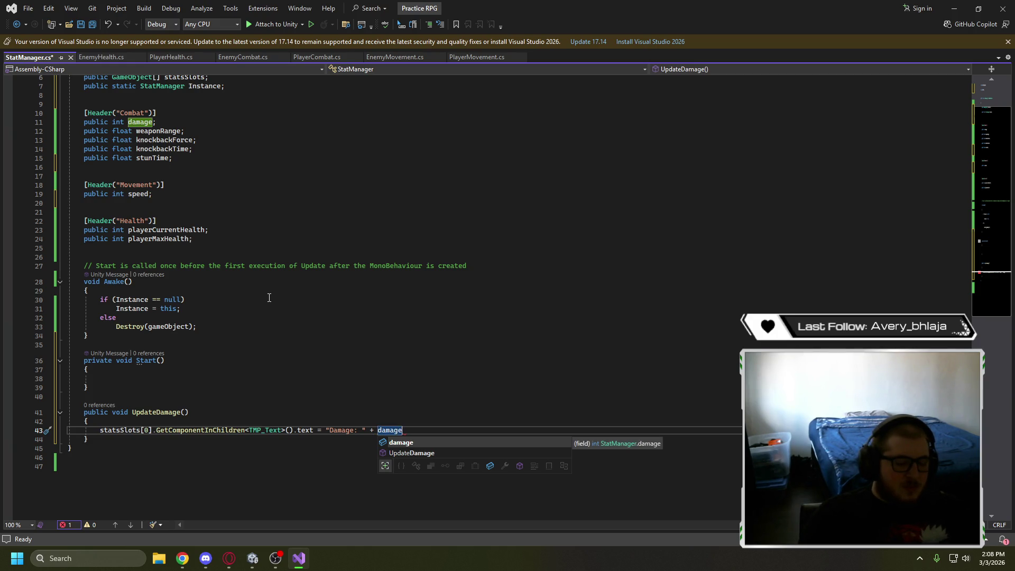
{"action": "type", "text": ";"}
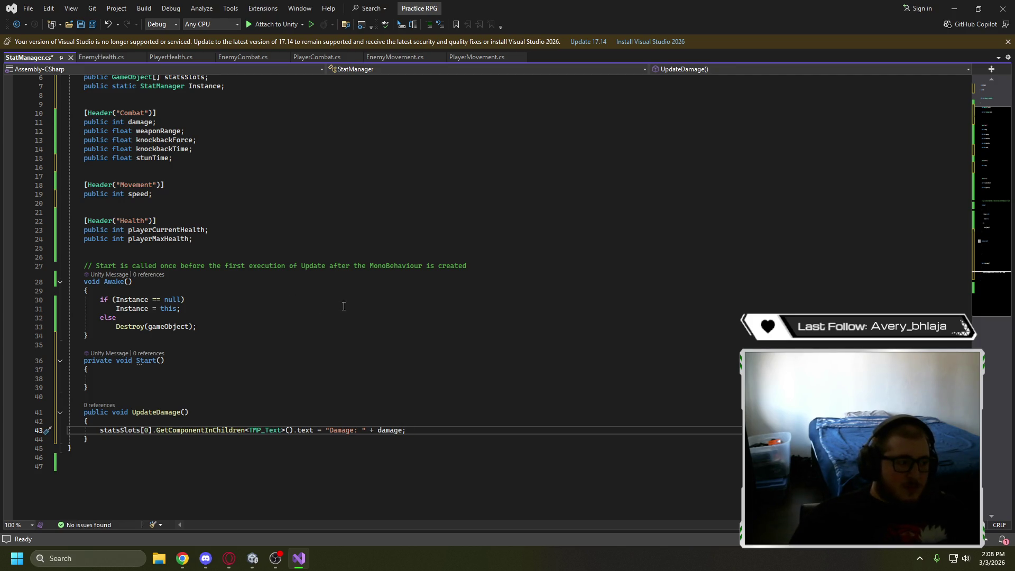
{"action": "key", "text": "alt+Tab"}
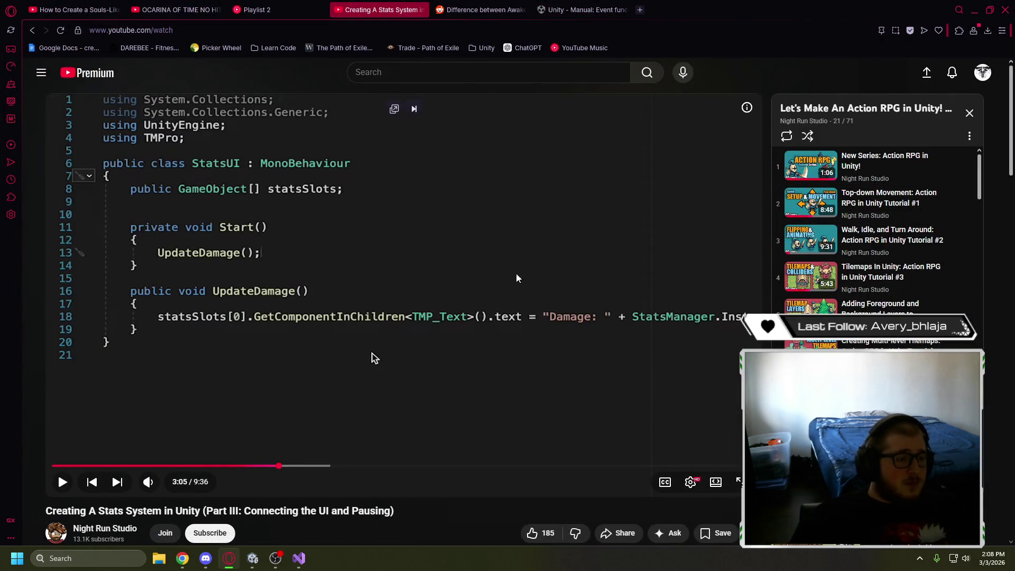
Play the tutorial briefly, save StatManager, and leave the video paused at 3:07
{"action": "left_click", "coordinate": [544, 249]}
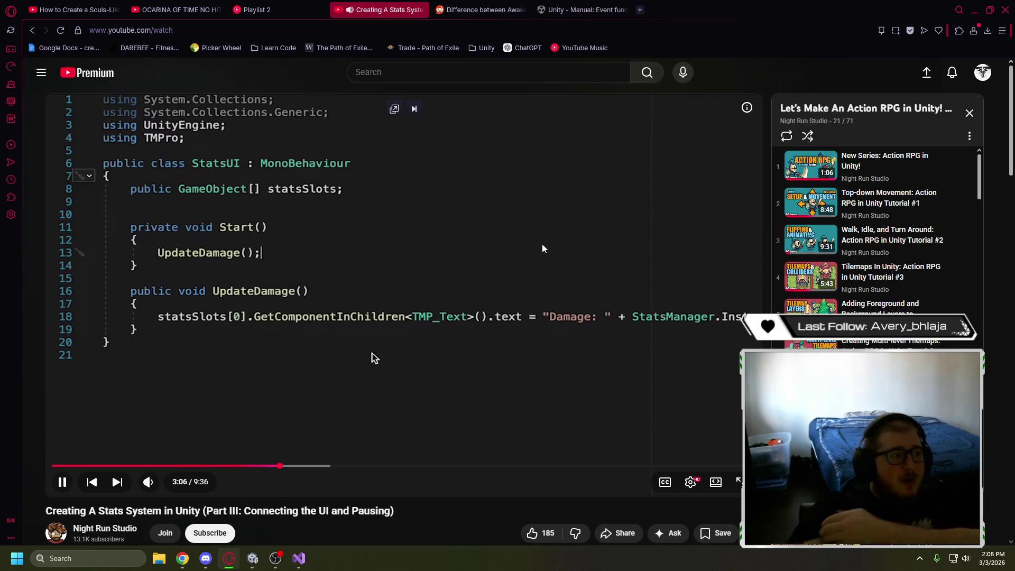
{"action": "key", "text": "space"}
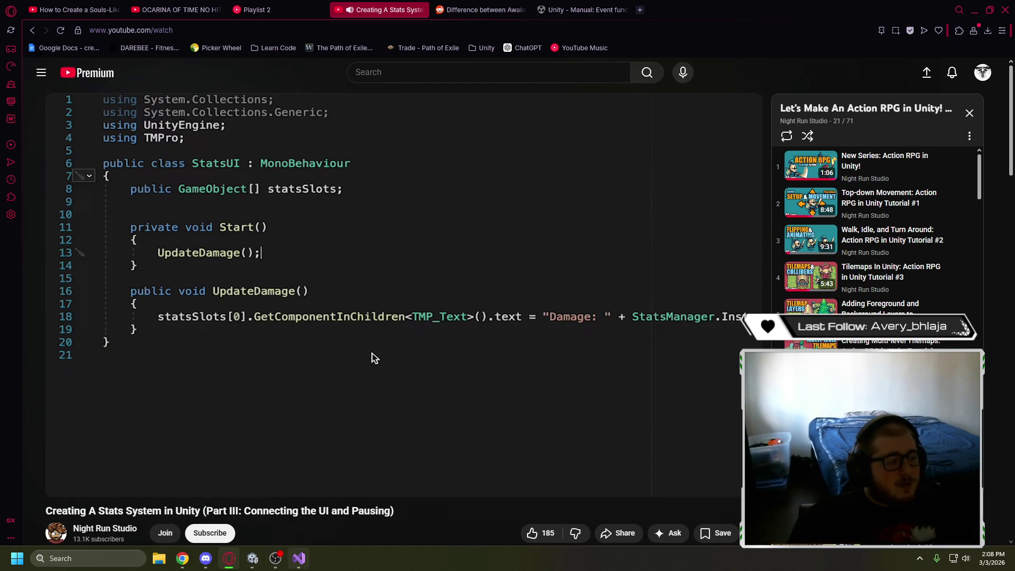
{"action": "key", "text": "alt+Tab"}
{"action": "left_click", "coordinate": [432, 335]}
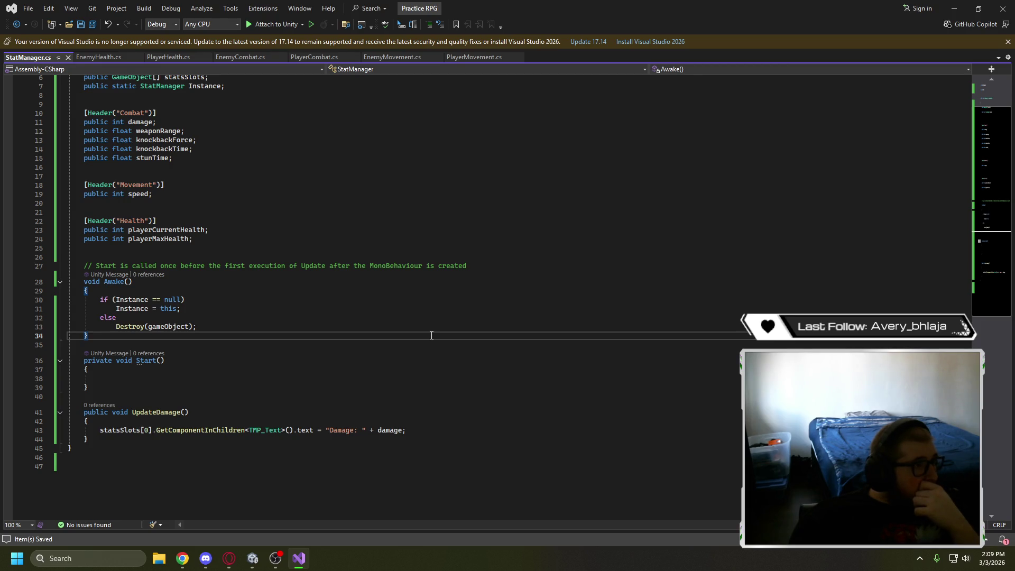
{"action": "left_click", "coordinate": [956, 15]}
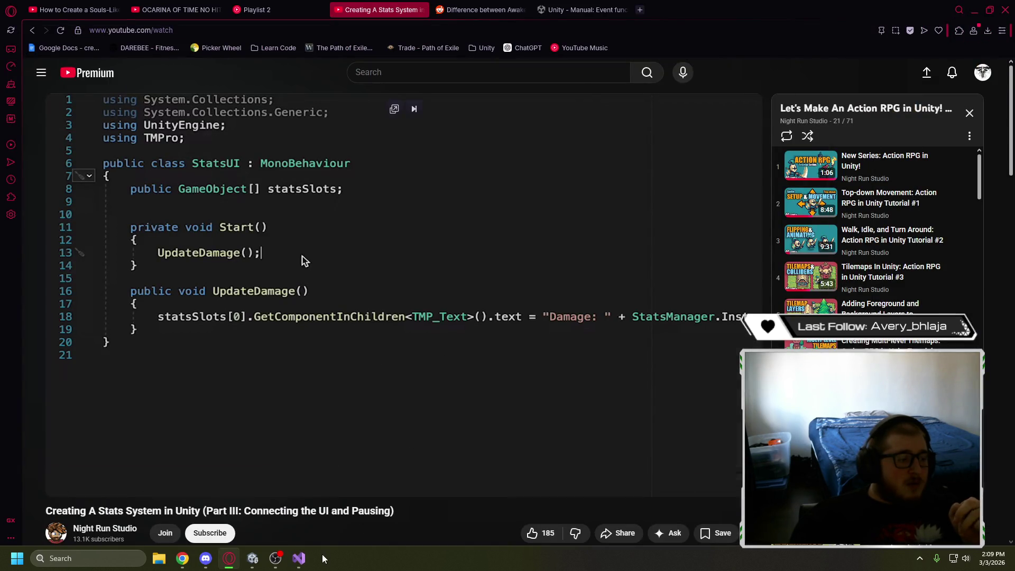
{"action": "left_click", "coordinate": [301, 559]}
{"action": "left_click", "coordinate": [253, 558]}
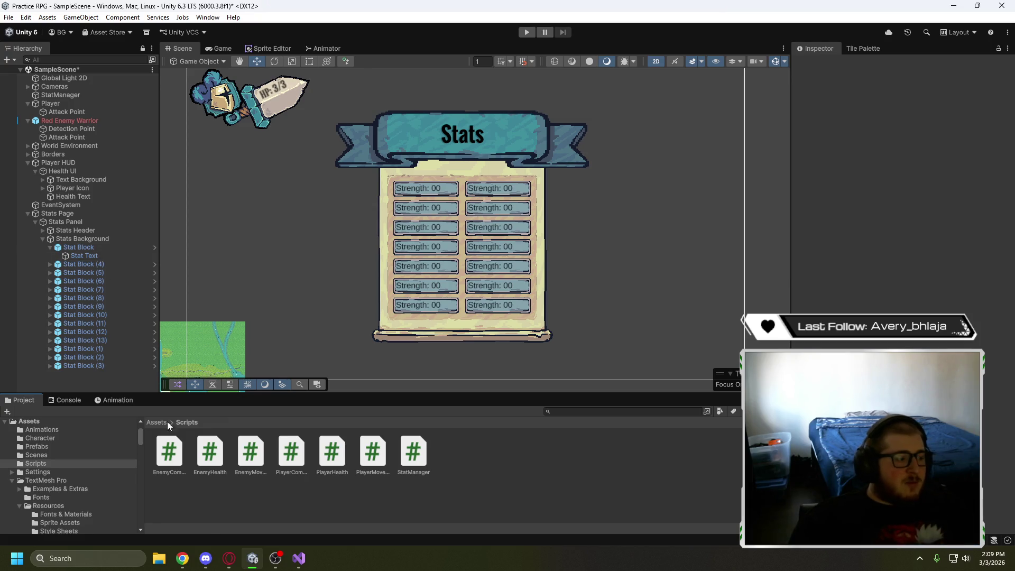
{"action": "left_click", "coordinate": [230, 563]}
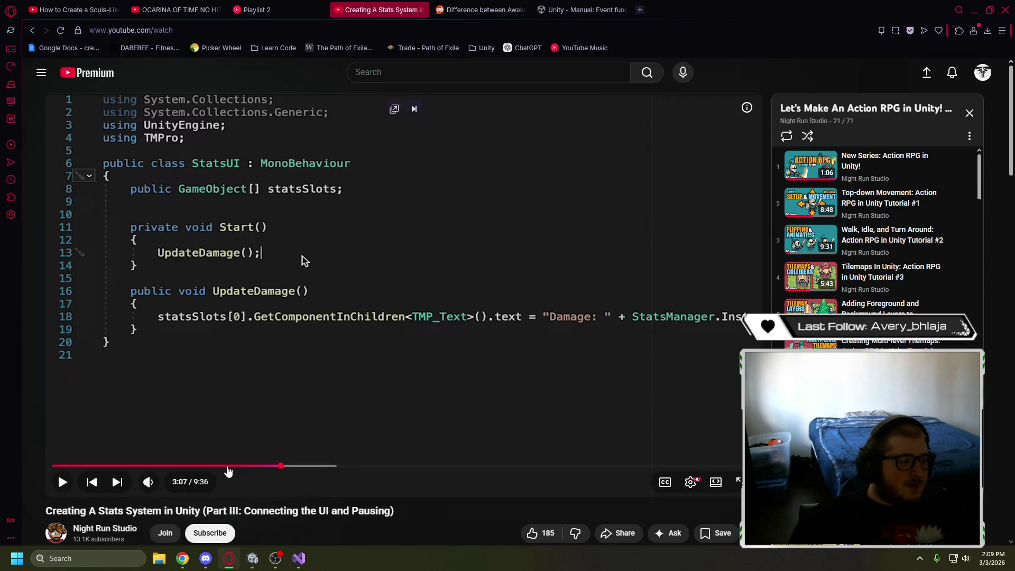
Rewind the stats tutorial to the TMP_Text section and pause it at 2:35
{"action": "left_click", "coordinate": [186, 465]}
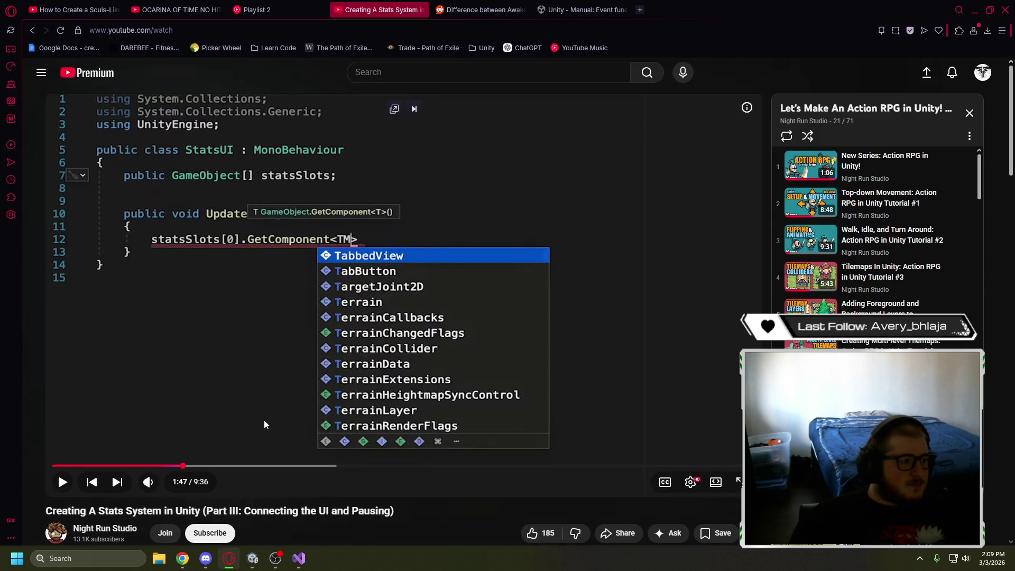
{"action": "left_click", "coordinate": [199, 466]}
{"action": "mouse_move", "coordinate": [199, 466]}
{"action": "left_mouse_down"}
{"action": "mouse_move", "coordinate": [205, 425]}
{"action": "mouse_move", "coordinate": [193, 418]}
{"action": "left_mouse_up"}
{"action": "left_click", "coordinate": [226, 382]}
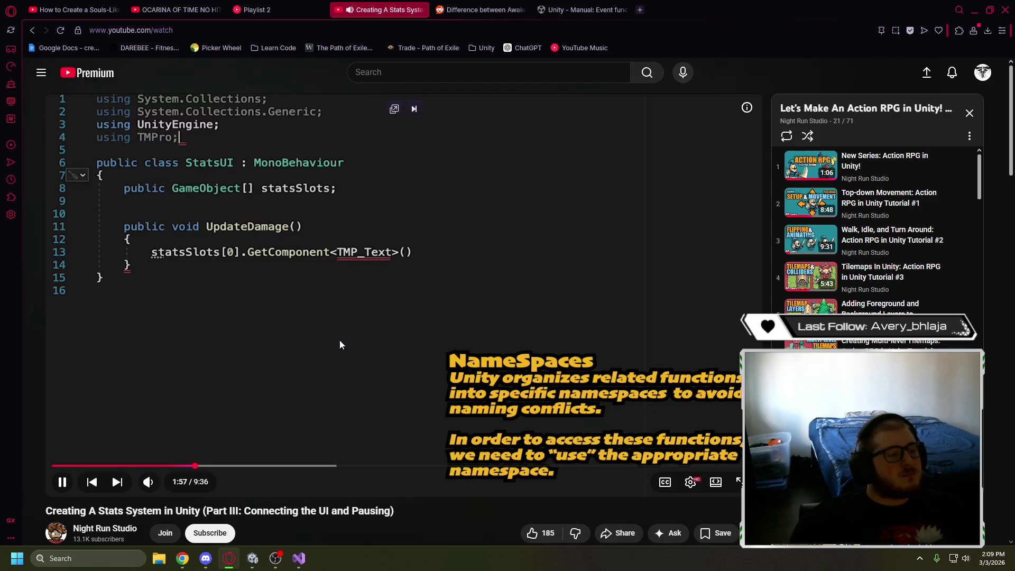
{"action": "left_click", "coordinate": [340, 341]}
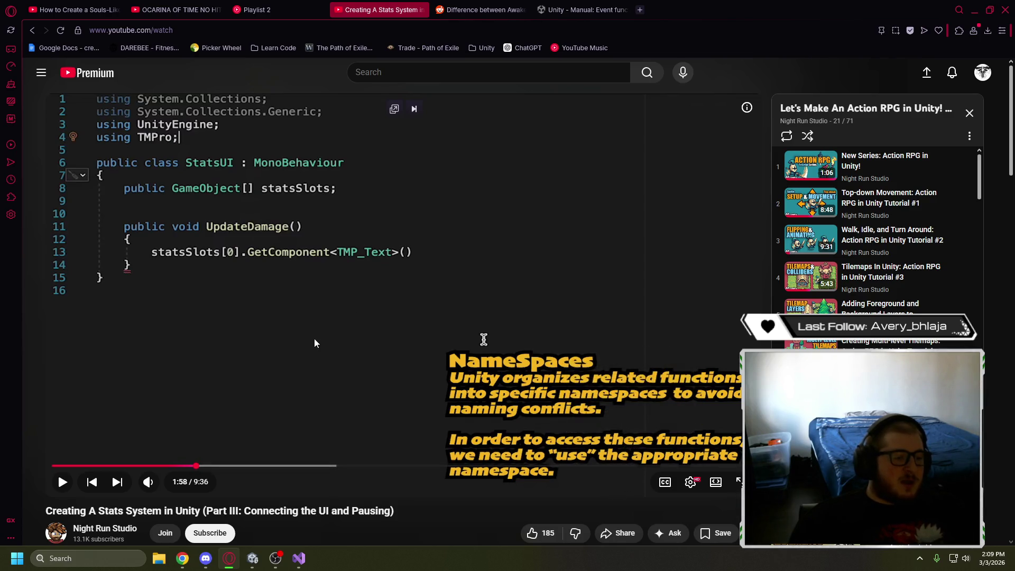
{"action": "left_click", "coordinate": [320, 304]}
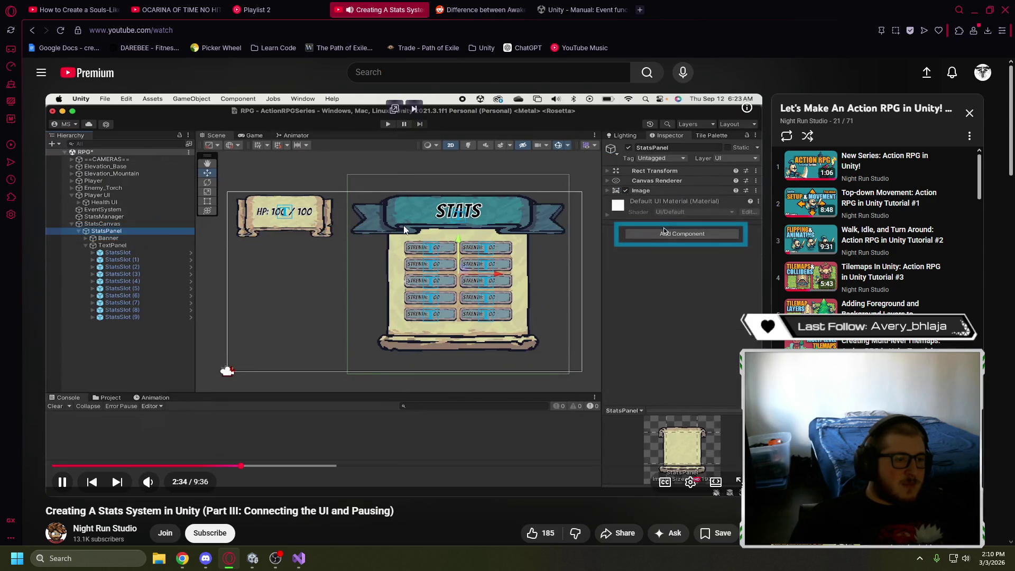
{"action": "left_click", "coordinate": [408, 208]}
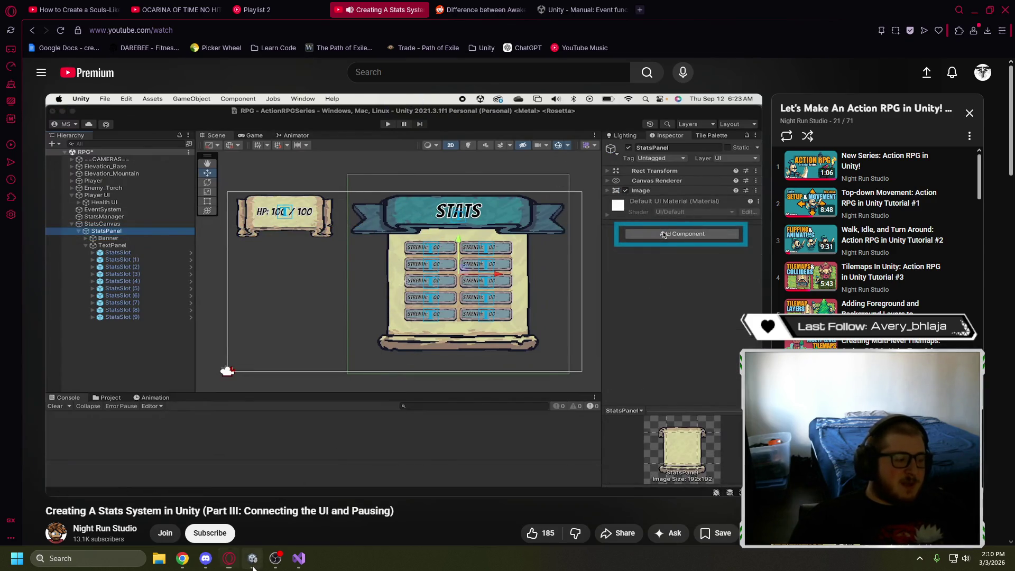
{"action": "left_click", "coordinate": [252, 558]}
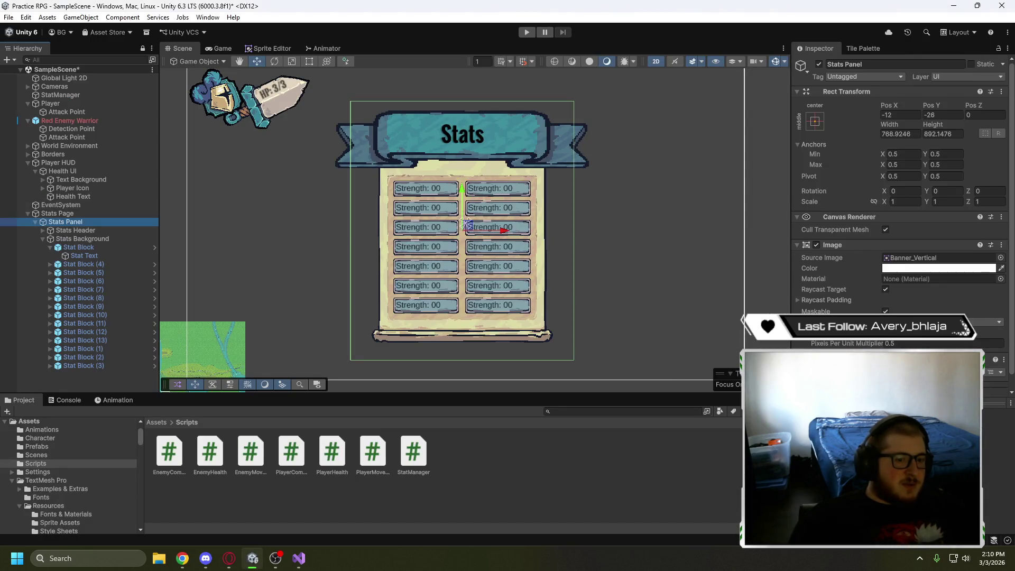
Review the Stats Panel and Stats Page canvas components in the Inspector
{"action": "scroll", "coordinate": [899, 238], "scroll_direction": "down", "scroll_amount": 1}
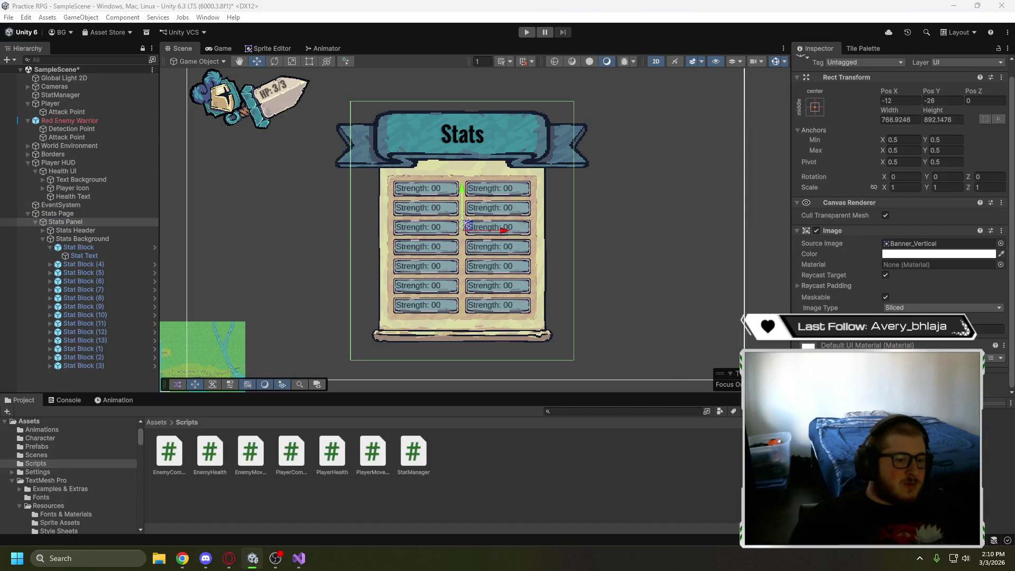
{"action": "left_click", "coordinate": [642, 468]}
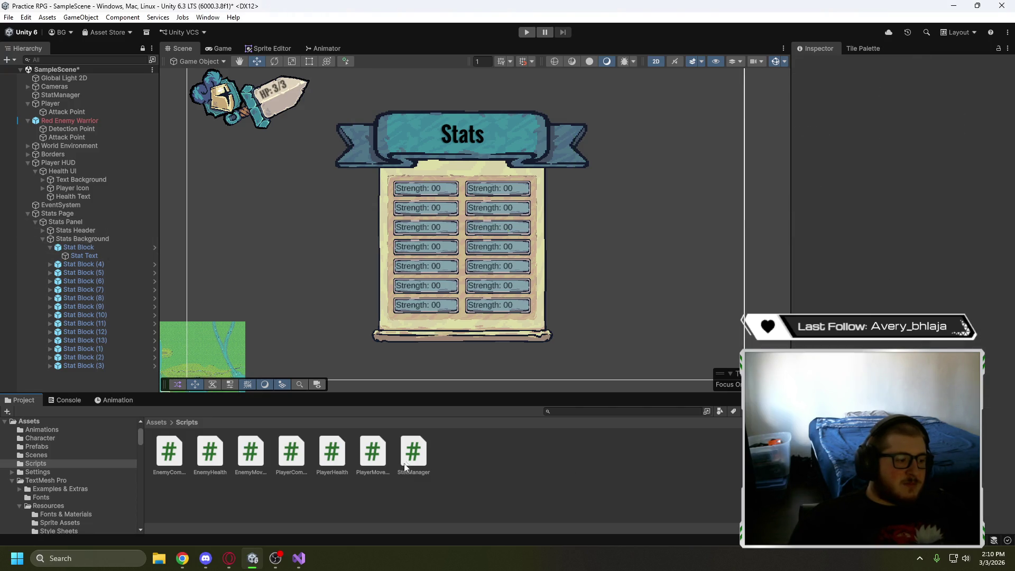
{"action": "left_click", "coordinate": [95, 223]}
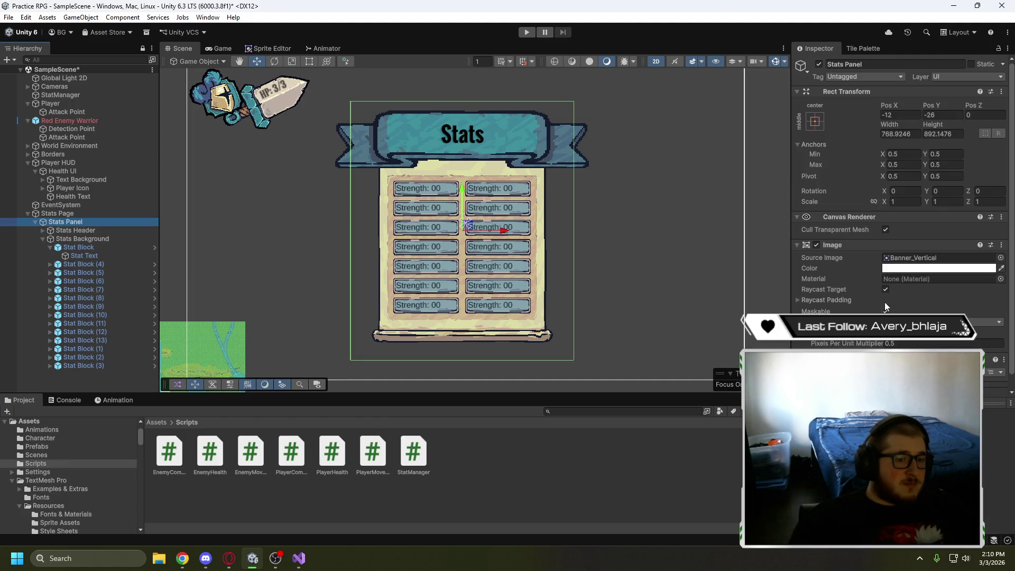
{"action": "scroll", "coordinate": [838, 275], "scroll_direction": "down", "scroll_amount": 1}
{"action": "scroll", "coordinate": [838, 271], "scroll_direction": "up", "scroll_amount": 1}
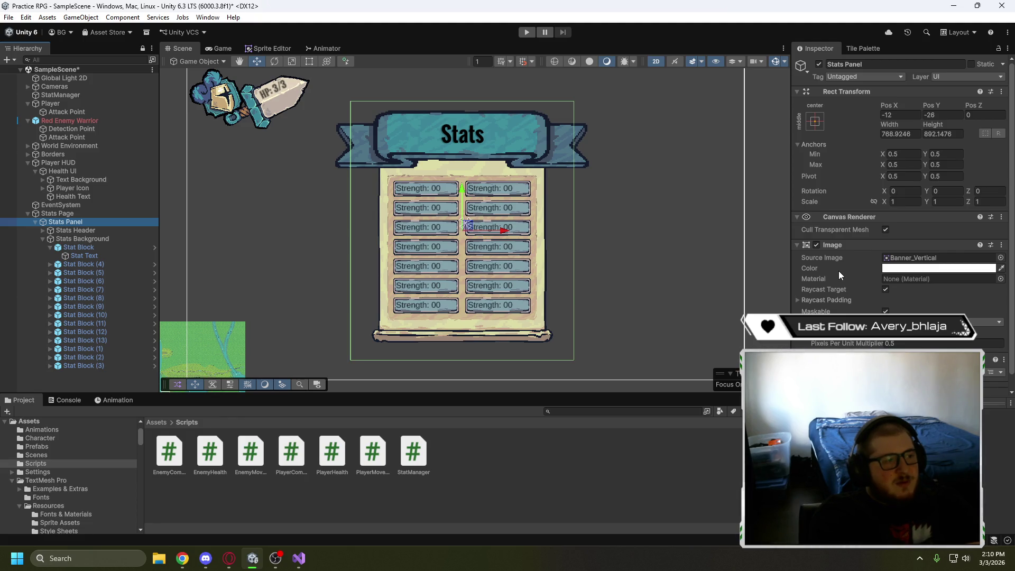
{"action": "left_click", "coordinate": [43, 213]}
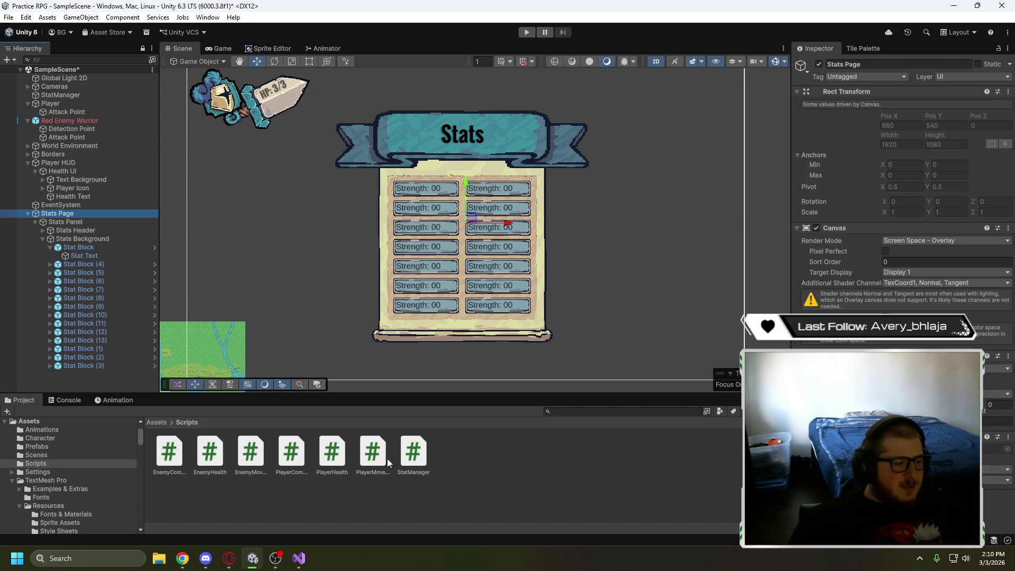
Check the StatManager script and its Damage and Speed values, then right-click the Scripts folder
{"action": "left_click", "coordinate": [412, 461]}
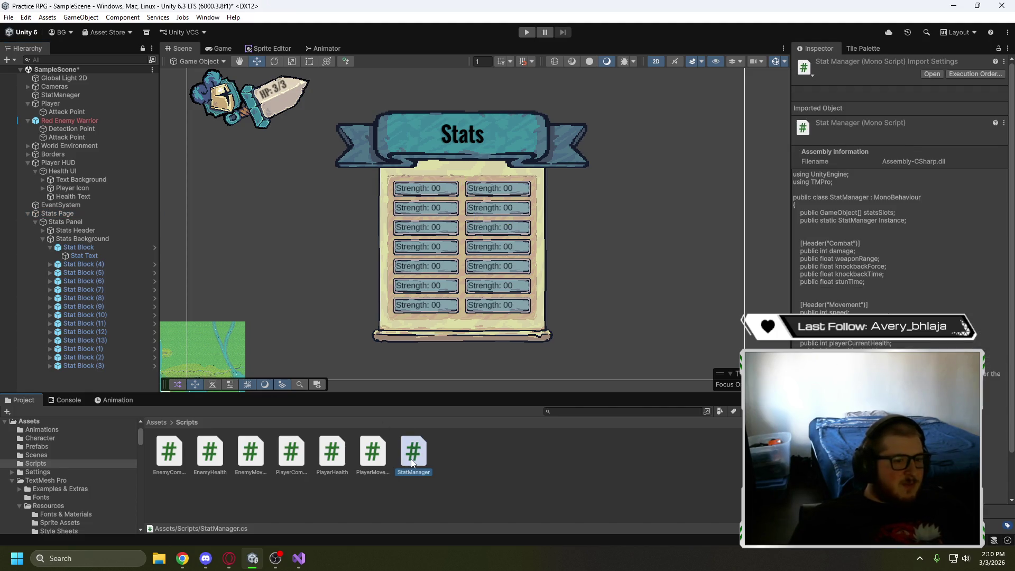
{"action": "scroll", "coordinate": [941, 344], "scroll_direction": "down", "scroll_amount": 3}
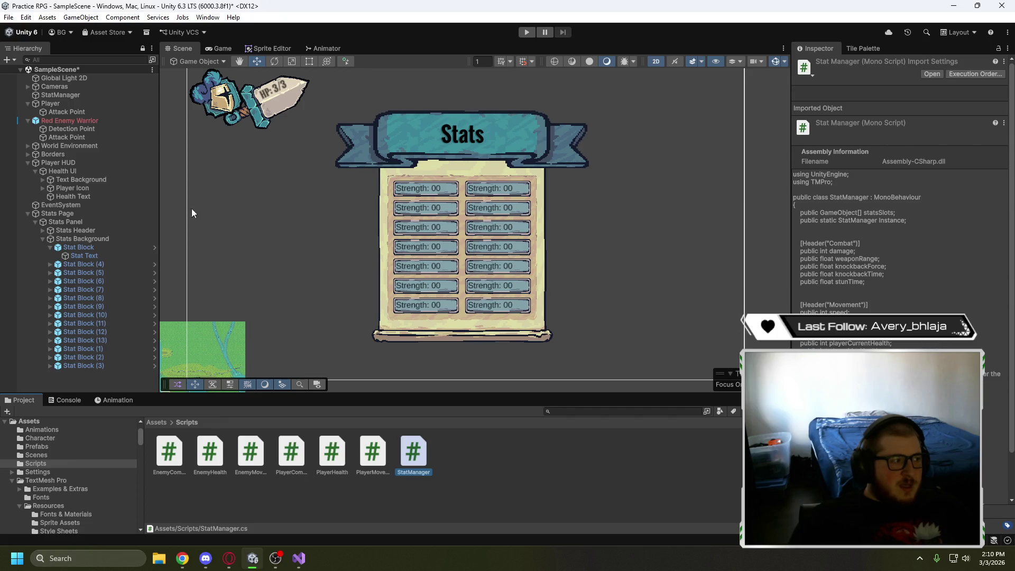
{"action": "left_click", "coordinate": [80, 97]}
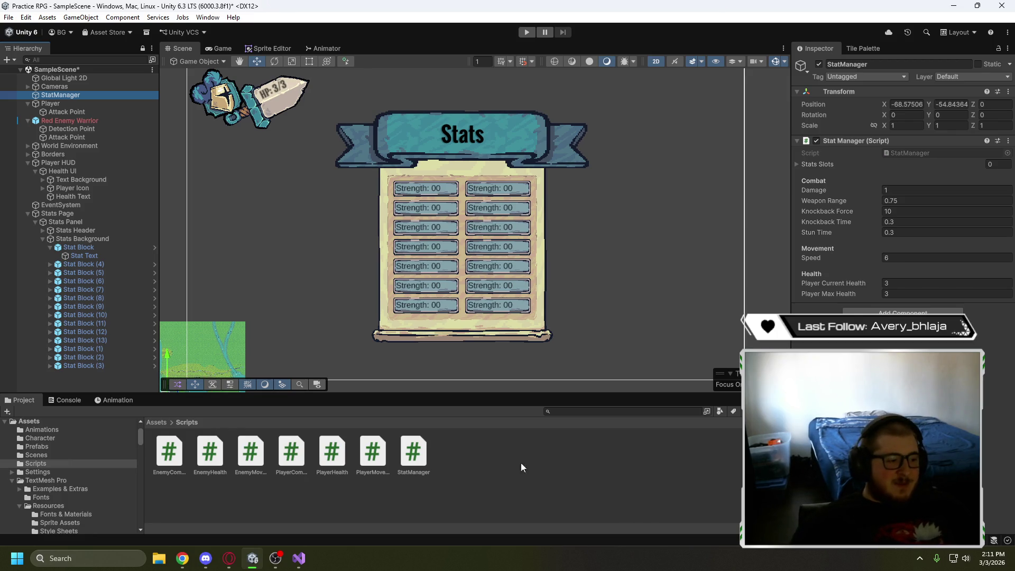
{"action": "right_click", "coordinate": [452, 460]}
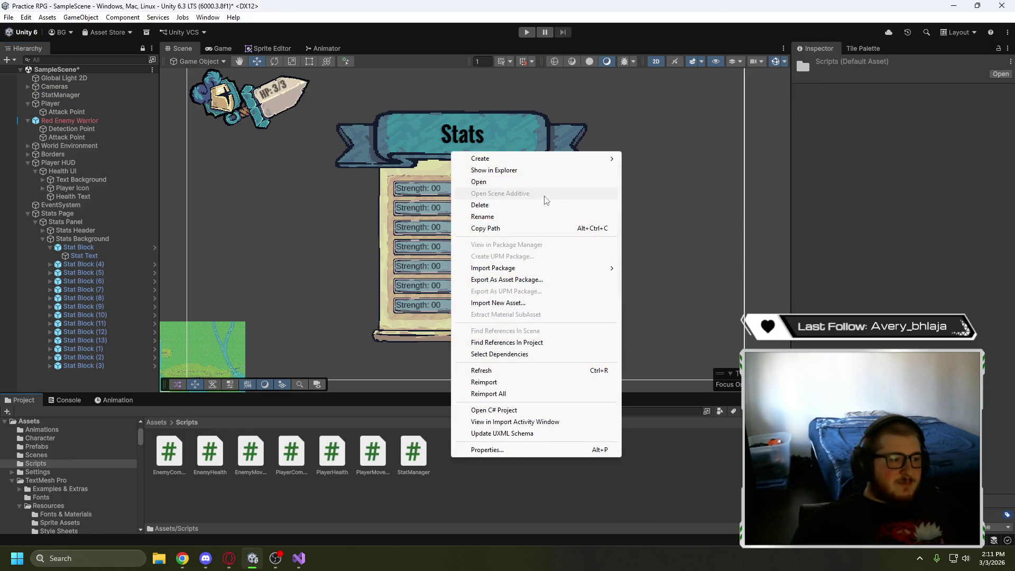
Watch the tutorial part where a StatsUI component is attached to the stats panel
{"action": "mouse_move", "coordinate": [535, 159]}
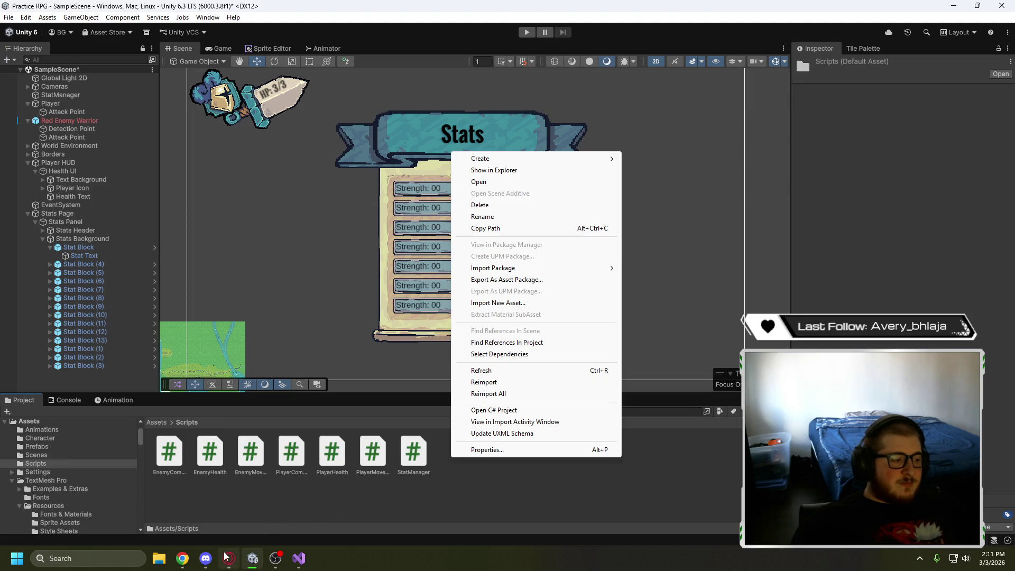
{"action": "left_click", "coordinate": [226, 554]}
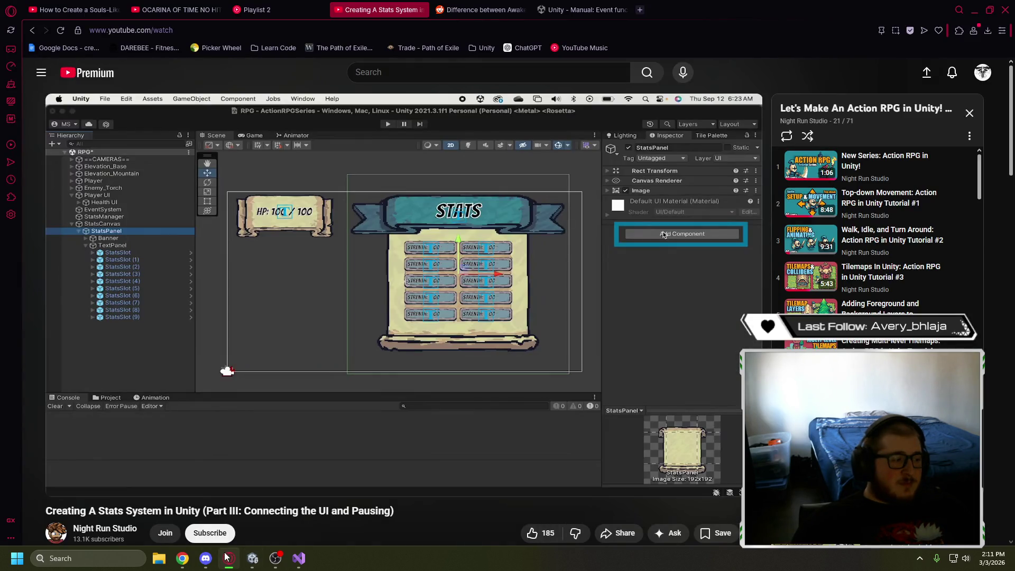
{"action": "left_click", "coordinate": [266, 416]}
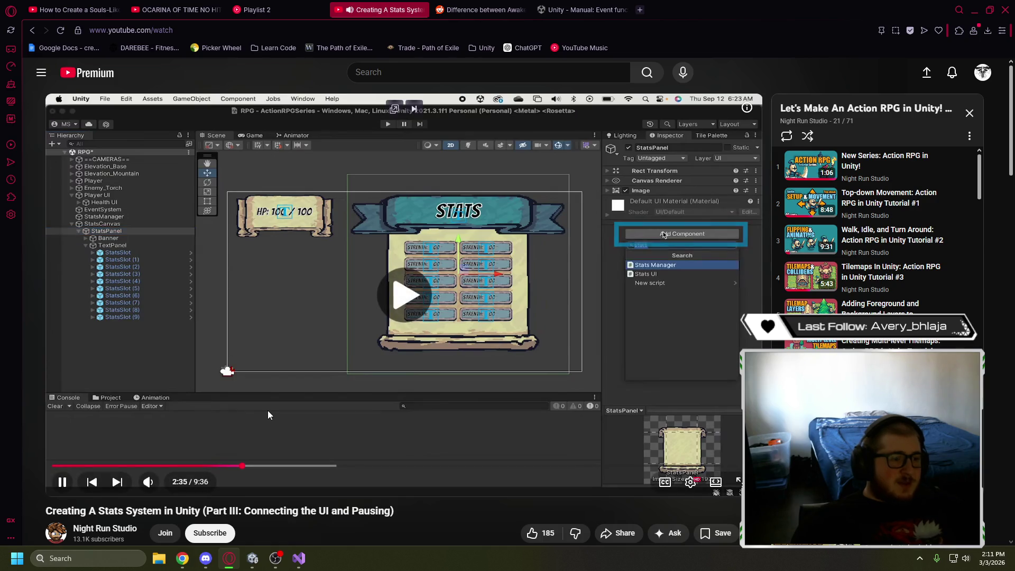
{"action": "left_click", "coordinate": [269, 408]}
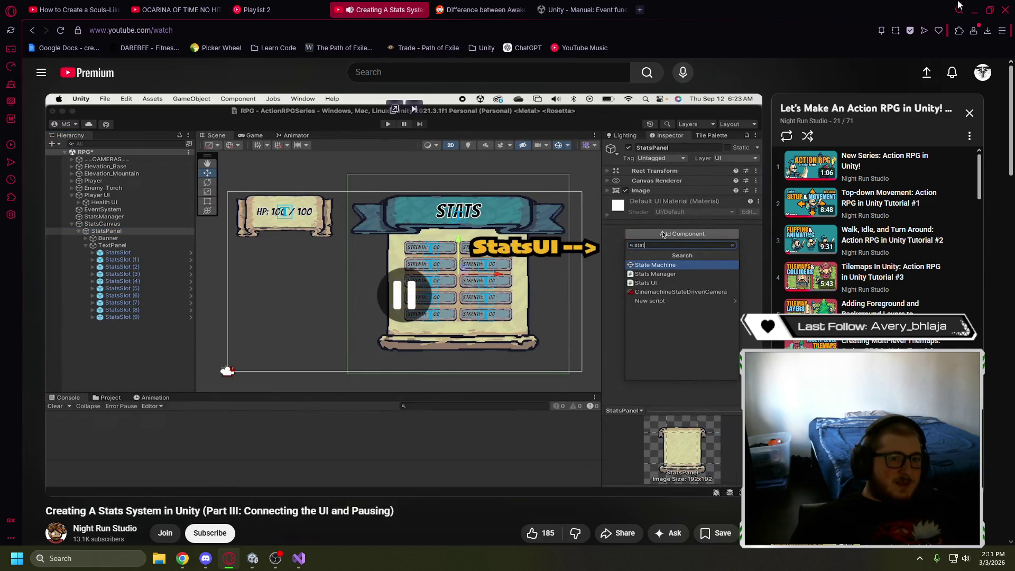
{"action": "left_click", "coordinate": [974, 10]}
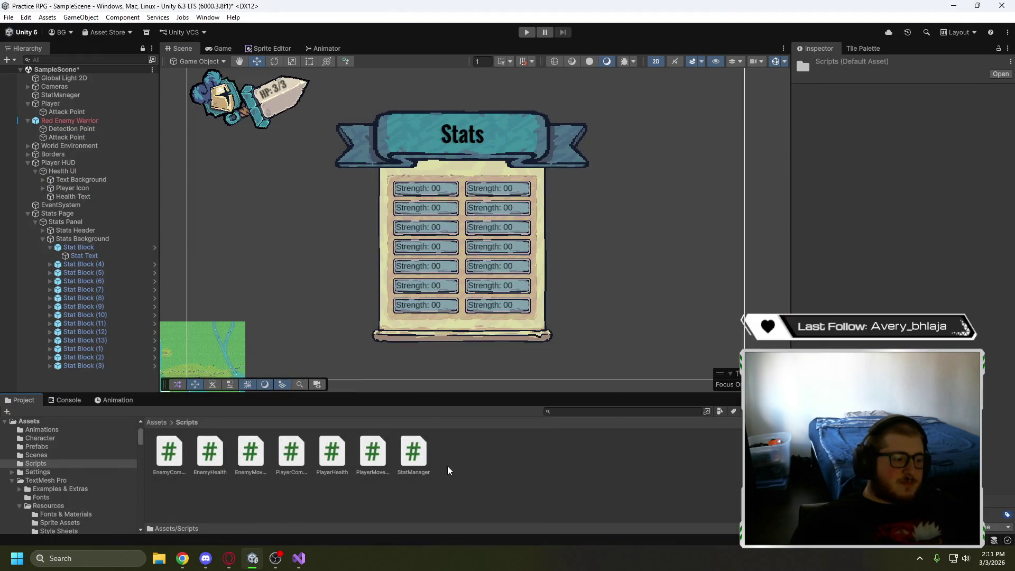
Create a MonoBehaviour script named StatsUI in the Scripts folder
{"action": "right_click", "coordinate": [447, 470]}
{"action": "mouse_move", "coordinate": [585, 164]}
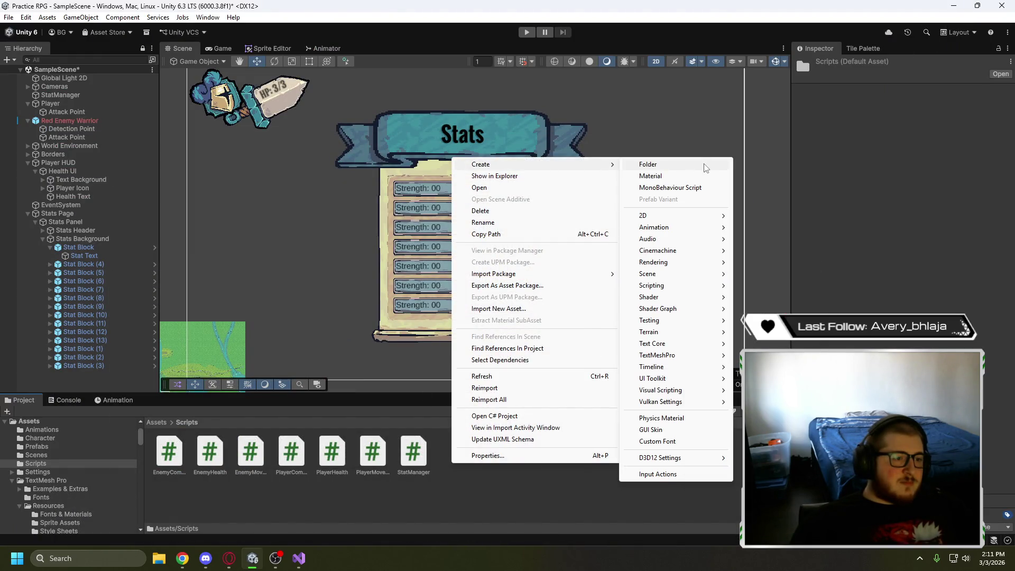
{"action": "left_click", "coordinate": [691, 189]}
{"action": "type", "text": "Stats"}
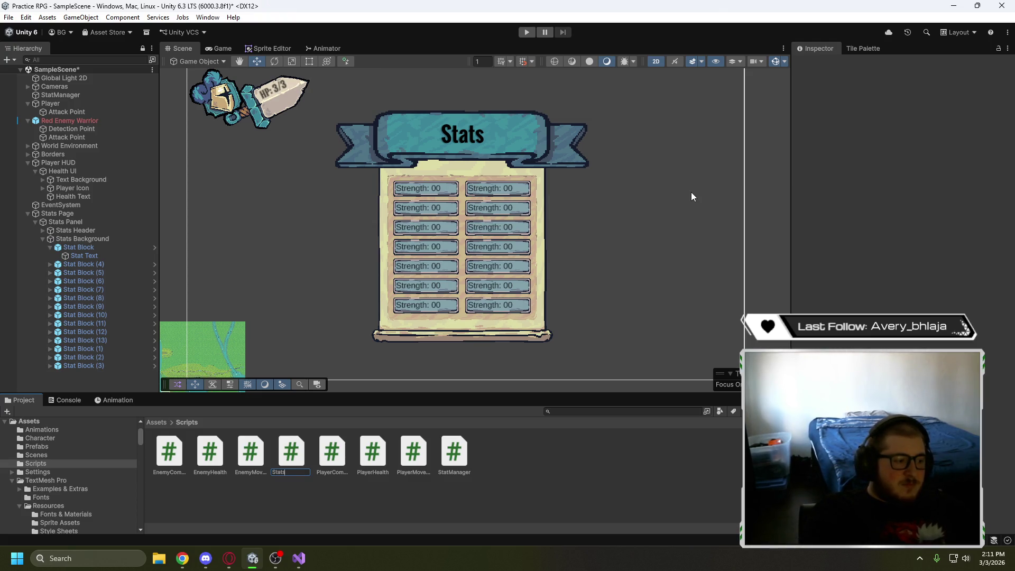
{"action": "type", "text": "UI"}
{"action": "key", "text": "Return"}
{"action": "key", "text": "alt+Tab"}
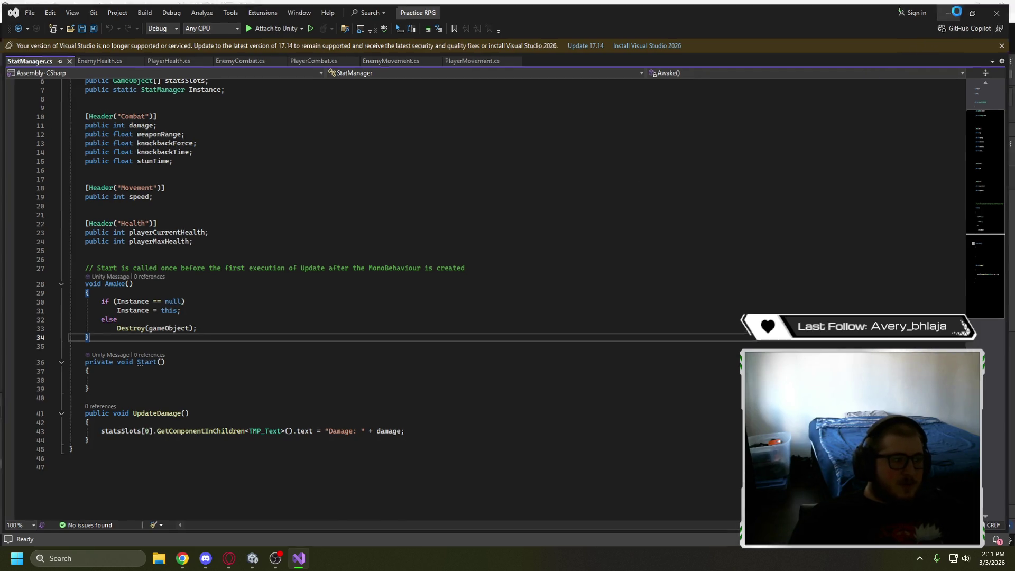
Open StatsUI and move the statsSlots declaration into it from StatManager
{"action": "key", "text": "alt+Tab"}
{"action": "key", "text": "alt+Tab"}
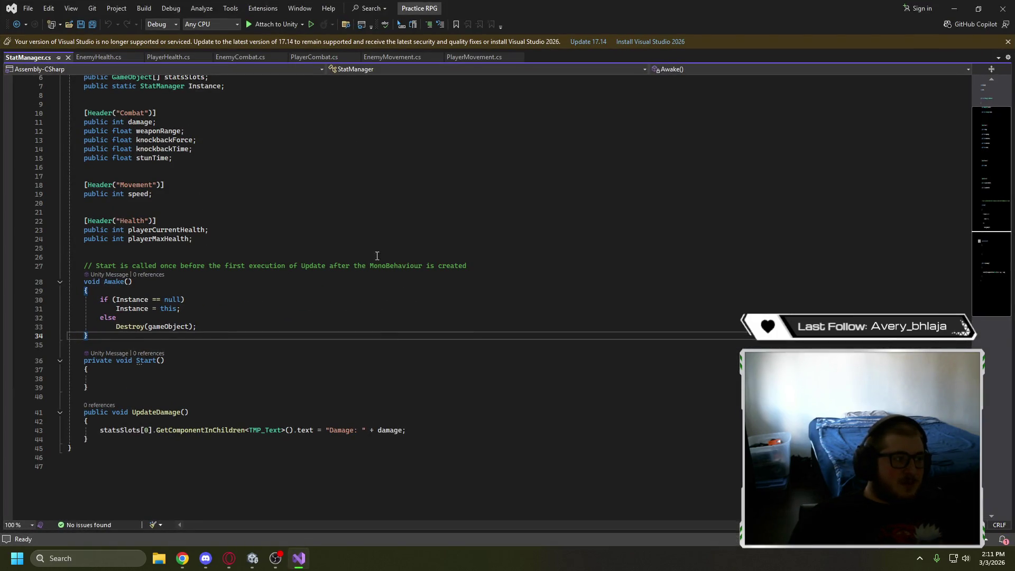
{"action": "key", "text": "alt+Tab"}
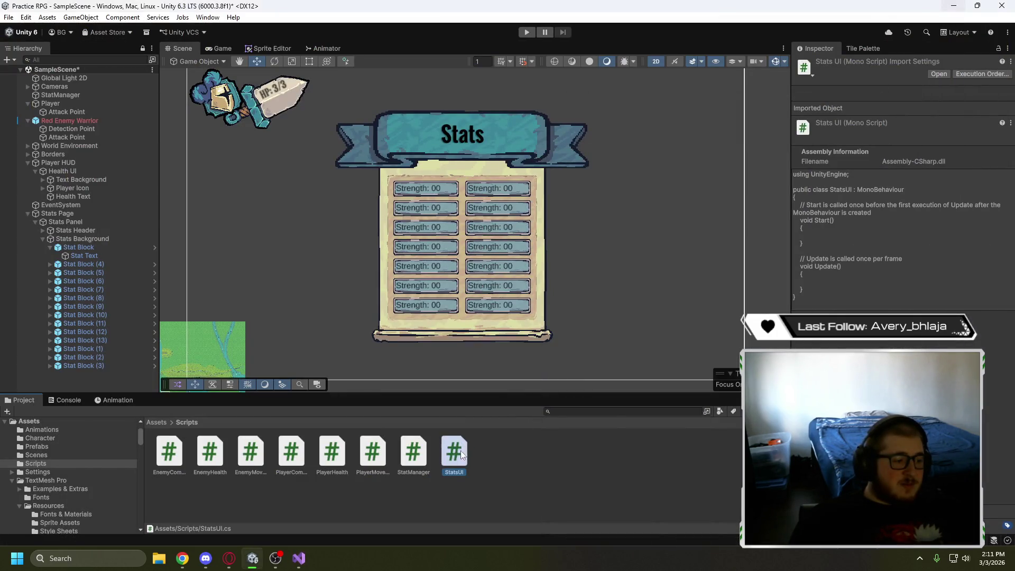
{"action": "double_click", "coordinate": [454, 452]}
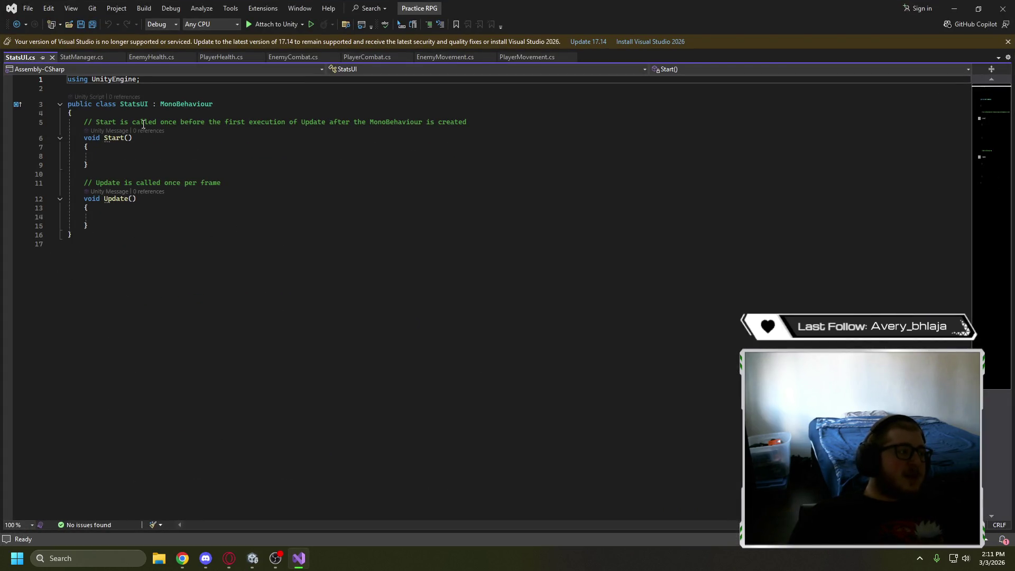
{"action": "left_click", "coordinate": [100, 58]}
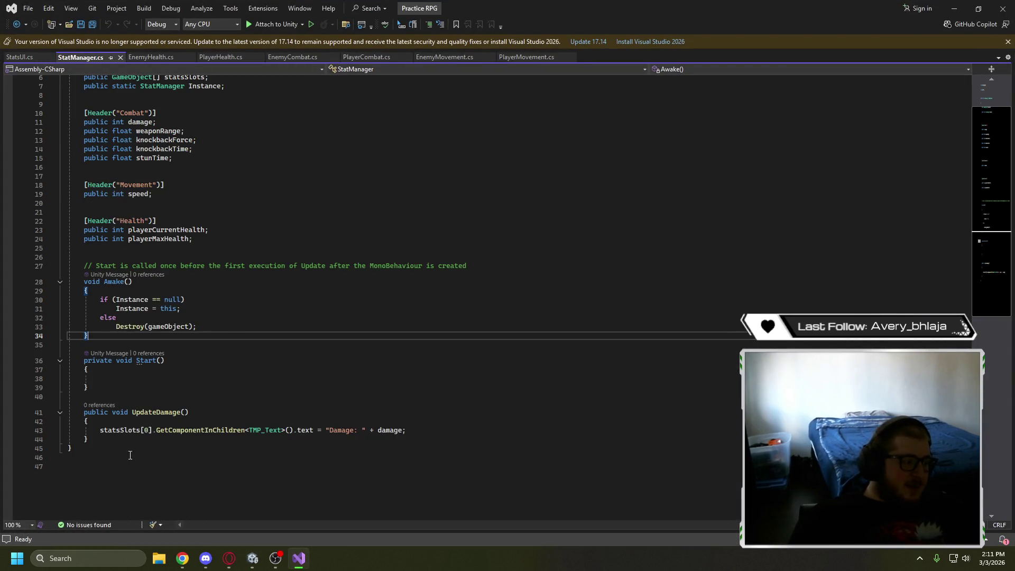
{"action": "scroll", "coordinate": [155, 417], "scroll_direction": "up", "scroll_amount": 2}
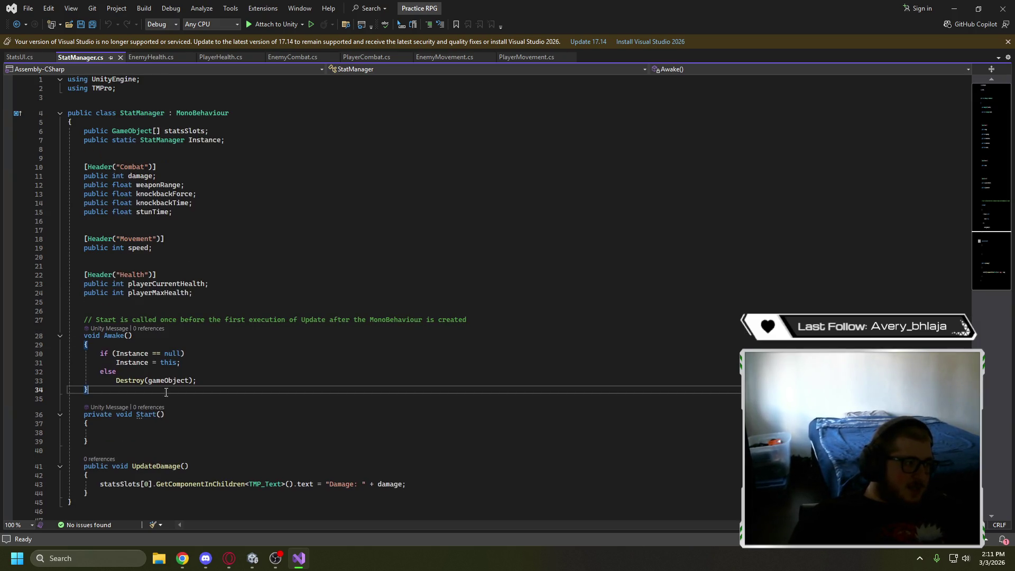
{"action": "left_click_drag", "start_coordinate": [221, 135], "coordinate": [86, 132]}
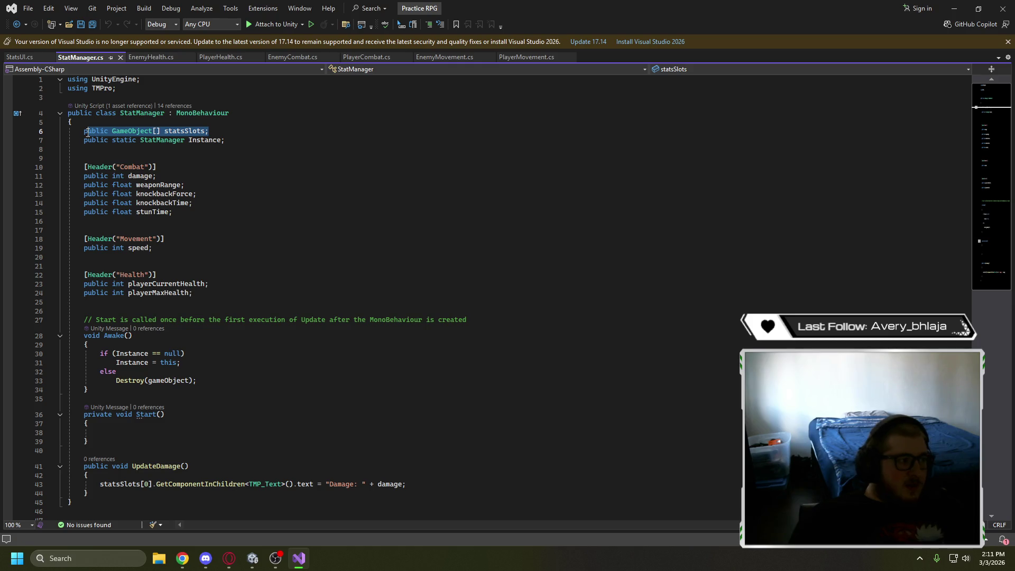
{"action": "triple_click", "coordinate": [126, 132]}
{"action": "key", "text": "ctrl+x"}
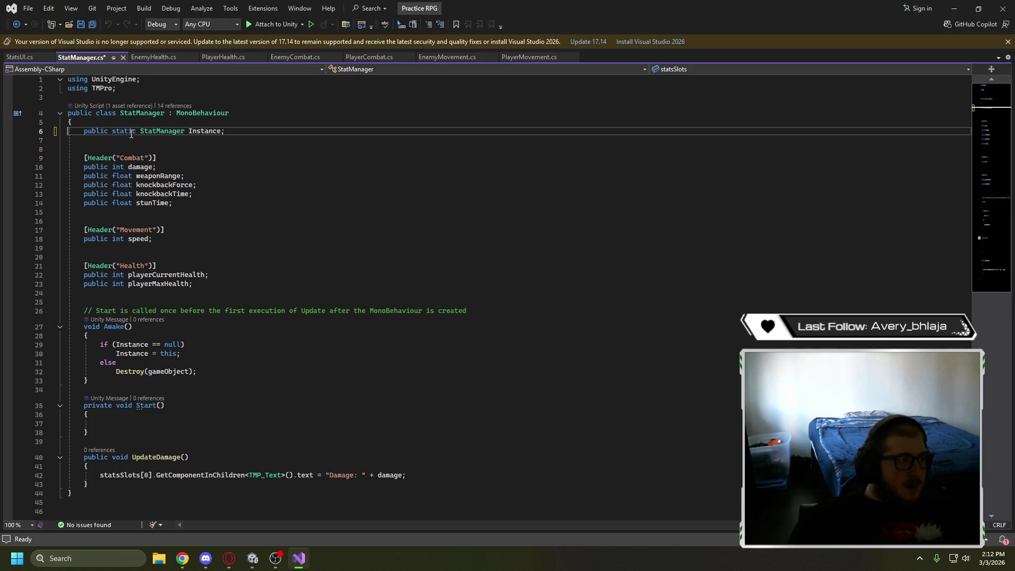
{"action": "left_click", "coordinate": [19, 57]}
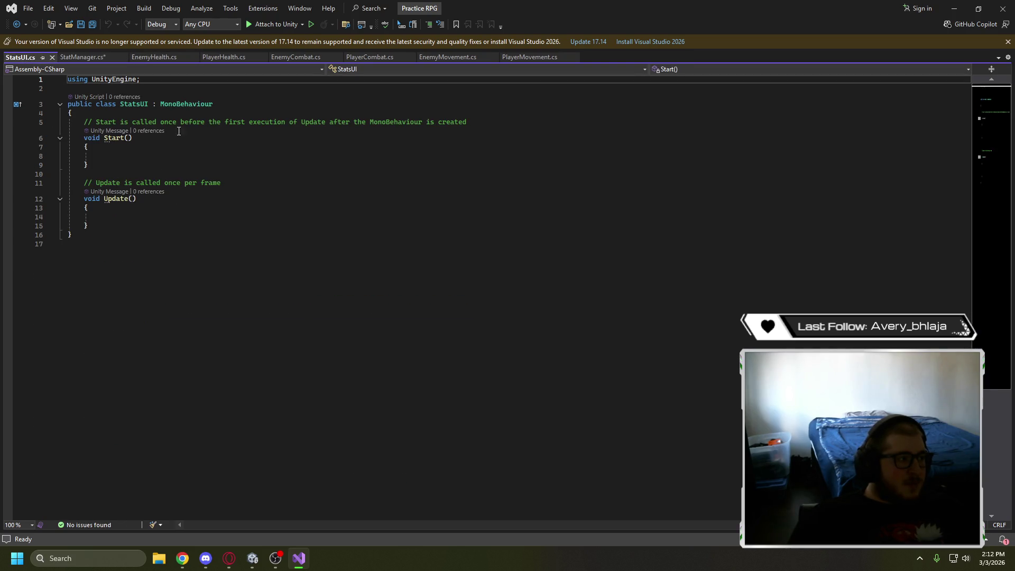
{"action": "left_click", "coordinate": [209, 112]}
{"action": "key", "text": "Return"}
{"action": "key", "text": "ctrl+v"}
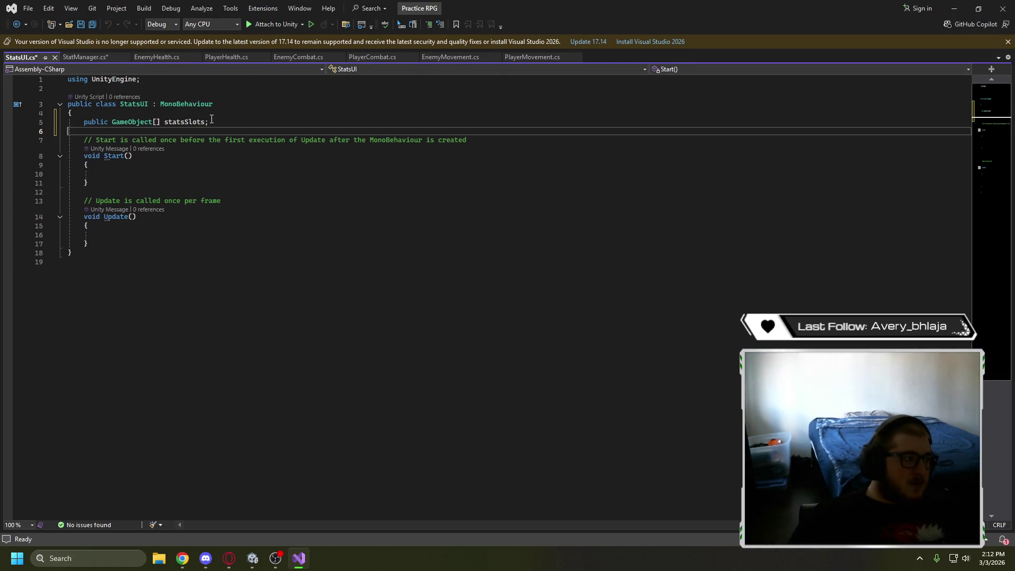
Move the UpdateDamage method from StatManager into StatsUI, replacing the empty Update method
{"action": "left_click", "coordinate": [96, 56]}
{"action": "scroll", "coordinate": [227, 291], "scroll_direction": "down", "scroll_amount": 1}
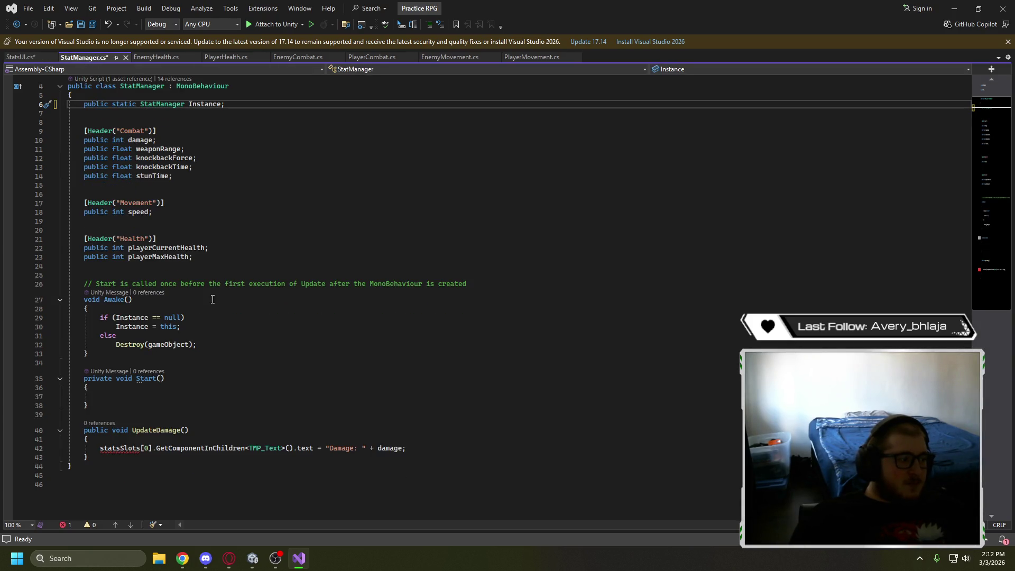
{"action": "mouse_move", "coordinate": [106, 458]}
{"action": "left_mouse_down"}
{"action": "mouse_move", "coordinate": [80, 431]}
{"action": "mouse_move", "coordinate": [86, 371]}
{"action": "left_mouse_up"}
{"action": "key", "text": "Delete"}
{"action": "key", "text": "Delete"}
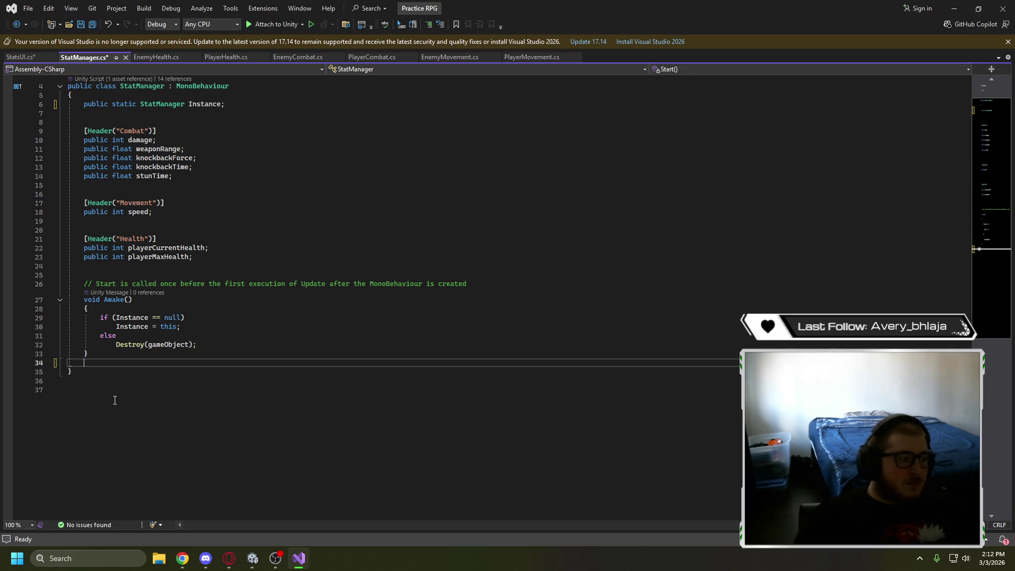
{"action": "key", "text": "ctrl+Tab"}
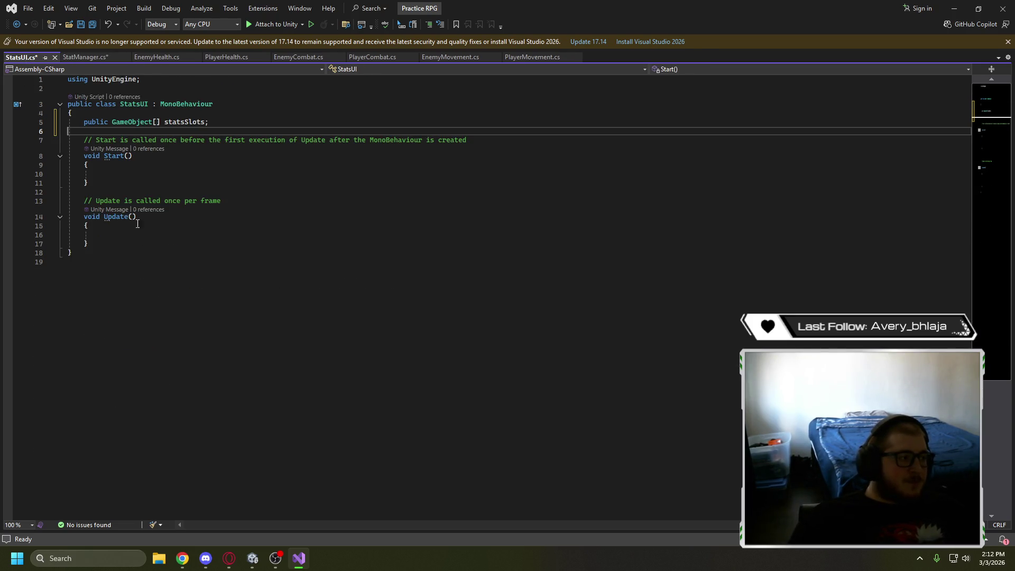
{"action": "left_click_drag", "start_coordinate": [88, 243], "coordinate": [89, 206]}
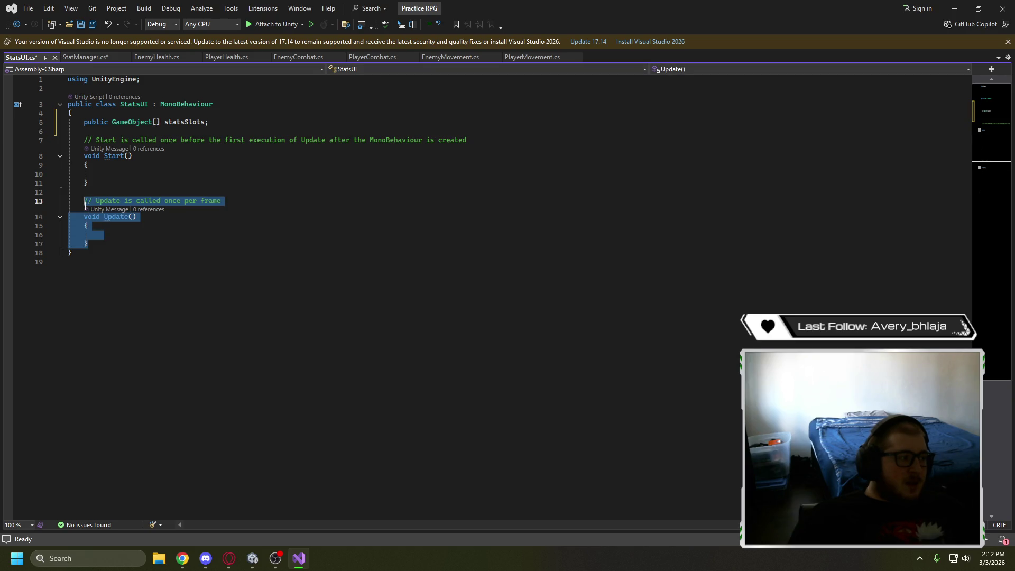
{"action": "key", "text": "ctrl+v"}
Add an UpdateDamage() call inside StatsUI's Start method
{"action": "left_click", "coordinate": [116, 212]}
{"action": "left_click", "coordinate": [124, 205]}
{"action": "left_click_drag", "start_coordinate": [189, 216], "coordinate": [134, 216]}
{"action": "key", "text": "ctrl+c"}
{"action": "left_click", "coordinate": [157, 183]}
{"action": "key", "text": "ctrl+v"}
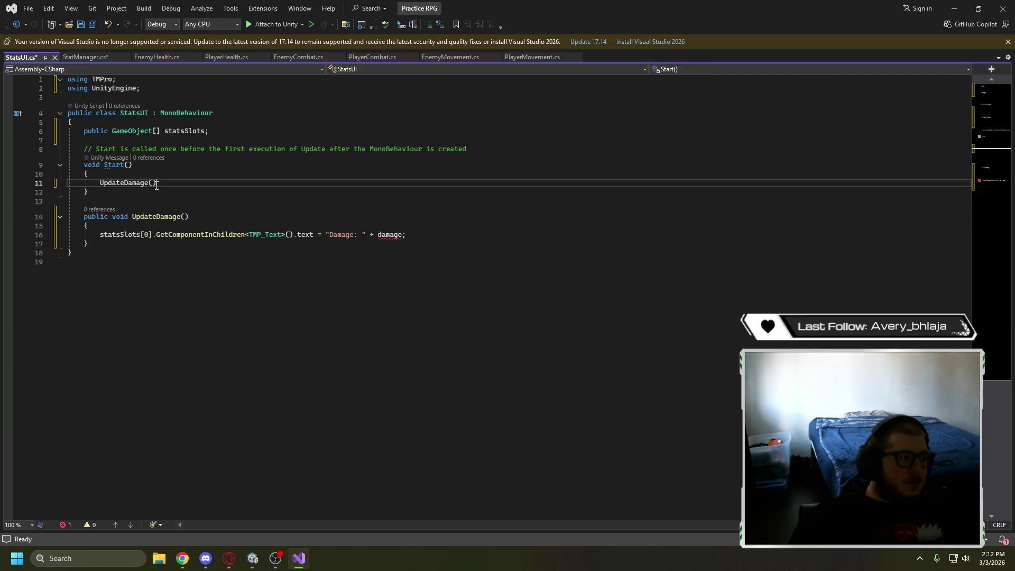
Complete the UpdateDamage(); call and make the method read StatManager.Instance.damage
{"action": "left_click", "coordinate": [227, 203]}
{"action": "left_click", "coordinate": [193, 182]}
{"action": "type", "text": ";"}
{"action": "left_click", "coordinate": [210, 206]}
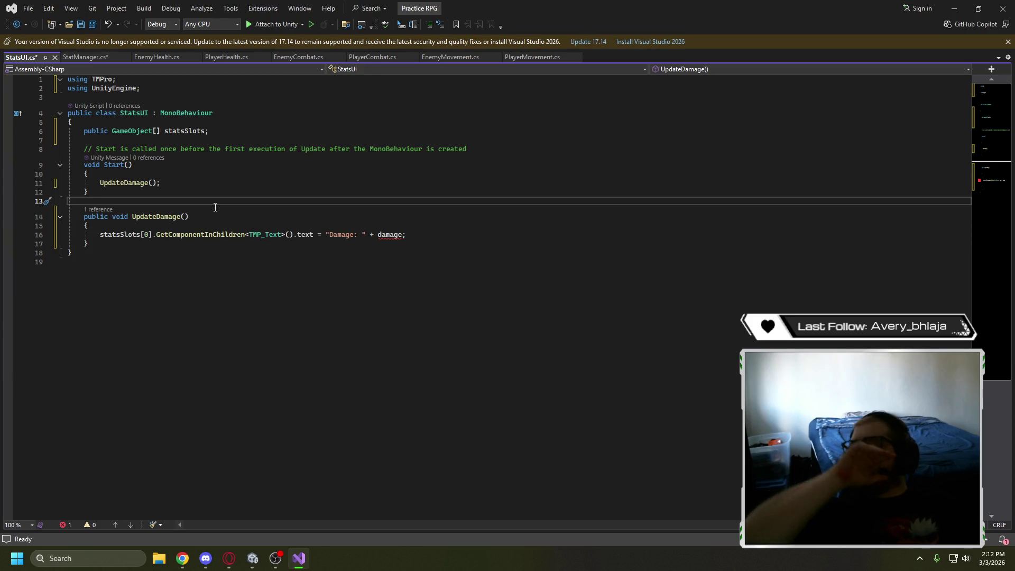
{"action": "left_click", "coordinate": [377, 235]}
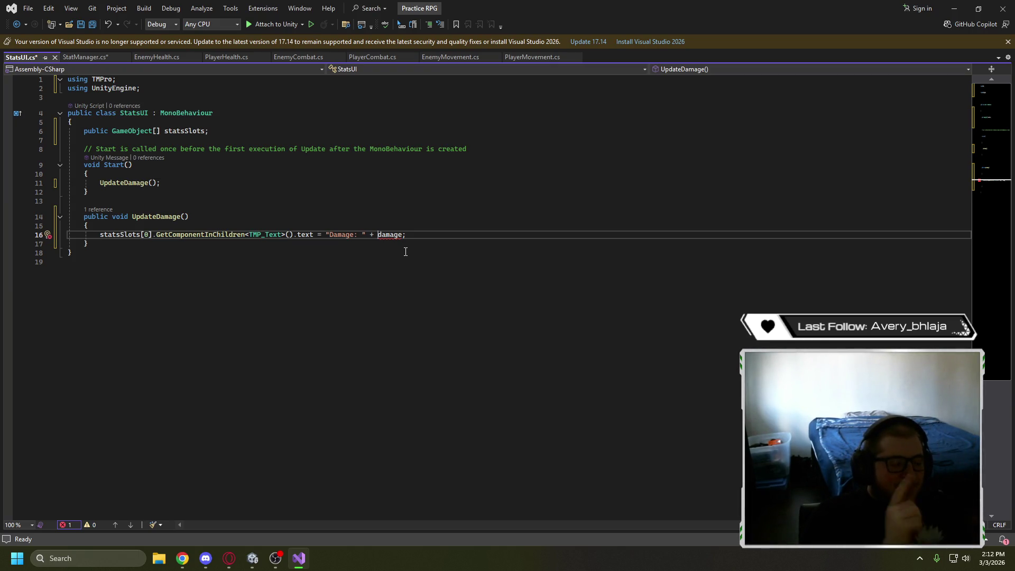
{"action": "type", "text": "StatManager"}
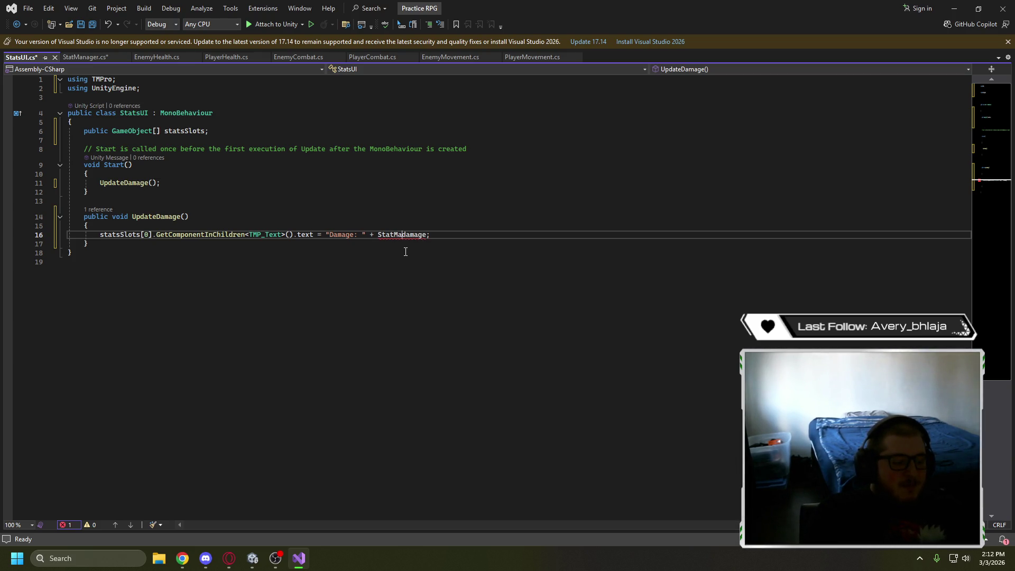
{"action": "type", "text": ".Instance"}
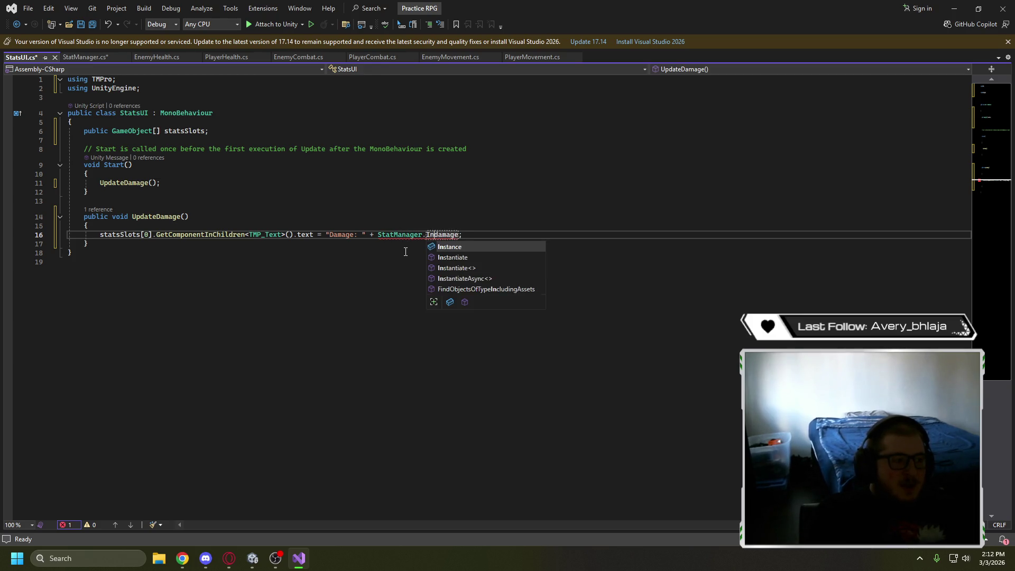
{"action": "type", "text": "."}
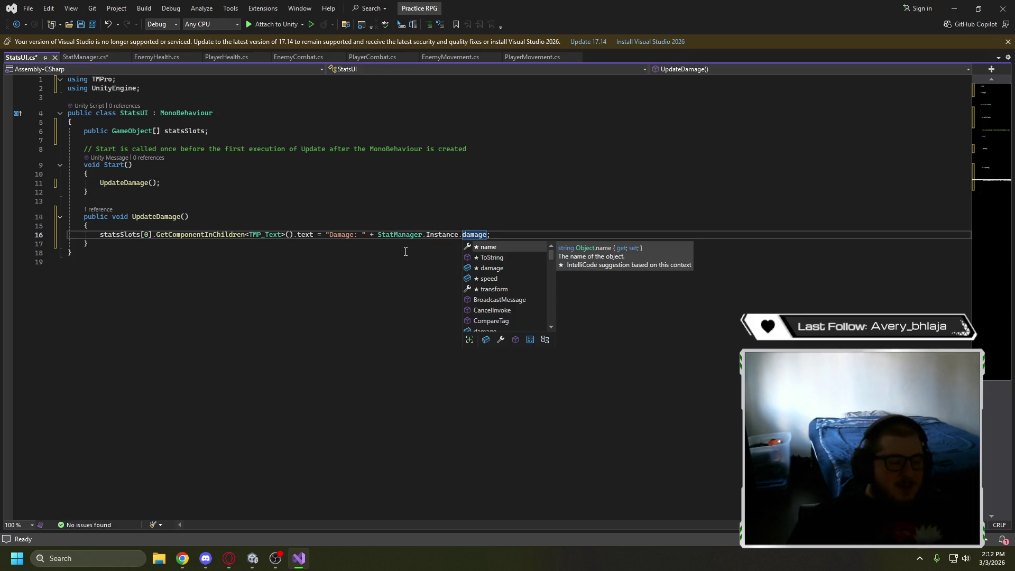
{"action": "left_click", "coordinate": [393, 260]}
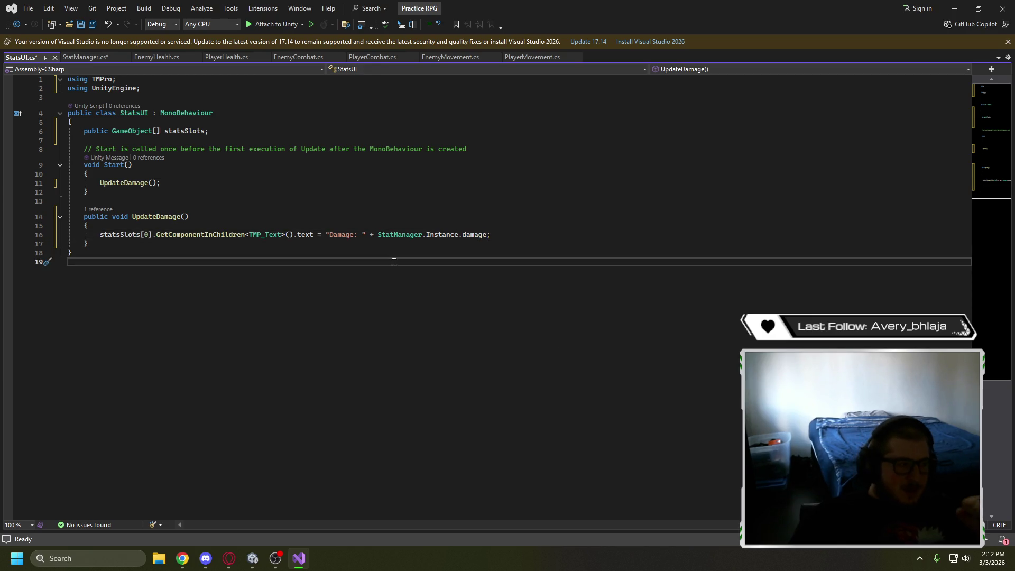
Save both the StatsUI and StatManager scripts
{"action": "key", "text": "ctrl+s"}
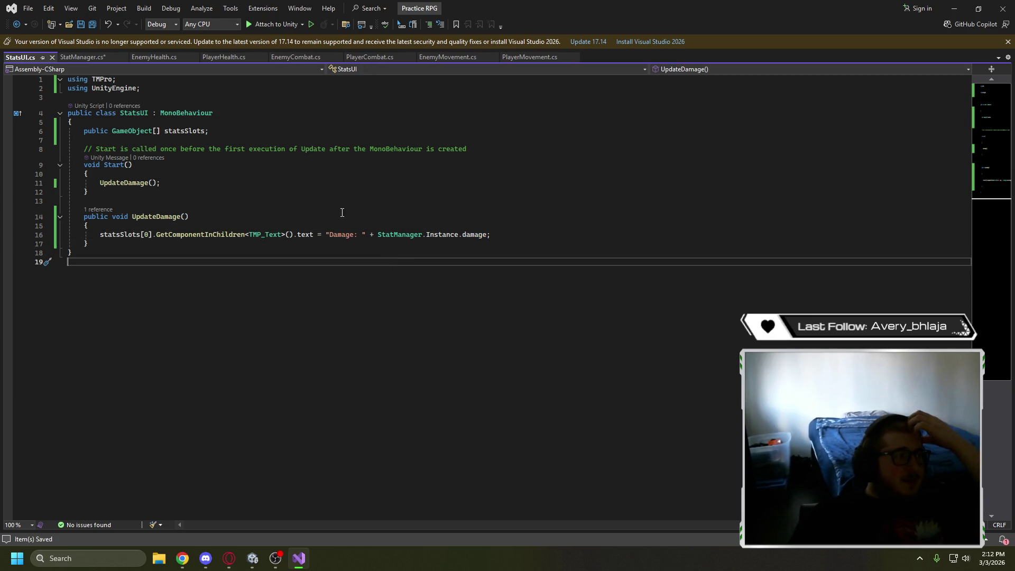
{"action": "left_click", "coordinate": [74, 57]}
{"action": "key", "text": "ctrl+s"}
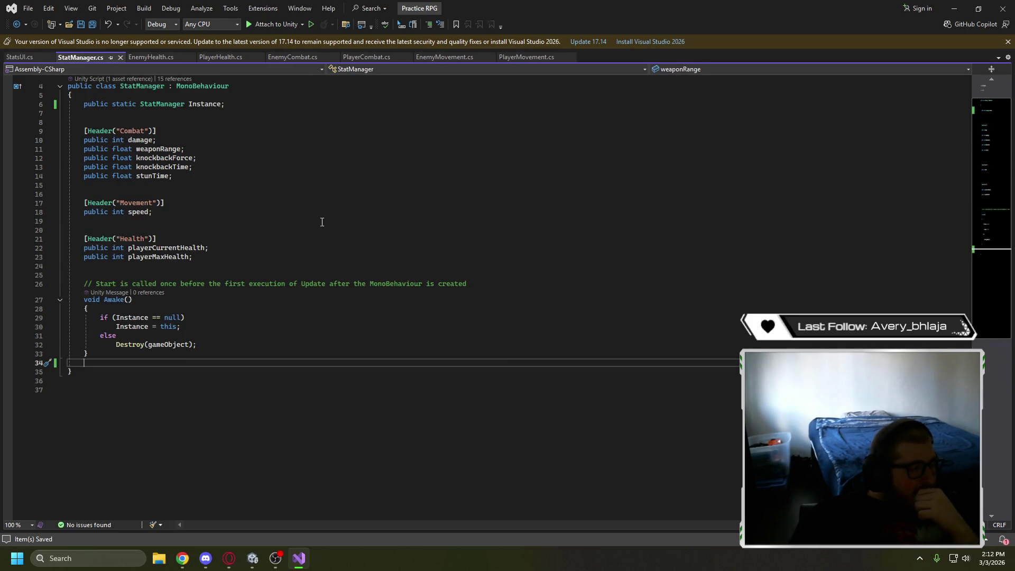
{"action": "scroll", "coordinate": [322, 224], "scroll_direction": "up", "scroll_amount": 1}
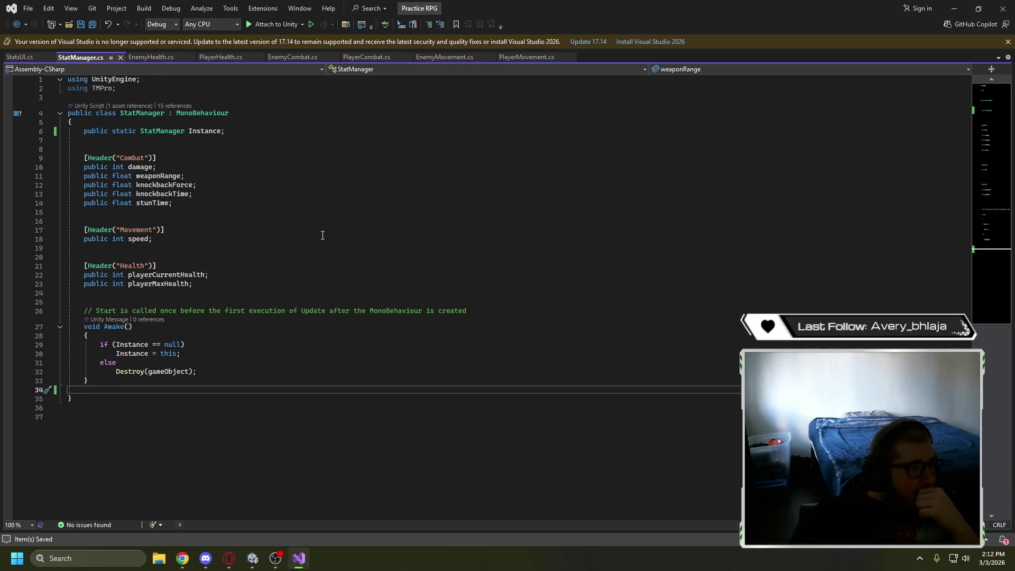
{"action": "left_click", "coordinate": [21, 56]}
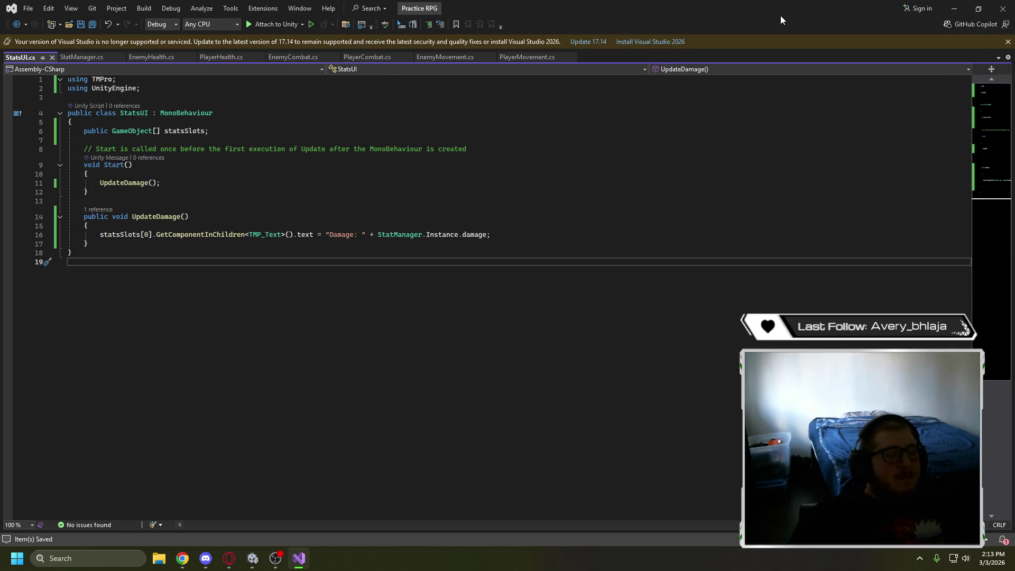
{"action": "key", "text": "alt+Tab"}
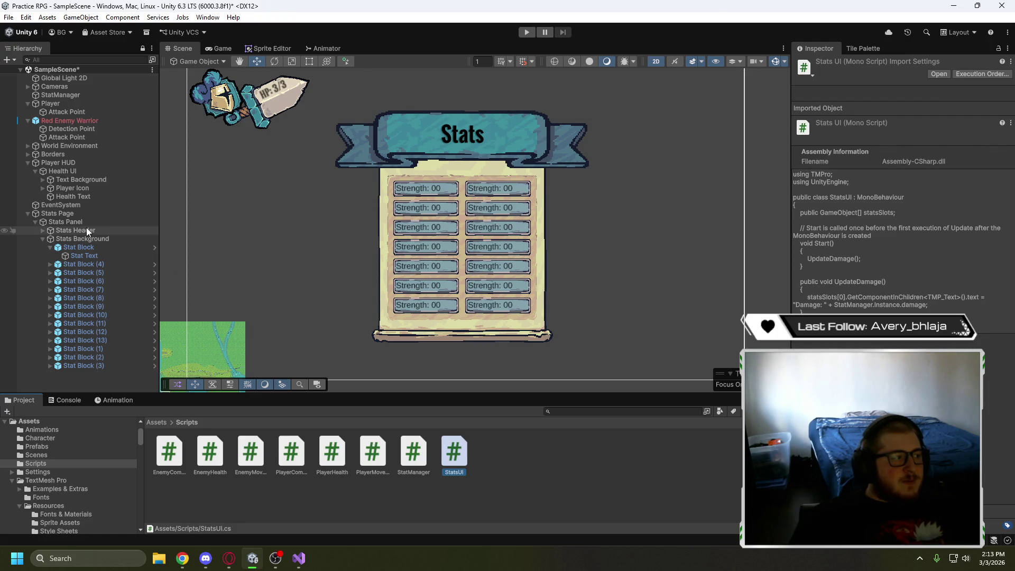
Glance at the YouTube tutorial, then minimise it to return to Unity's Stats page scene
{"action": "left_click", "coordinate": [228, 559]}
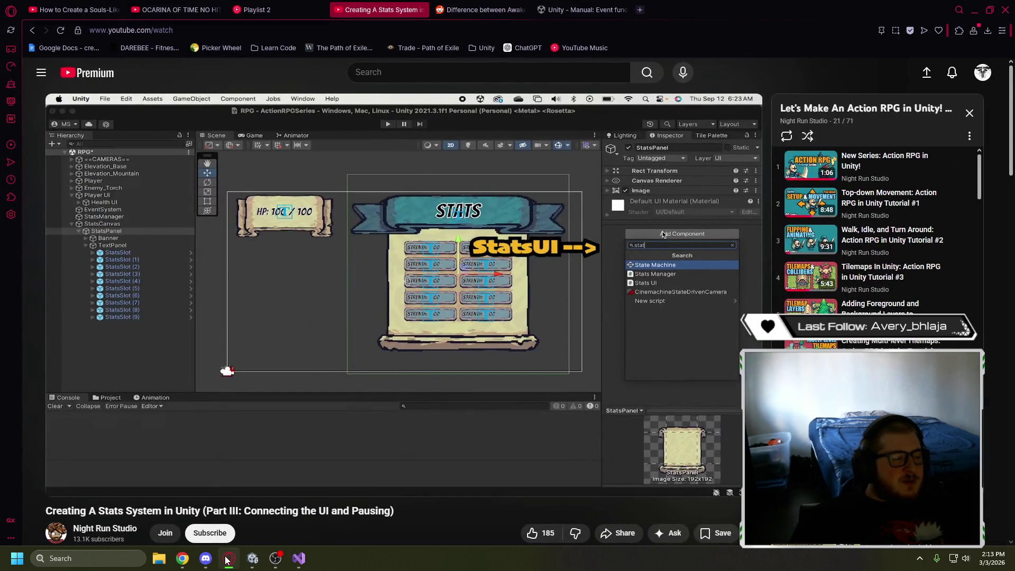
{"action": "left_click", "coordinate": [228, 559]}
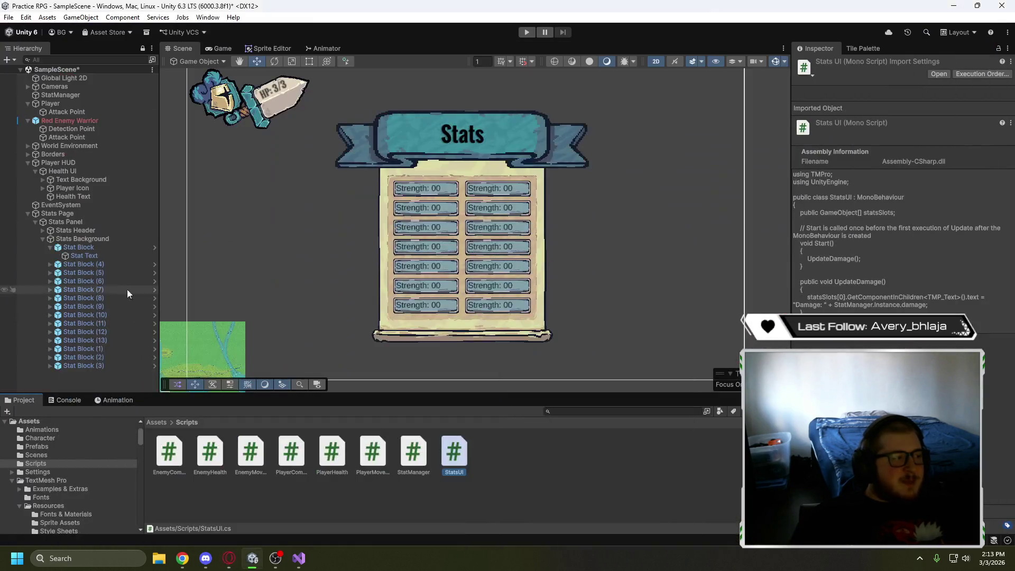
Scroll the Stats Panel's Inspector to the Stats UI component, whose Stats Slots list is empty
{"action": "left_click", "coordinate": [95, 221]}
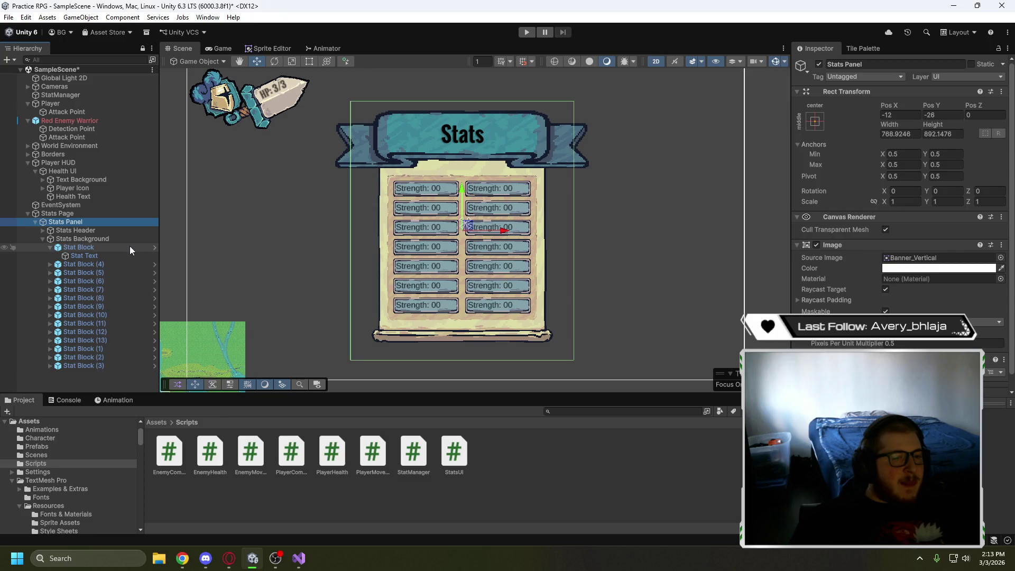
{"action": "scroll", "coordinate": [899, 211], "scroll_direction": "down", "scroll_amount": 1}
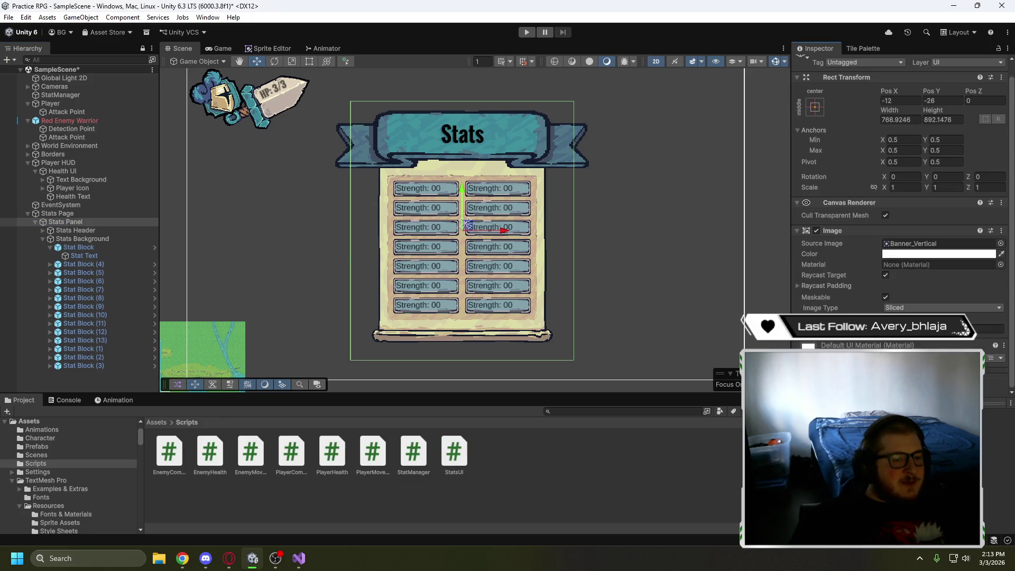
{"action": "scroll", "coordinate": [898, 211], "scroll_direction": "down", "scroll_amount": 3}
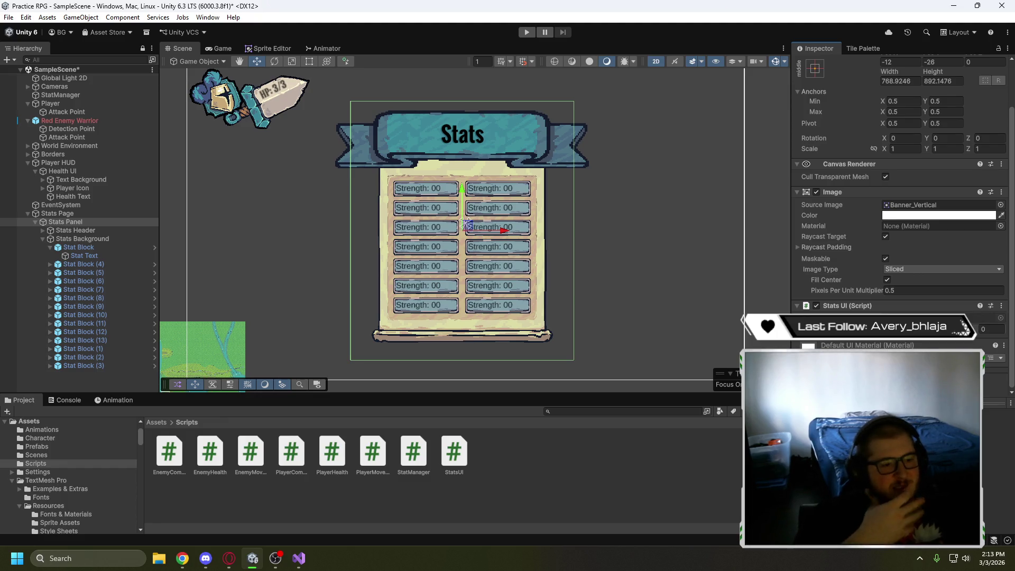
{"action": "scroll", "coordinate": [898, 212], "scroll_direction": "down", "scroll_amount": 2}
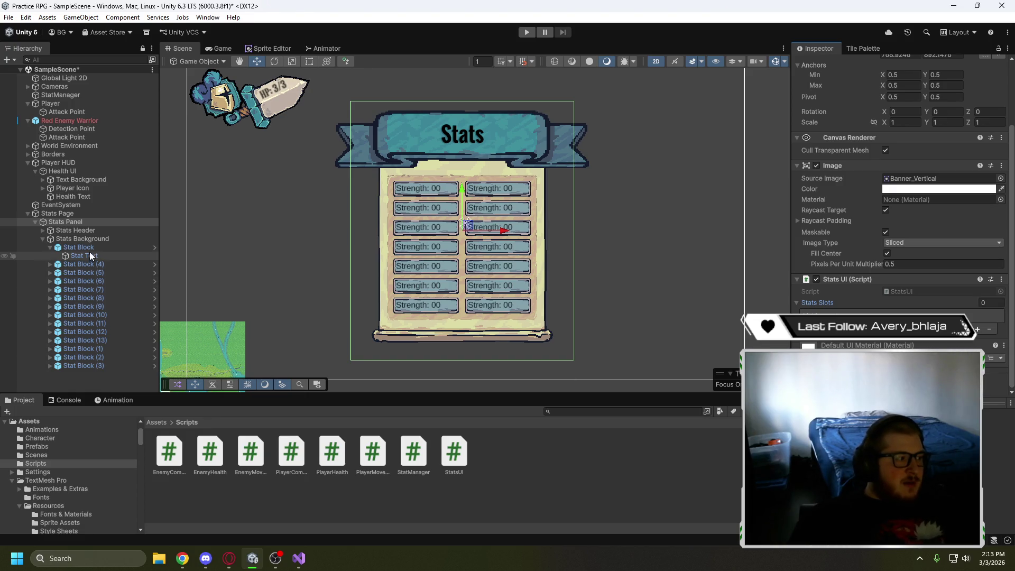
Select the first Stat Block and extend the selection to all Stat Blocks
{"action": "left_click", "coordinate": [115, 248]}
{"action": "left_click", "coordinate": [50, 248]}
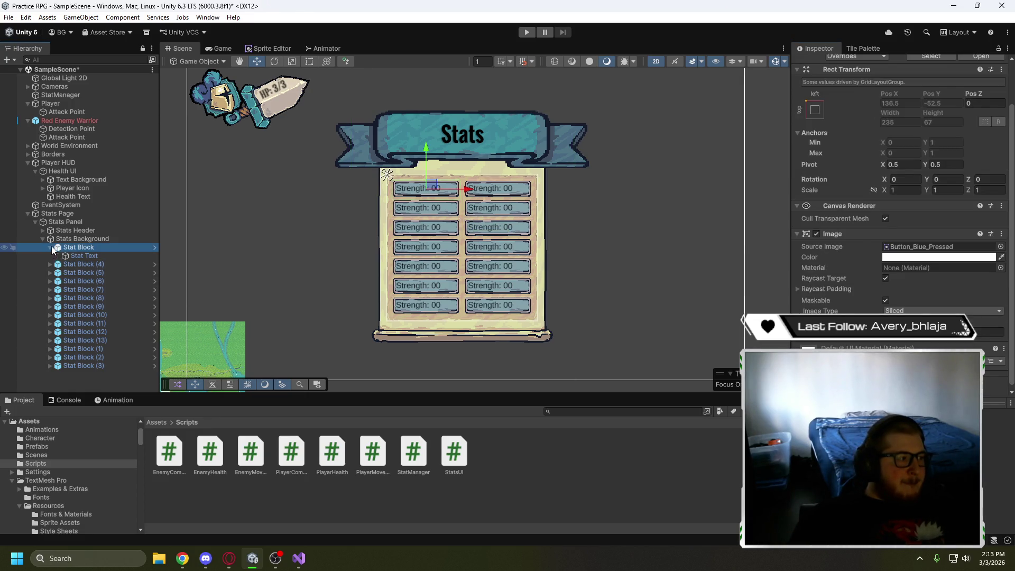
{"action": "left_click", "coordinate": [103, 357], "text": "shift"}
{"action": "mouse_move", "coordinate": [110, 248]}
{"action": "left_mouse_down"}
{"action": "mouse_move", "coordinate": [766, 344]}
{"action": "mouse_move", "coordinate": [423, 317]}
{"action": "mouse_move", "coordinate": [154, 285]}
{"action": "mouse_move", "coordinate": [89, 264]}
{"action": "left_mouse_up"}
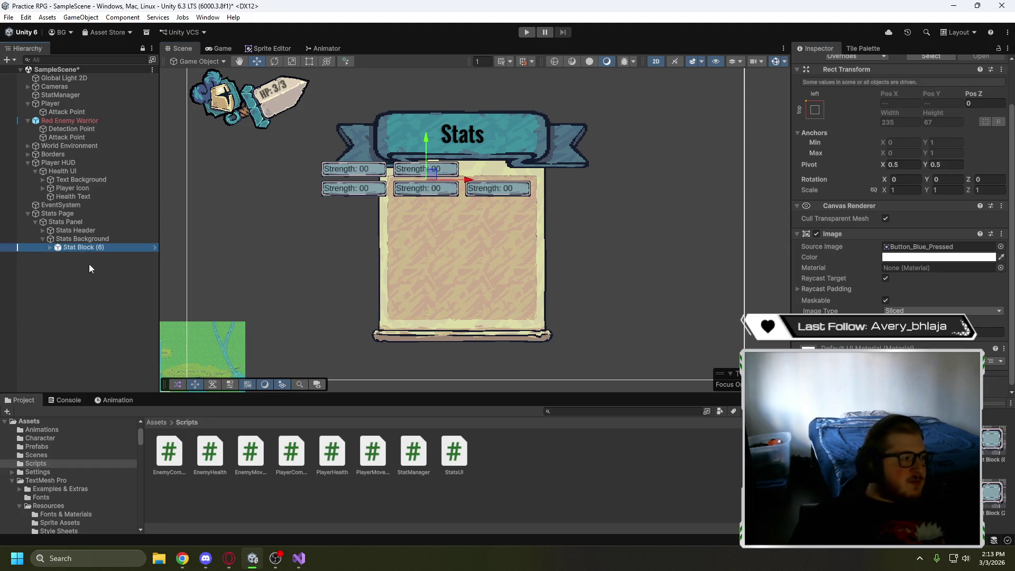
{"action": "key", "text": "ctrl+z"}
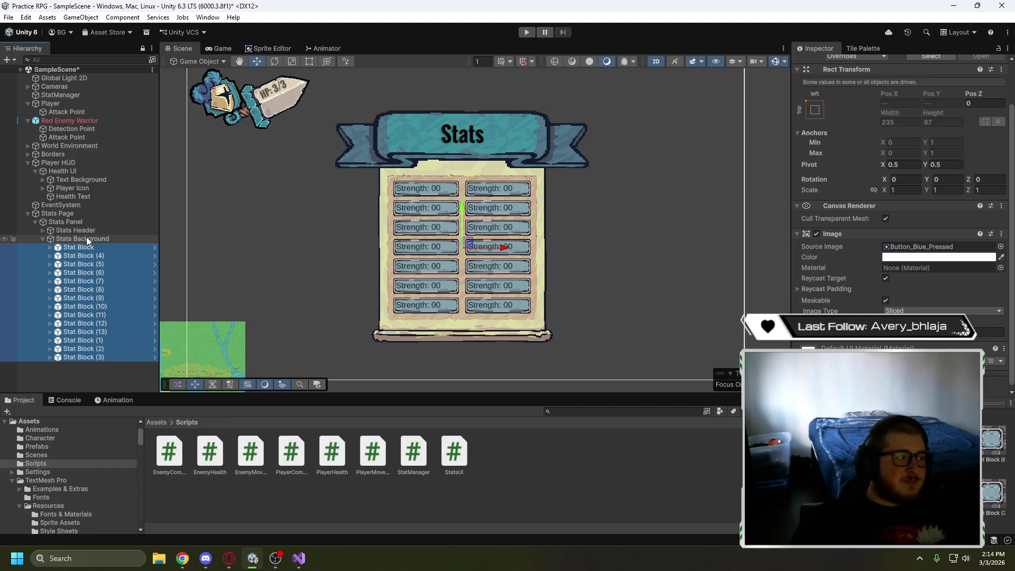
{"action": "left_click", "coordinate": [227, 560]}
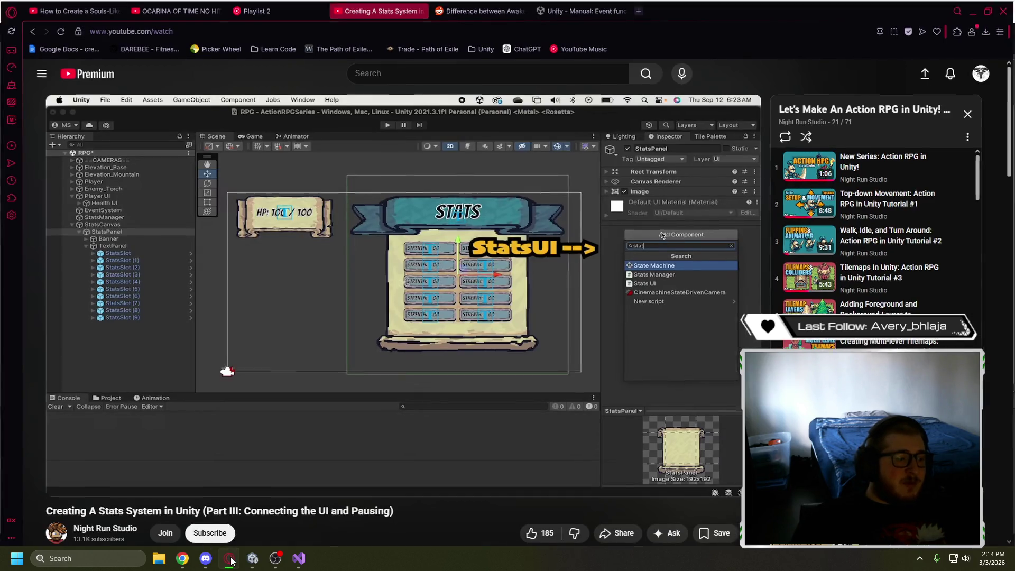
{"action": "left_click", "coordinate": [228, 559]}
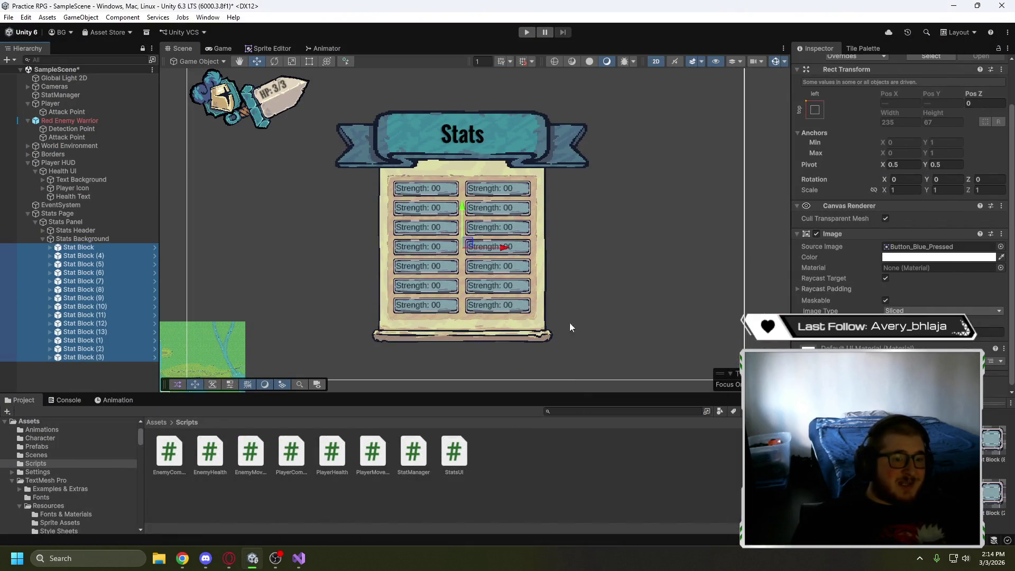
{"action": "scroll", "coordinate": [898, 211], "scroll_direction": "down", "scroll_amount": 1}
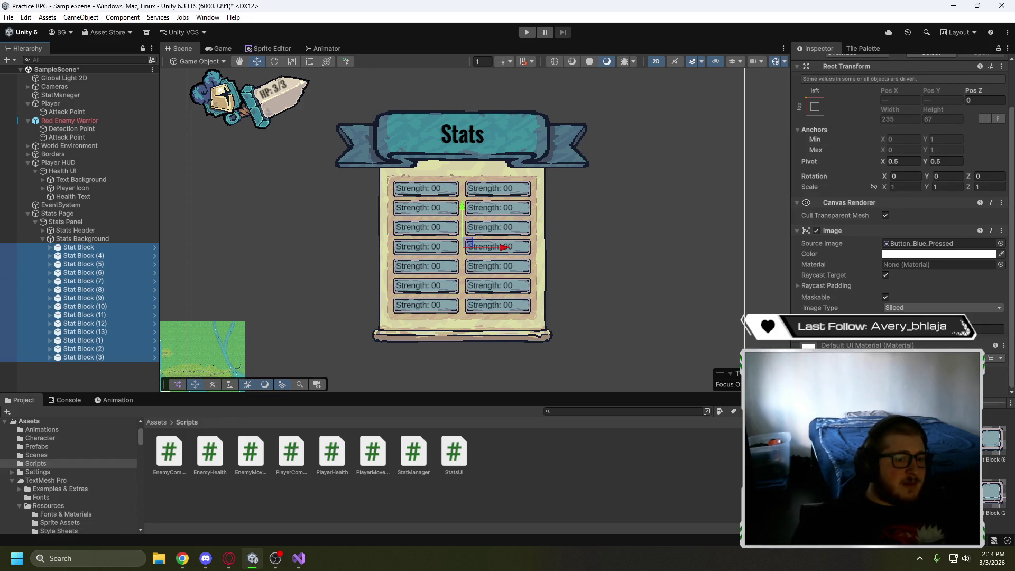
Select Stats Panel, lock the Inspector and shift-select all Stat Blocks, undoing an accidental nesting
{"action": "left_click", "coordinate": [83, 223]}
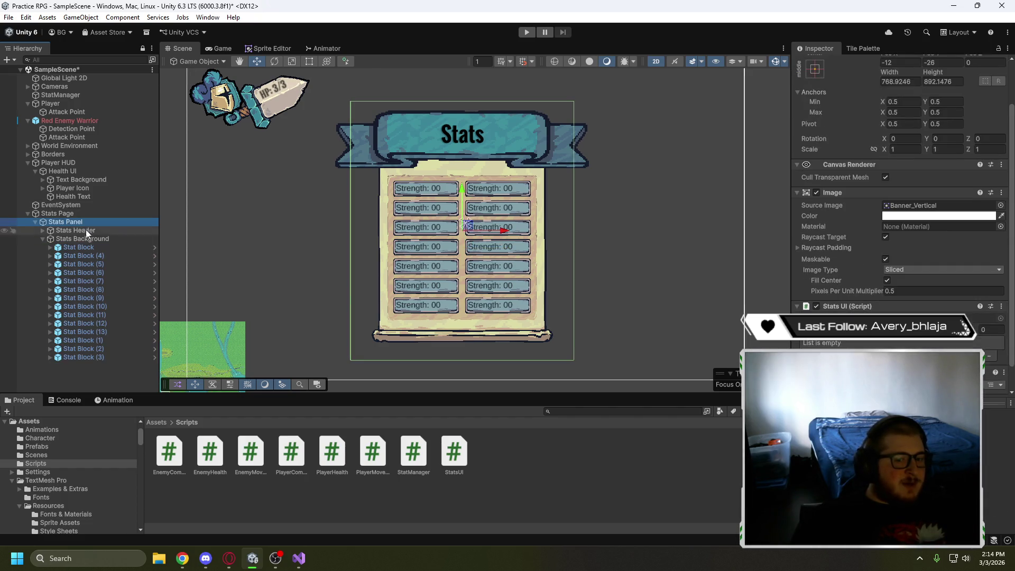
{"action": "scroll", "coordinate": [856, 266], "scroll_direction": "down", "scroll_amount": 2}
{"action": "left_click", "coordinate": [997, 49]}
{"action": "left_click", "coordinate": [85, 248]}
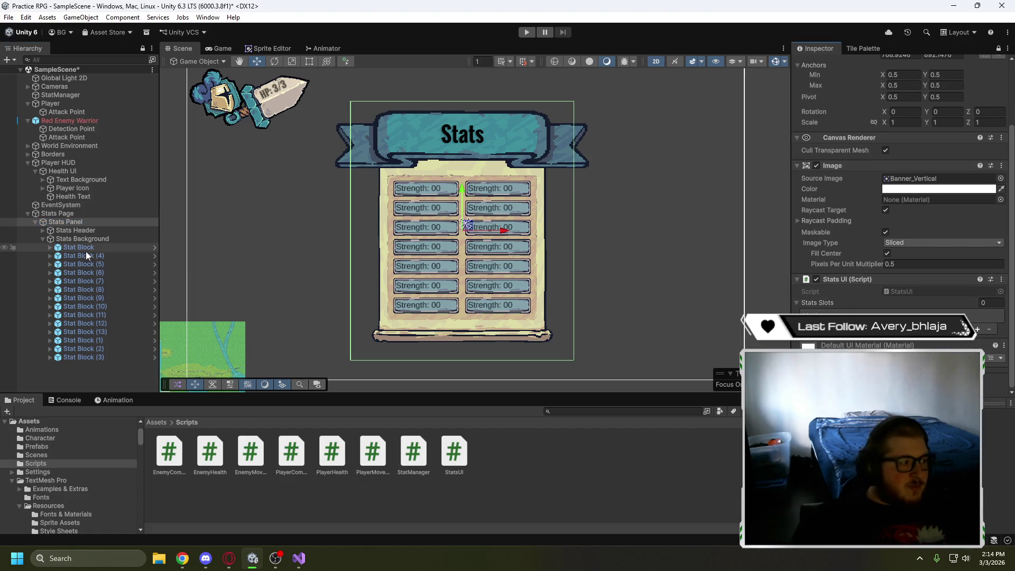
{"action": "left_click", "coordinate": [106, 356], "text": "shift"}
{"action": "mouse_move", "coordinate": [86, 250]}
{"action": "left_mouse_down"}
{"action": "mouse_move", "coordinate": [729, 336]}
{"action": "mouse_move", "coordinate": [85, 264]}
{"action": "mouse_move", "coordinate": [626, 286]}
{"action": "left_mouse_up"}
{"action": "key", "text": "ctrl+z"}
Drop the 14 Stat Blocks onto the Stats Slots list and compare it with the tutorial
{"action": "left_click_drag", "start_coordinate": [887, 312], "coordinate": [899, 309]}
{"action": "scroll", "coordinate": [849, 255], "scroll_direction": "down", "scroll_amount": 3}
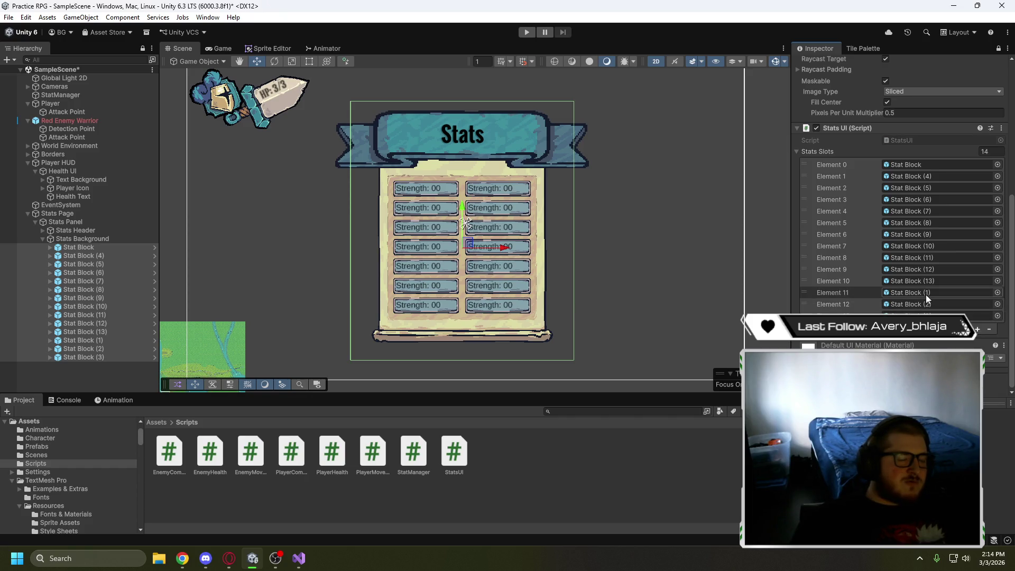
{"action": "left_click", "coordinate": [230, 555]}
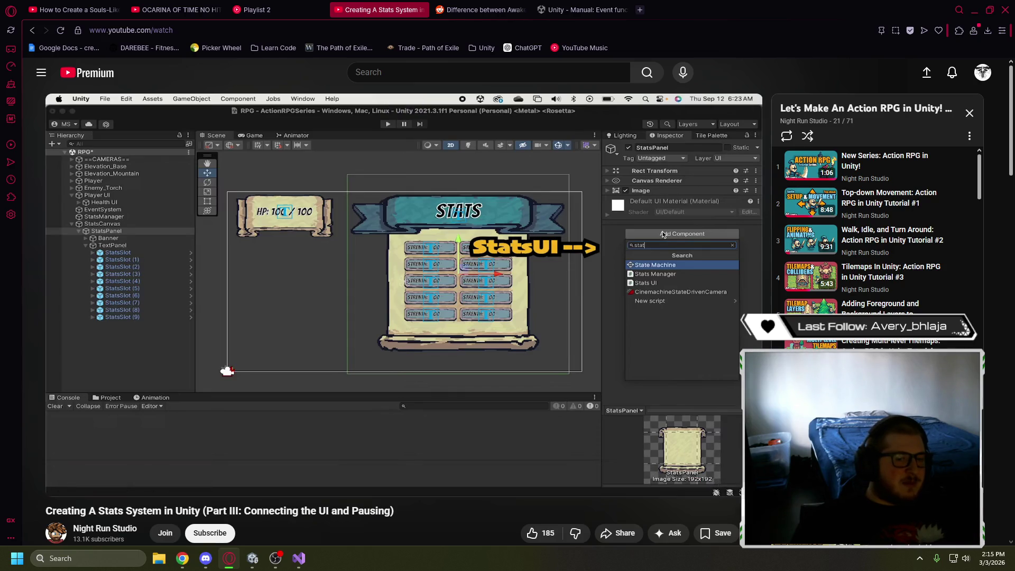
{"action": "left_click", "coordinate": [971, 9]}
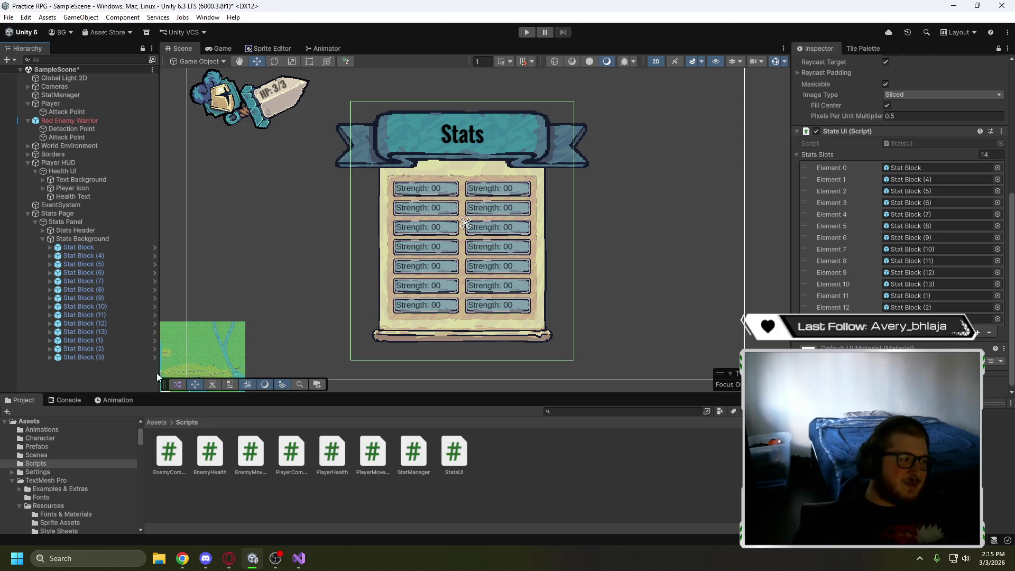
Assign Stat Block (1) through (4) to Stats Slots Elements 1–4
{"action": "left_click_drag", "start_coordinate": [103, 341], "coordinate": [930, 180]}
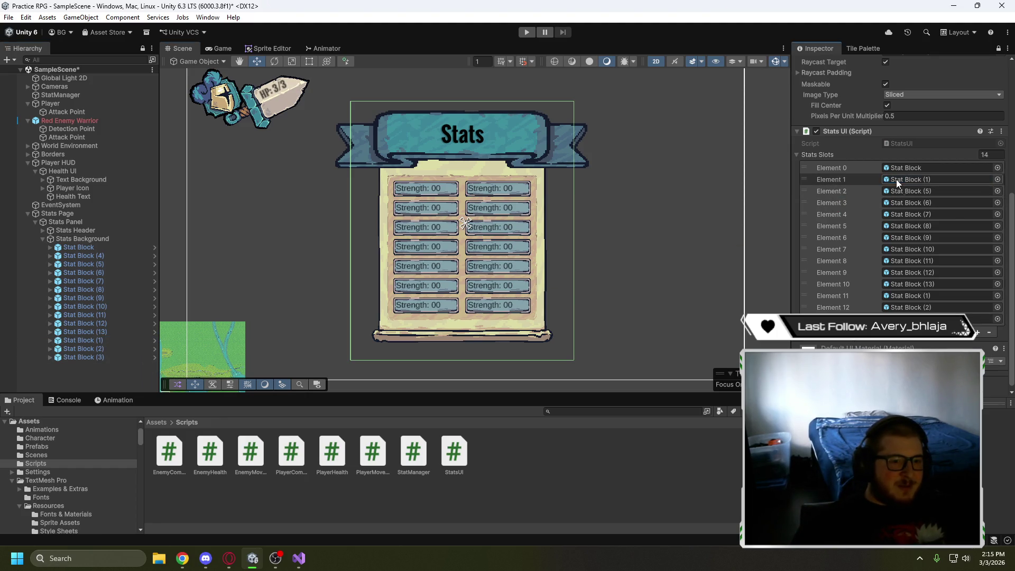
{"action": "mouse_move", "coordinate": [115, 351]}
{"action": "left_mouse_down"}
{"action": "mouse_move", "coordinate": [876, 206]}
{"action": "mouse_move", "coordinate": [888, 186]}
{"action": "mouse_move", "coordinate": [909, 191]}
{"action": "left_mouse_up"}
{"action": "mouse_move", "coordinate": [106, 361]}
{"action": "left_mouse_down"}
{"action": "mouse_move", "coordinate": [895, 199]}
{"action": "mouse_move", "coordinate": [951, 203]}
{"action": "left_mouse_up"}
{"action": "mouse_move", "coordinate": [108, 256]}
{"action": "left_mouse_down"}
{"action": "mouse_move", "coordinate": [692, 287]}
{"action": "mouse_move", "coordinate": [909, 215]}
{"action": "left_mouse_up"}
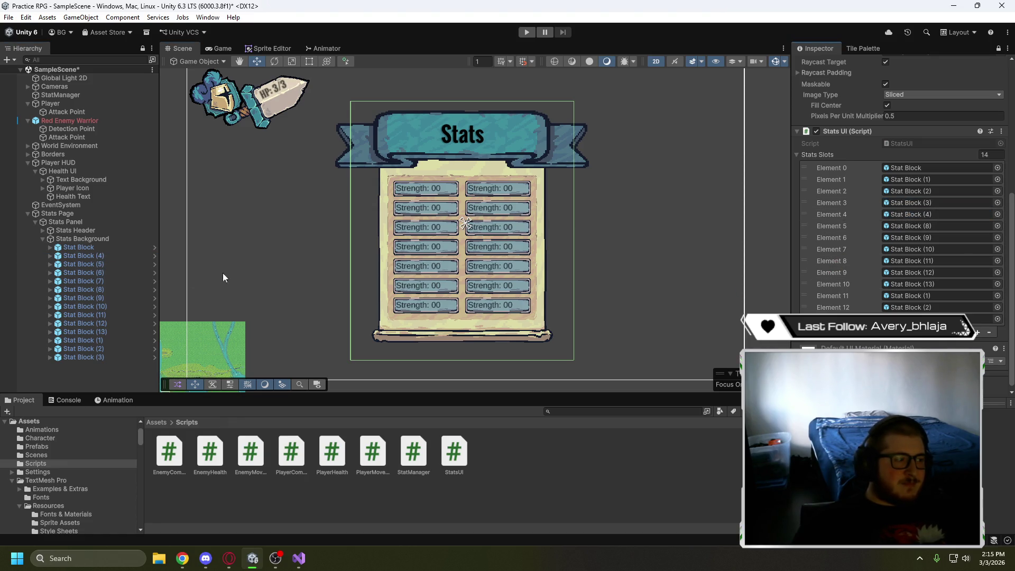
Fill Elements 5–7 with Stat Block (5), (6) and (7)
{"action": "left_click", "coordinate": [105, 264]}
{"action": "left_click", "coordinate": [107, 333], "text": "shift"}
{"action": "mouse_move", "coordinate": [114, 267]}
{"action": "left_mouse_down"}
{"action": "mouse_move", "coordinate": [365, 296]}
{"action": "mouse_move", "coordinate": [932, 227]}
{"action": "left_mouse_up"}
{"action": "left_click", "coordinate": [107, 273]}
{"action": "mouse_move", "coordinate": [107, 272]}
{"action": "left_mouse_down"}
{"action": "mouse_move", "coordinate": [826, 267]}
{"action": "mouse_move", "coordinate": [909, 237]}
{"action": "left_mouse_up"}
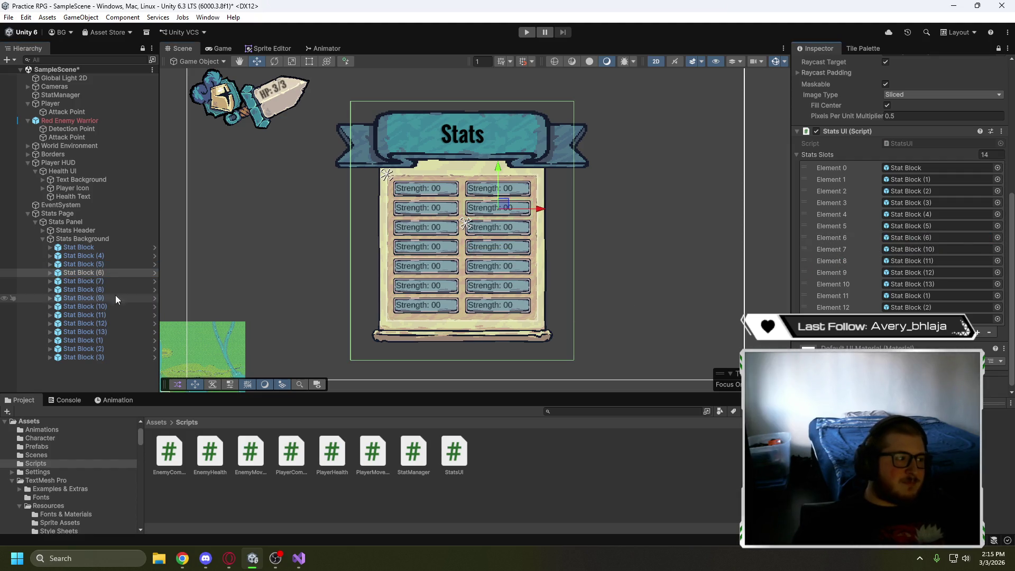
{"action": "left_click_drag", "start_coordinate": [106, 281], "coordinate": [909, 238]}
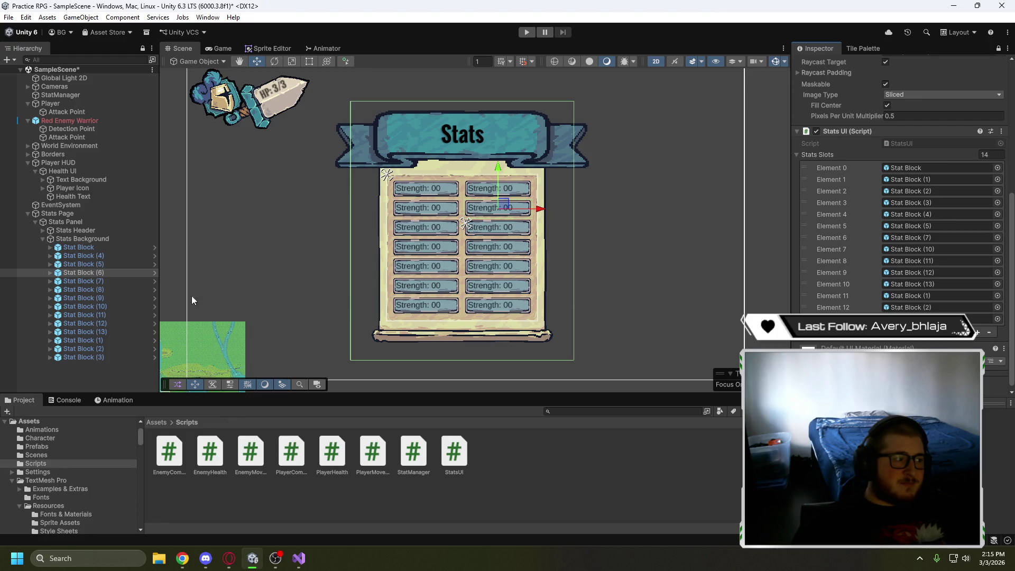
{"action": "mouse_move", "coordinate": [113, 272]}
{"action": "left_mouse_down"}
{"action": "mouse_move", "coordinate": [909, 280]}
{"action": "mouse_move", "coordinate": [930, 236]}
{"action": "left_mouse_up"}
{"action": "mouse_move", "coordinate": [88, 281]}
{"action": "left_mouse_down"}
{"action": "mouse_move", "coordinate": [897, 276]}
{"action": "mouse_move", "coordinate": [899, 249]}
{"action": "left_mouse_up"}
Assign Stat Block (8) through (13) to Element 8 onward
{"action": "left_click_drag", "start_coordinate": [678, 316], "coordinate": [915, 262]}
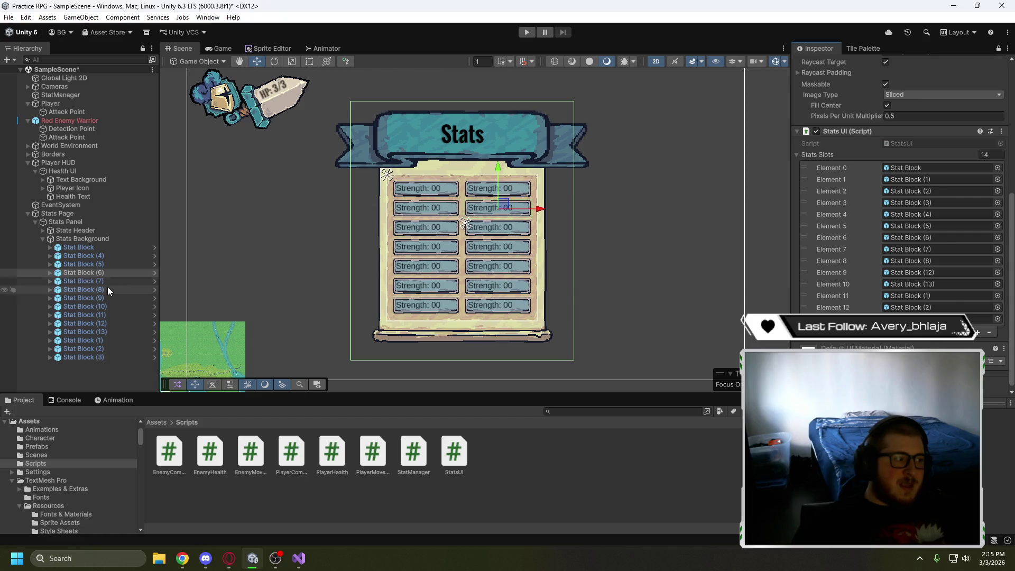
{"action": "left_click_drag", "start_coordinate": [96, 297], "coordinate": [909, 273]}
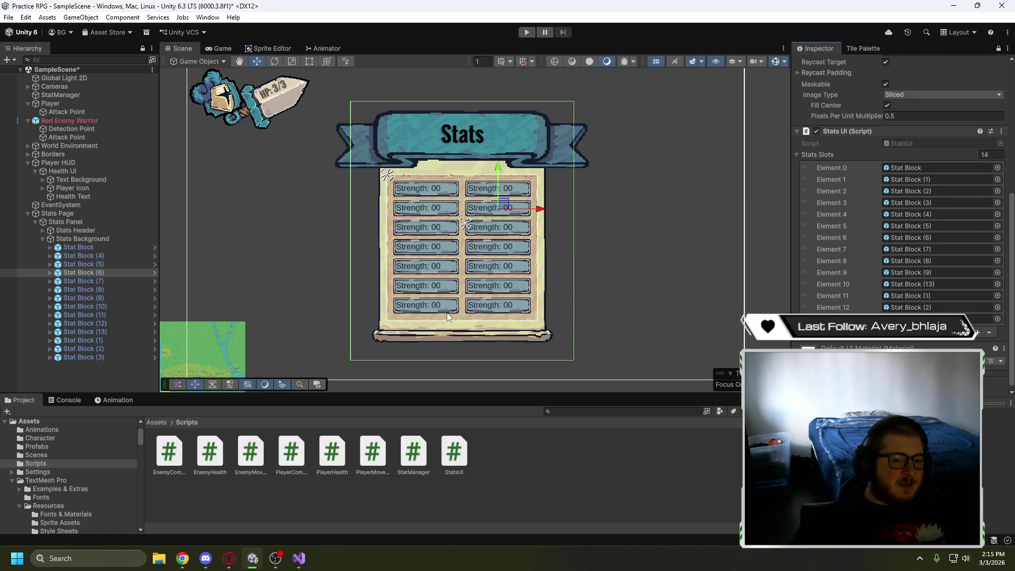
{"action": "left_click_drag", "start_coordinate": [103, 306], "coordinate": [909, 283]}
{"action": "left_click_drag", "start_coordinate": [103, 317], "coordinate": [908, 296]}
{"action": "left_click_drag", "start_coordinate": [129, 323], "coordinate": [909, 307]}
{"action": "mouse_move", "coordinate": [113, 331]}
{"action": "left_mouse_down"}
{"action": "mouse_move", "coordinate": [399, 351]}
{"action": "mouse_move", "coordinate": [864, 263]}
{"action": "left_mouse_up"}
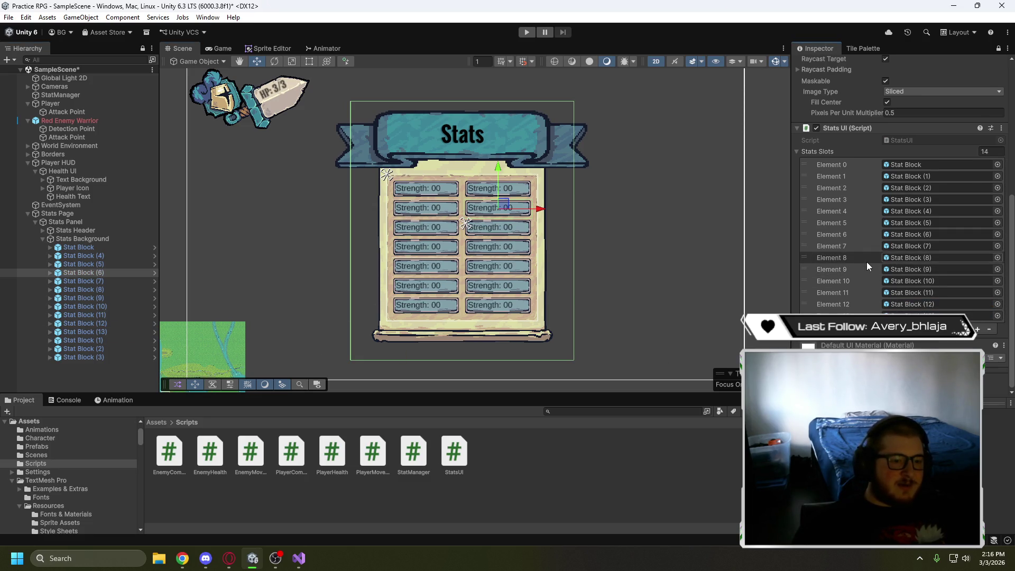
Check the Stats Slots list and collapse the Stats UI component
{"action": "scroll", "coordinate": [866, 261], "scroll_direction": "up", "scroll_amount": 4}
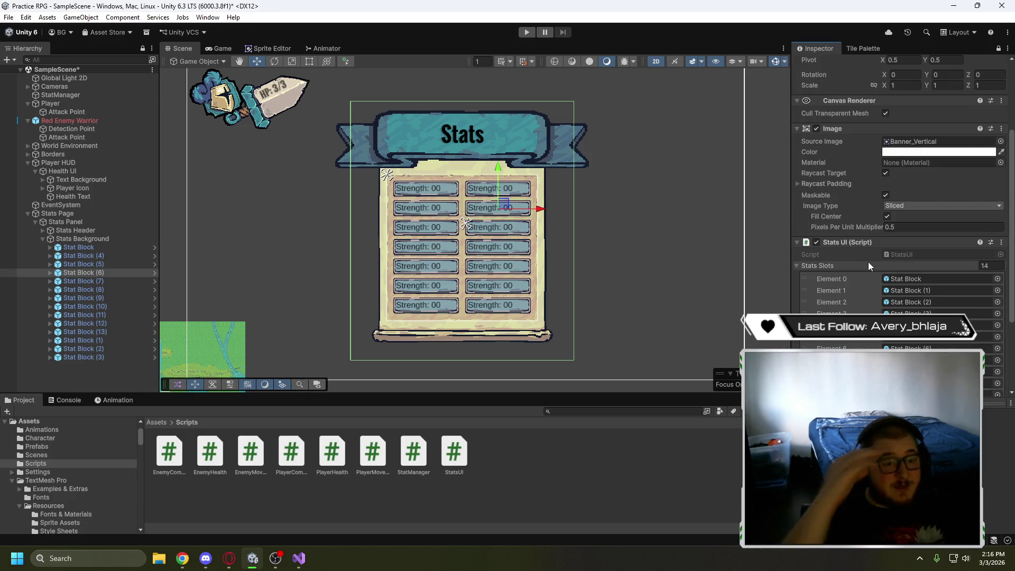
{"action": "scroll", "coordinate": [867, 270], "scroll_direction": "down", "scroll_amount": 4}
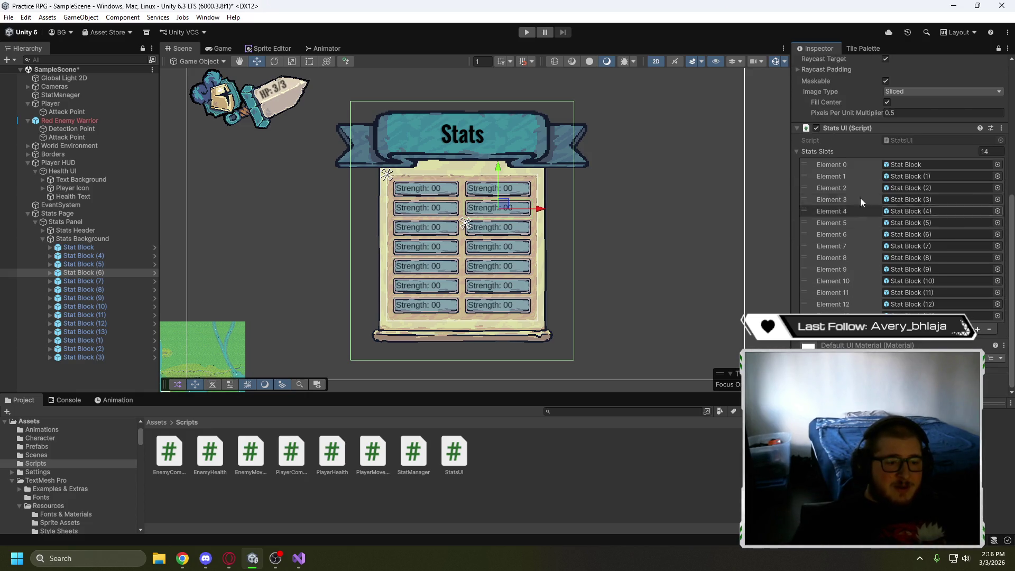
{"action": "scroll", "coordinate": [851, 275], "scroll_direction": "up", "scroll_amount": 2}
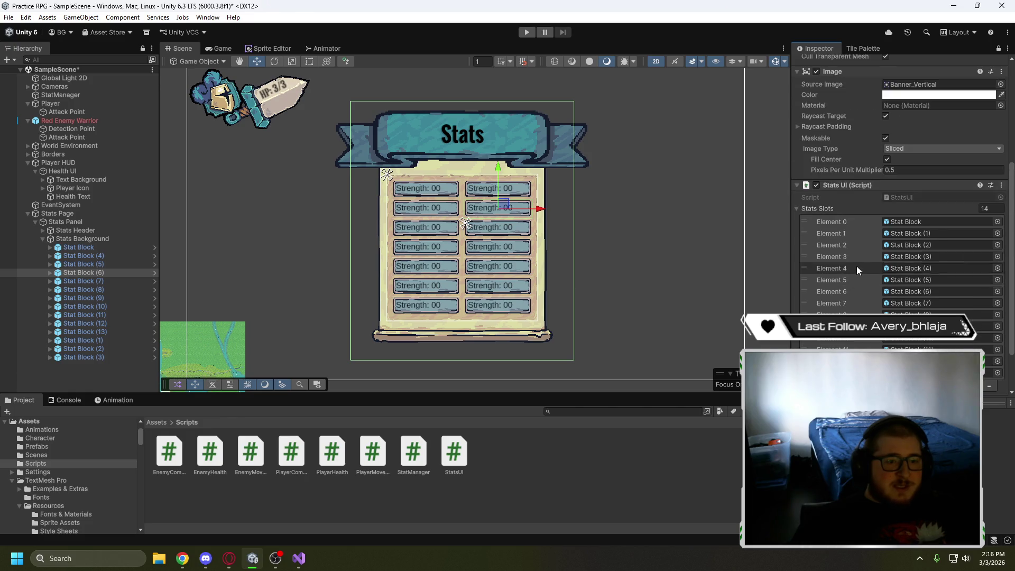
{"action": "left_click", "coordinate": [796, 186]}
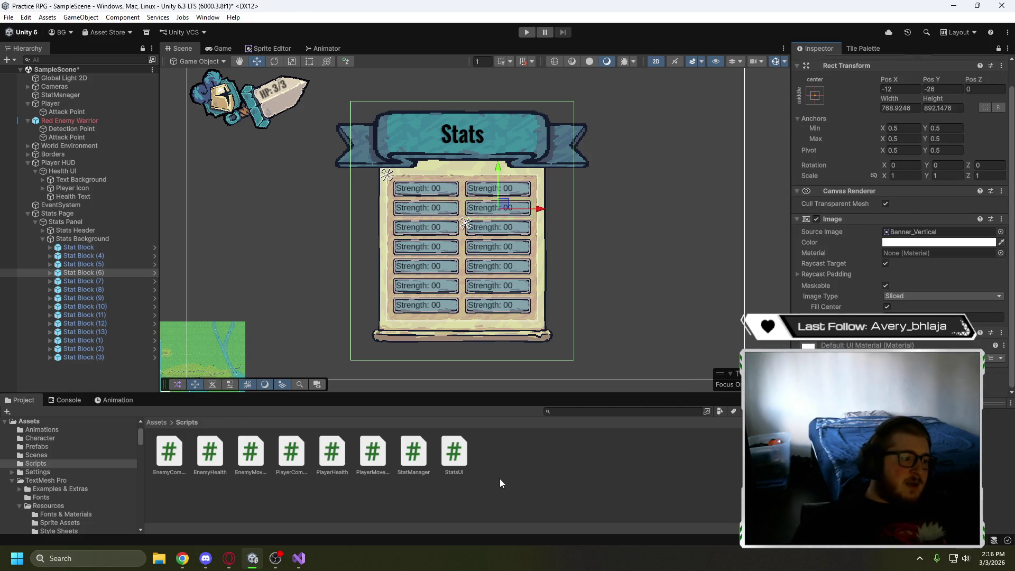
{"action": "left_click", "coordinate": [229, 561]}
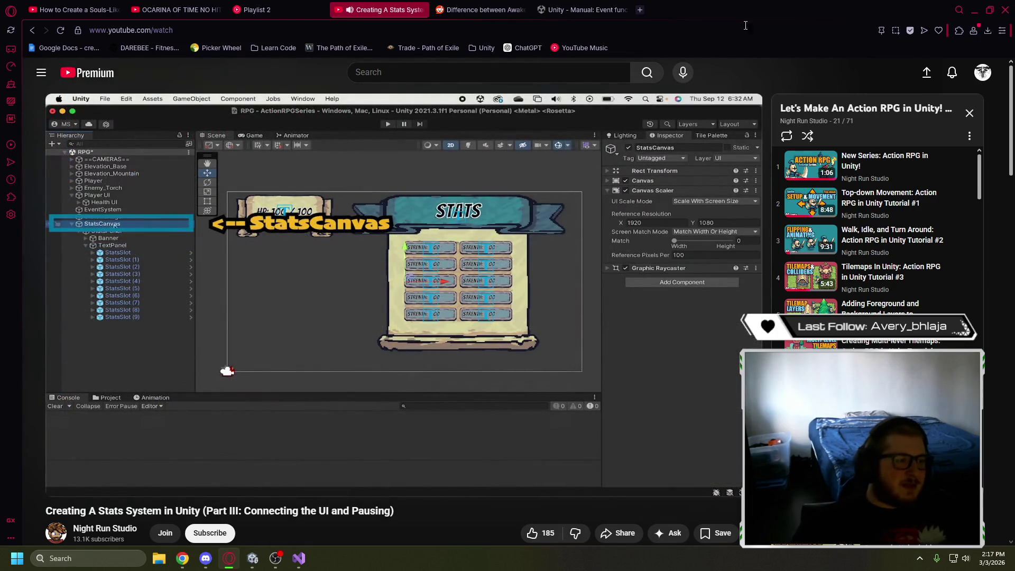
{"action": "left_click", "coordinate": [452, 265]}
{"action": "left_click", "coordinate": [252, 558]}
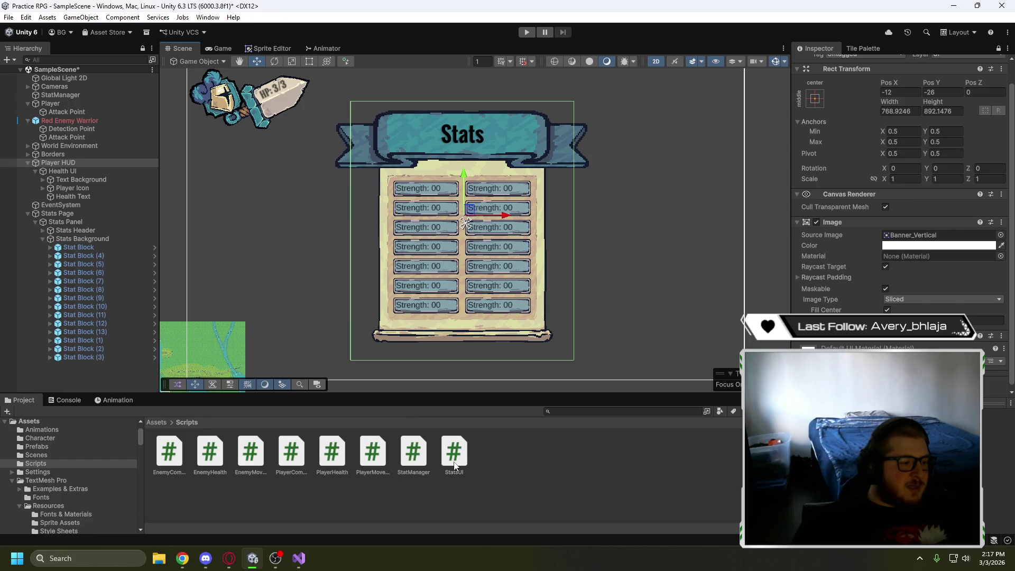
Duplicate the UpdateDamage method directly below itself in StatsUI.cs
{"action": "left_click", "coordinate": [299, 558]}
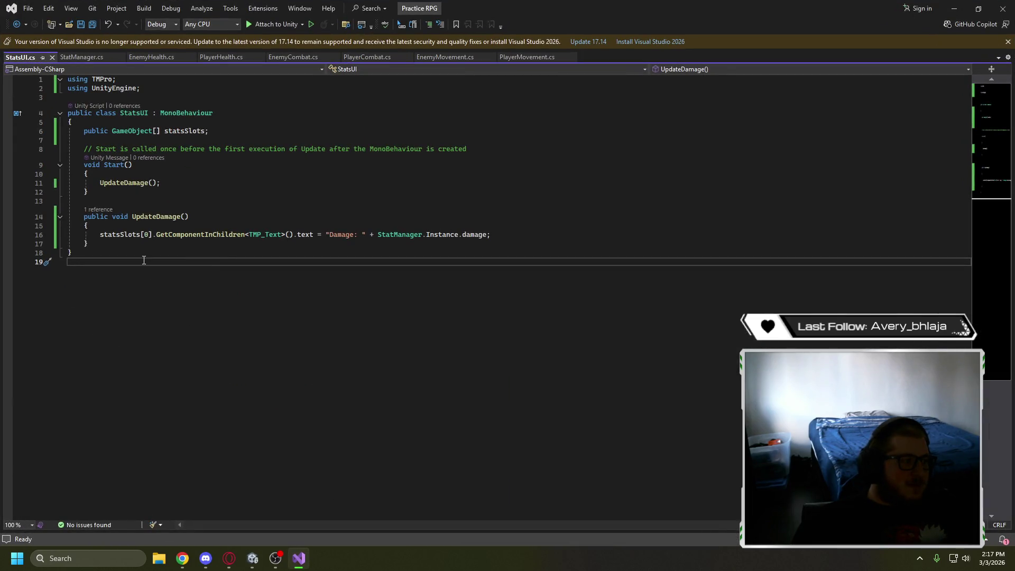
{"action": "mouse_move", "coordinate": [502, 235]}
{"action": "left_mouse_down"}
{"action": "mouse_move", "coordinate": [100, 244]}
{"action": "mouse_move", "coordinate": [77, 220]}
{"action": "left_mouse_up"}
{"action": "key", "text": "ctrl+c"}
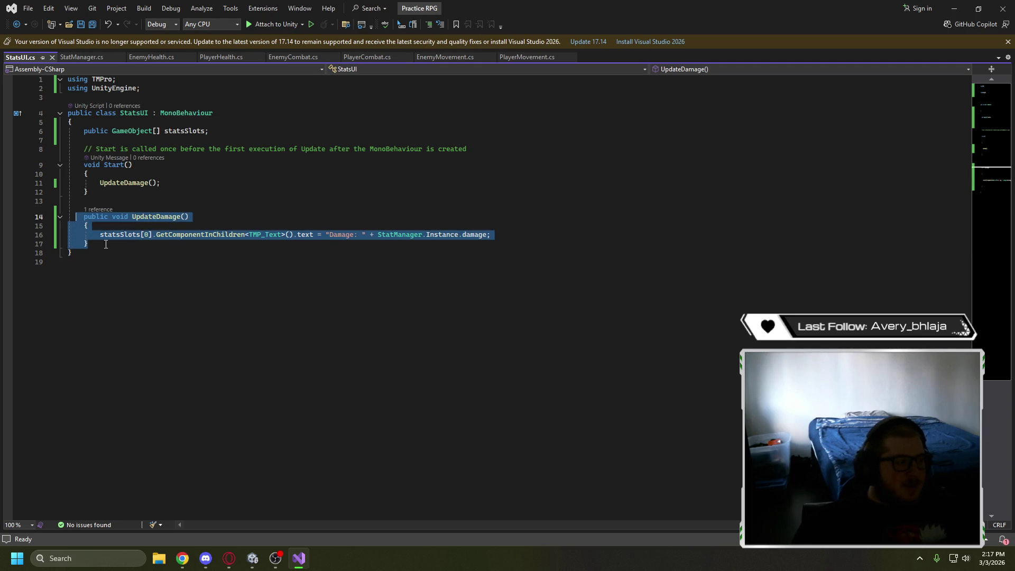
{"action": "left_click", "coordinate": [119, 242]}
{"action": "key", "text": "Return"}
{"action": "key", "text": "Return"}
{"action": "key", "text": "ctrl+v"}
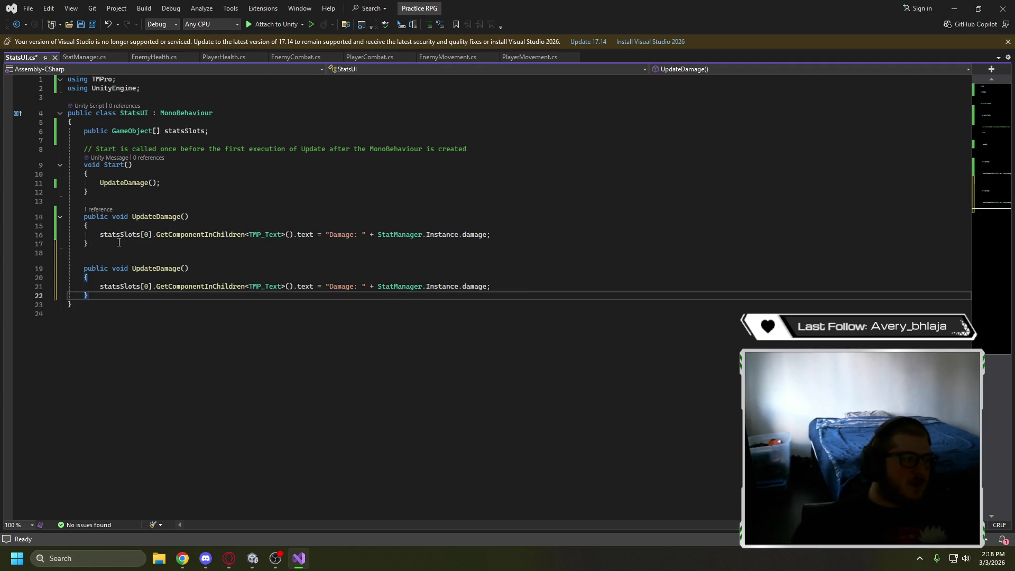
Turn the copy into UpdateSpeed, using the speed value and slot index 1
{"action": "left_click", "coordinate": [180, 268]}
{"action": "key", "text": "BackSpace"}
{"action": "key", "text": "BackSpace"}
{"action": "key", "text": "BackSpace"}
{"action": "key", "text": "BackSpace"}
{"action": "key", "text": "BackSpace"}
{"action": "type", "text": "Speed"}
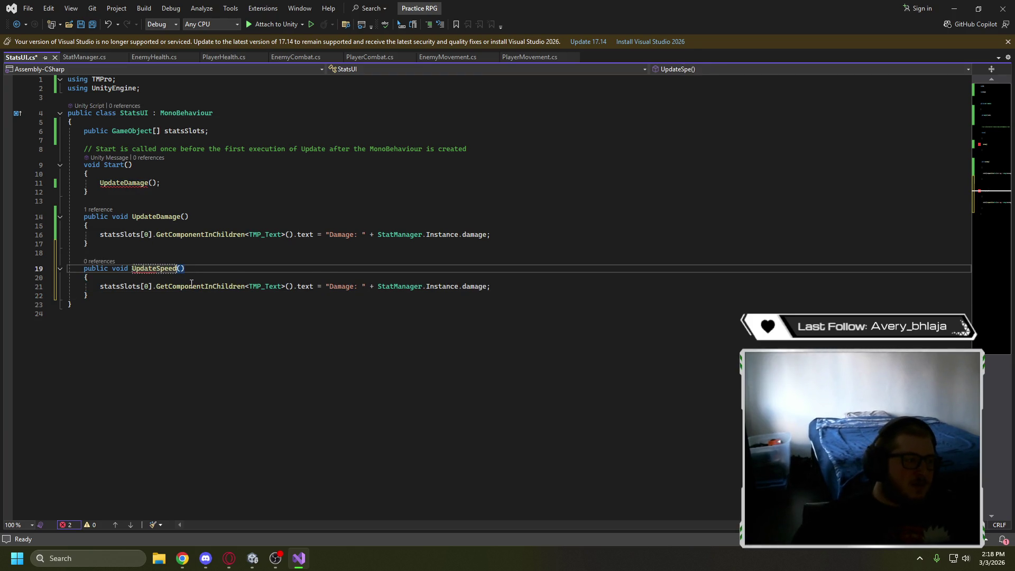
{"action": "left_click", "coordinate": [486, 286]}
{"action": "key", "text": "BackSpace"}
{"action": "key", "text": "BackSpace"}
{"action": "key", "text": "BackSpace"}
{"action": "key", "text": "BackSpace"}
{"action": "type", "text": "speed"}
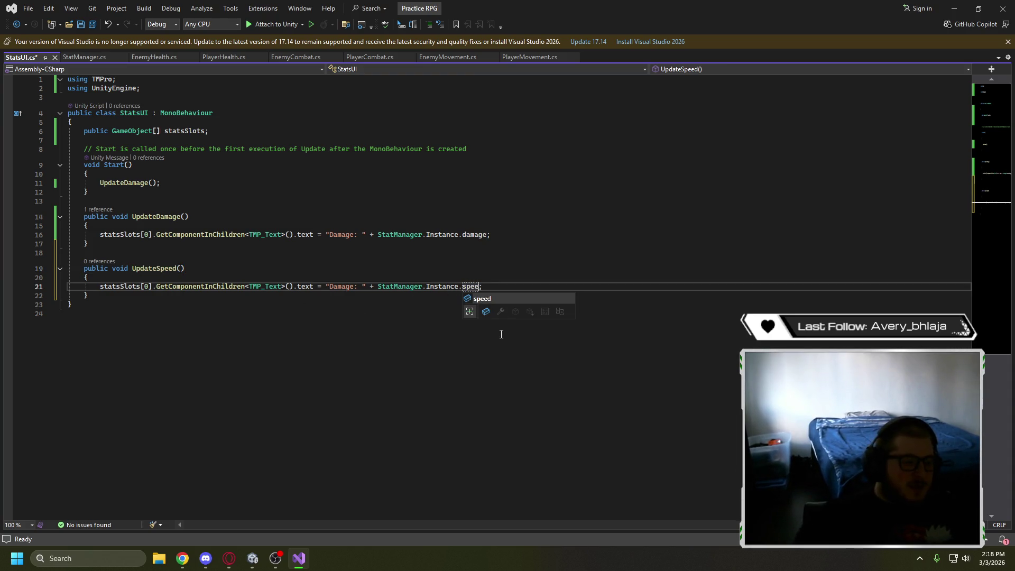
{"action": "double_click", "coordinate": [147, 285]}
{"action": "type", "text": "1"}
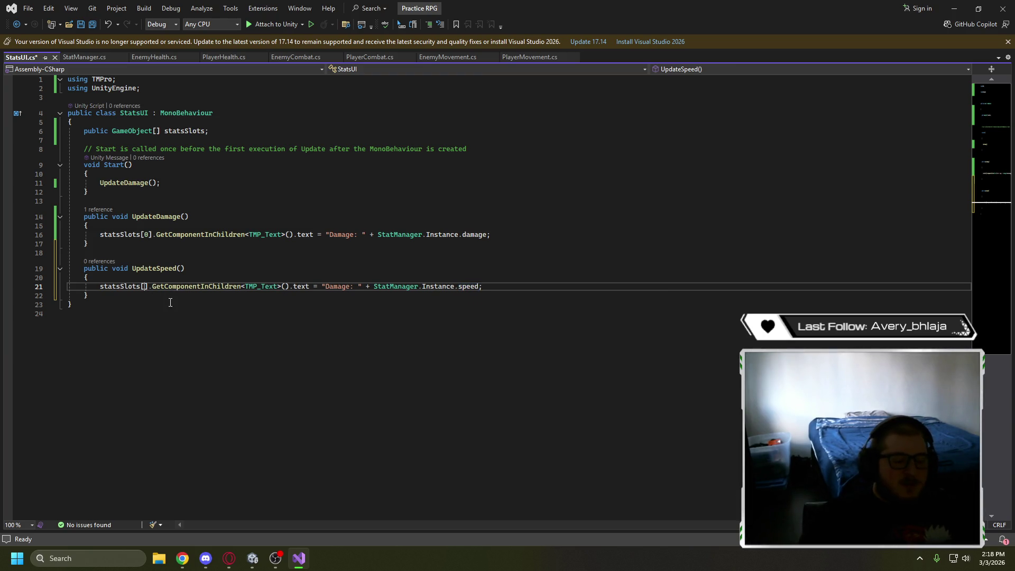
{"action": "left_click", "coordinate": [169, 301]}
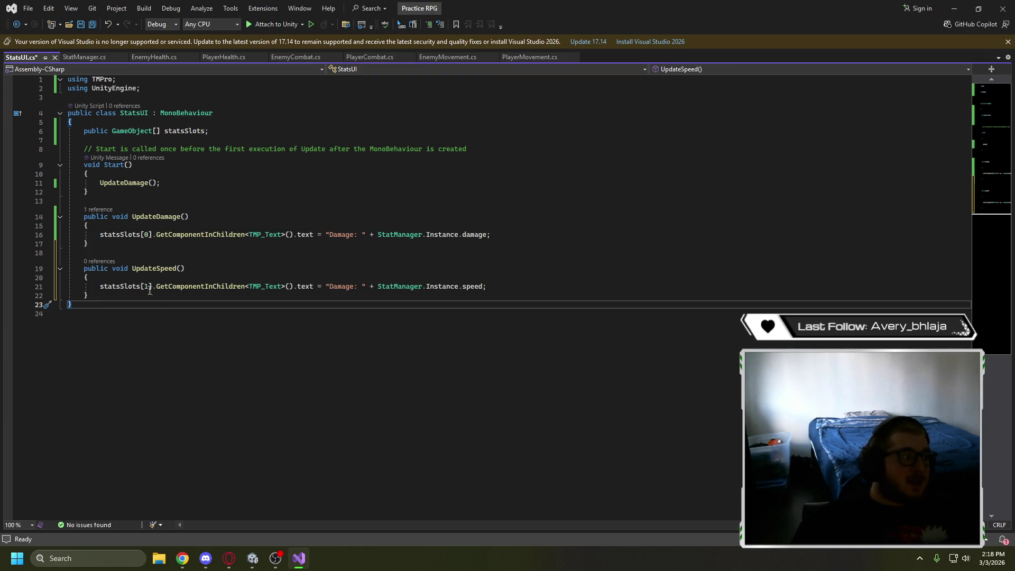
Change the UpdateDamage call in Start to call UpdateAllStats instead
{"action": "left_click", "coordinate": [162, 183]}
{"action": "double_click", "coordinate": [142, 184]}
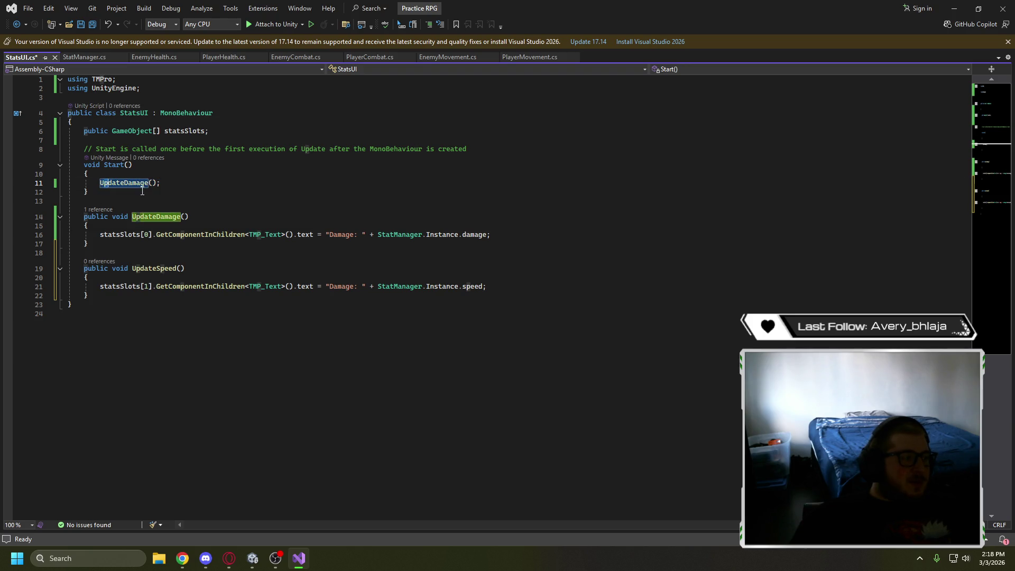
{"action": "left_click_drag", "start_coordinate": [149, 183], "coordinate": [125, 184]}
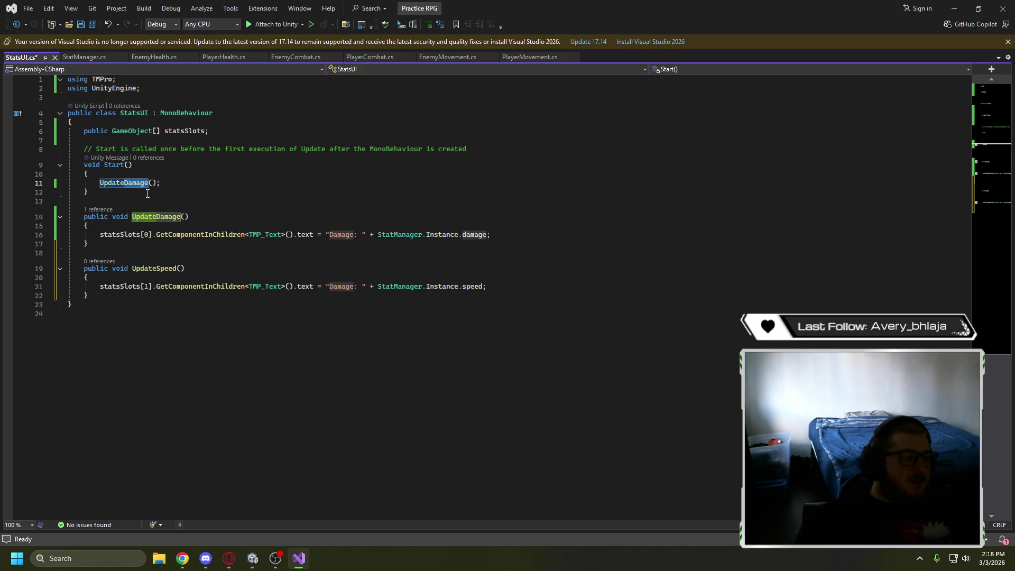
{"action": "type", "text": "AllStats"}
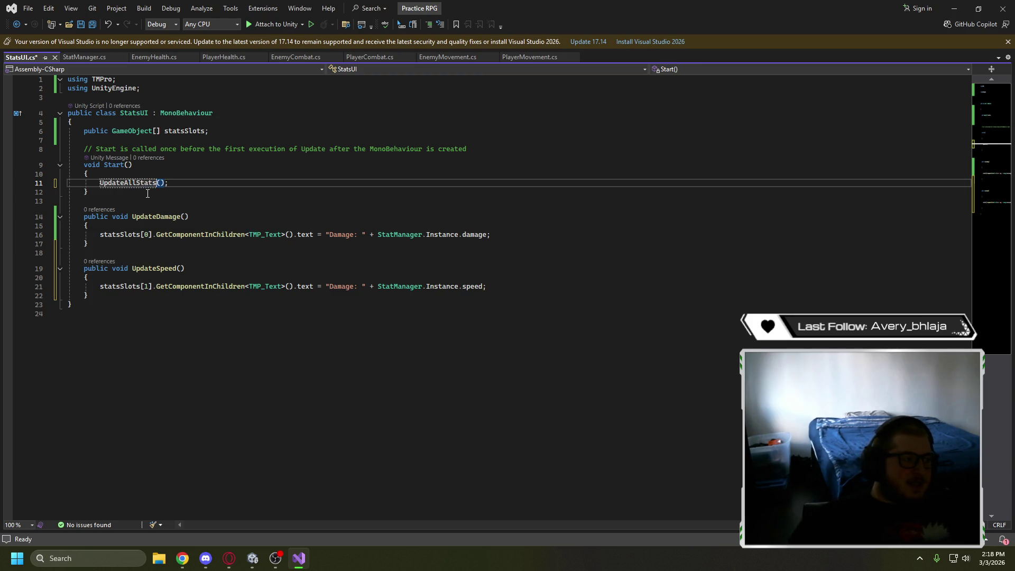
{"action": "left_click", "coordinate": [203, 316]}
Add a new method after UpdateSpeed whose body calls UpdateDamage(); and UpdateSpeed();
{"action": "left_click", "coordinate": [199, 306]}
{"action": "left_click", "coordinate": [174, 298]}
{"action": "key", "text": "Return"}
{"action": "key", "text": "Tab"}
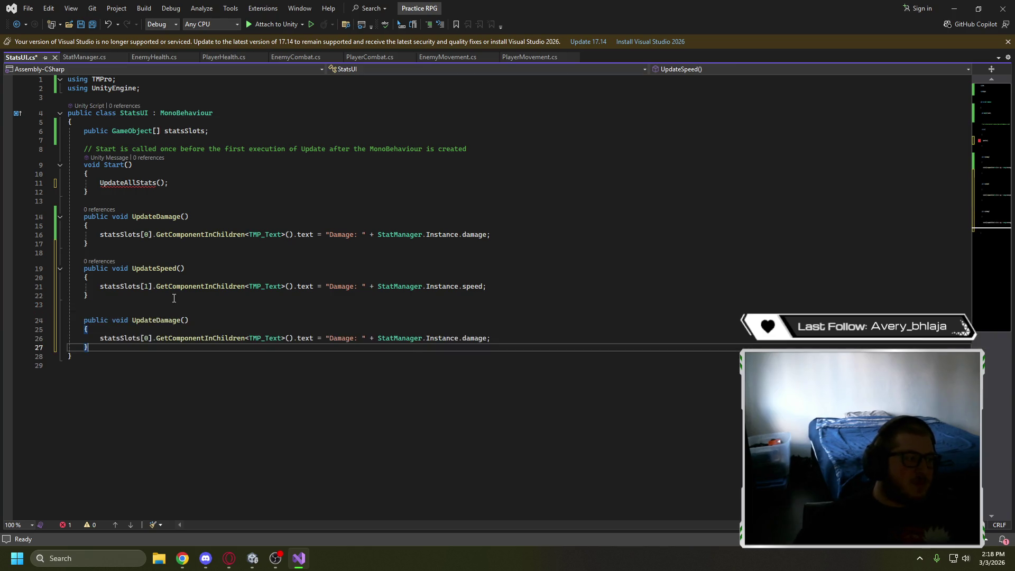
{"action": "left_click_drag", "start_coordinate": [505, 336], "coordinate": [106, 336]}
{"action": "key", "text": "BackSpace"}
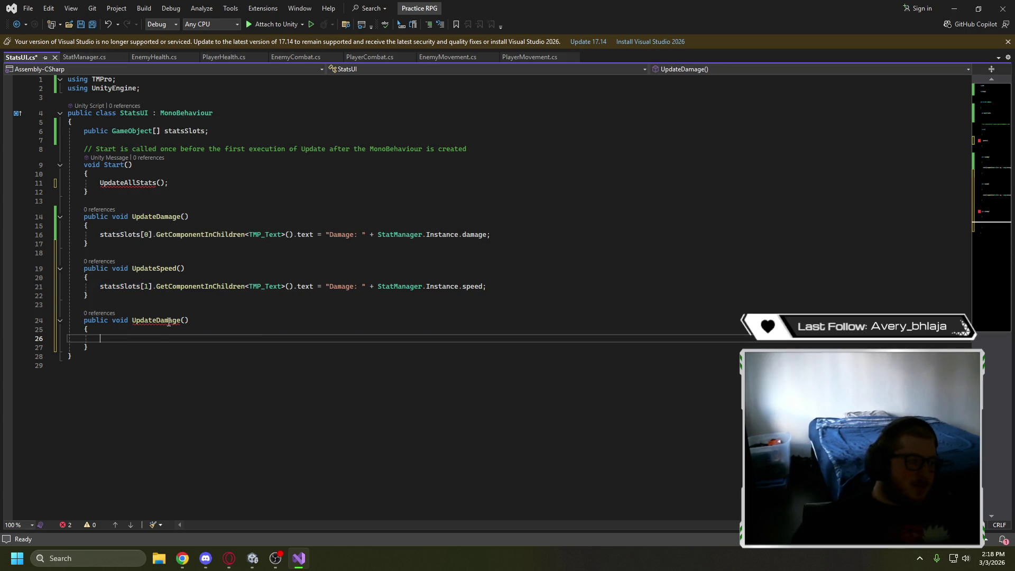
{"action": "type", "text": "Updat"}
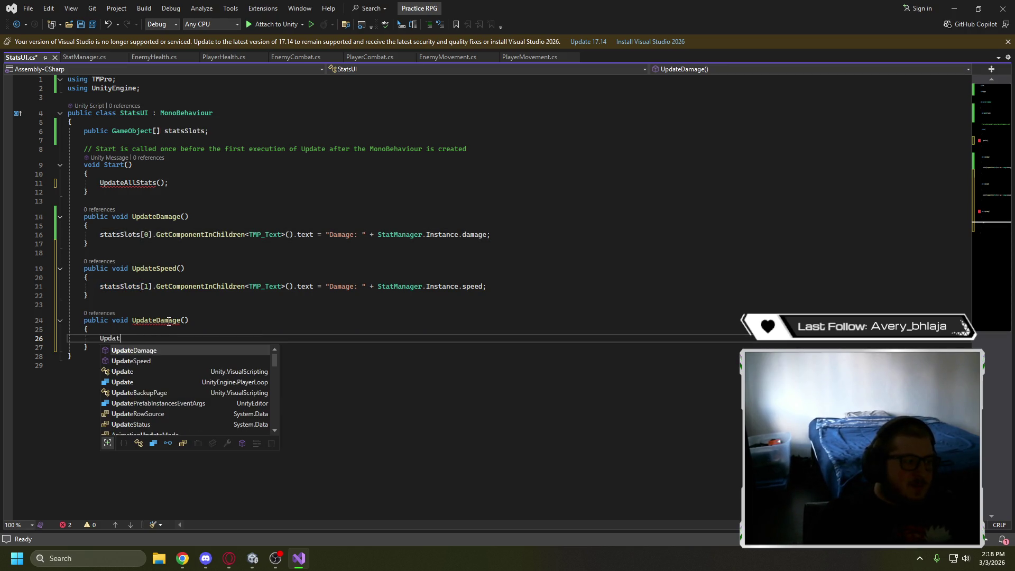
{"action": "type", "text": "eDamage"}
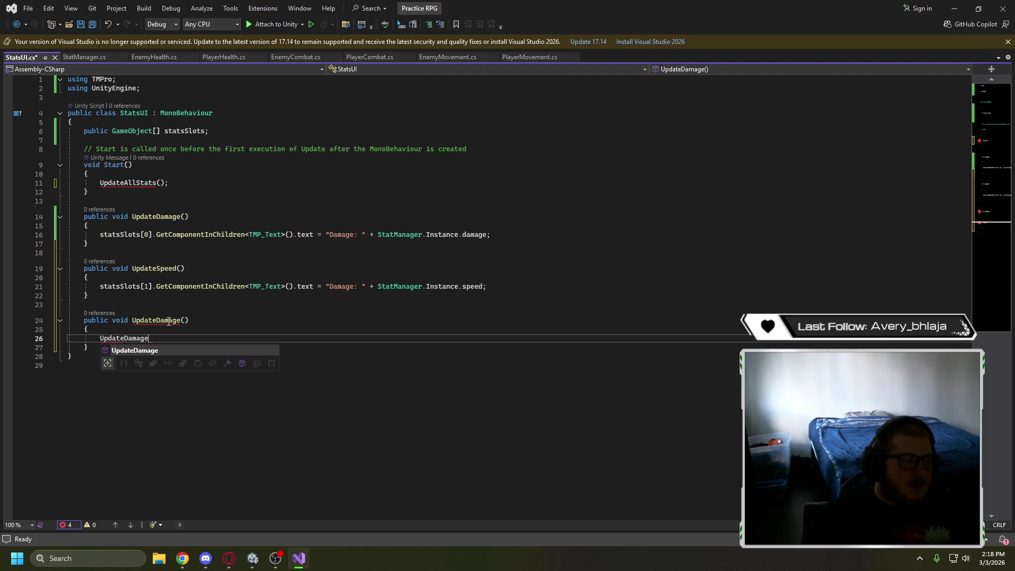
{"action": "type", "text": "();"}
{"action": "key", "text": "Return"}
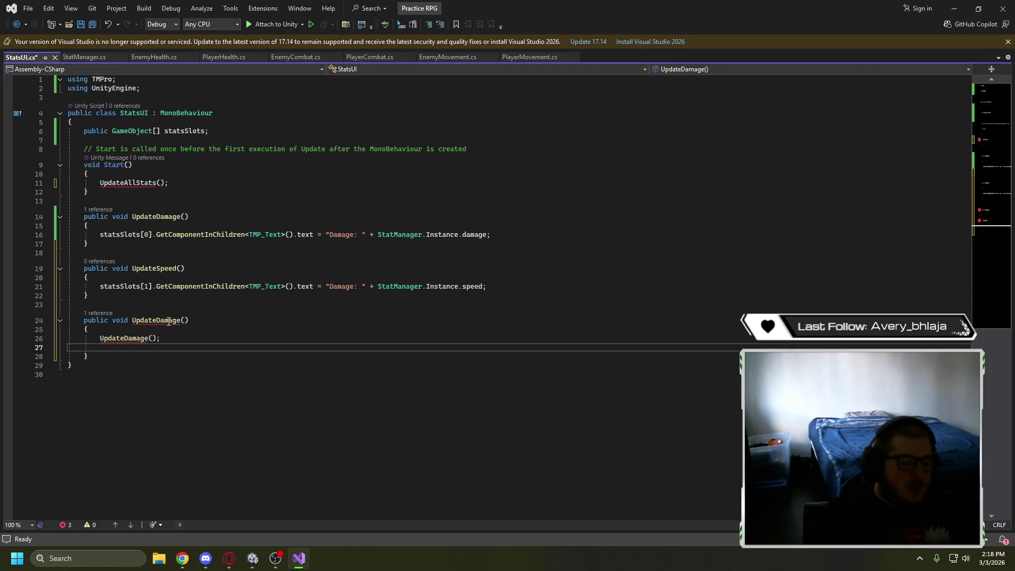
{"action": "type", "text": "Update"}
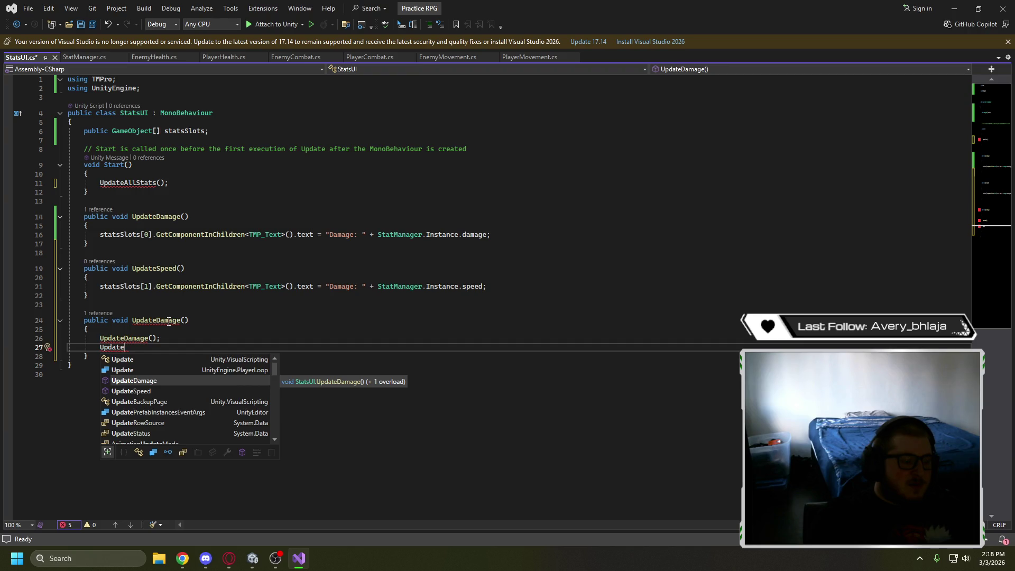
{"action": "type", "text": "Speed();"}
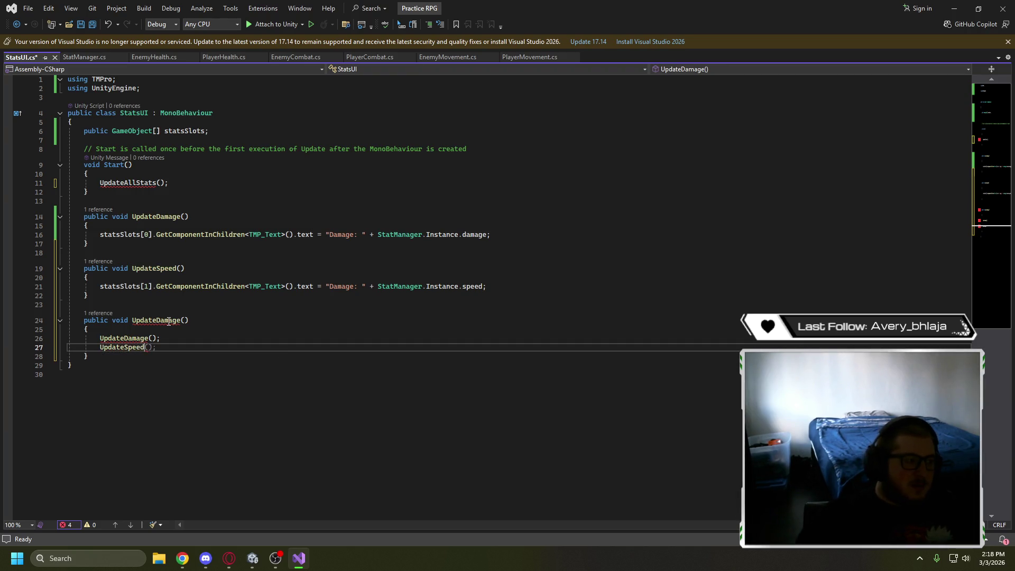
Name the new method UpdateAllStats, save StatsUI.cs and bring up the tutorial
{"action": "left_click", "coordinate": [180, 320]}
{"action": "key", "text": "BackSpace"}
{"action": "key", "text": "BackSpace"}
{"action": "key", "text": "BackSpace"}
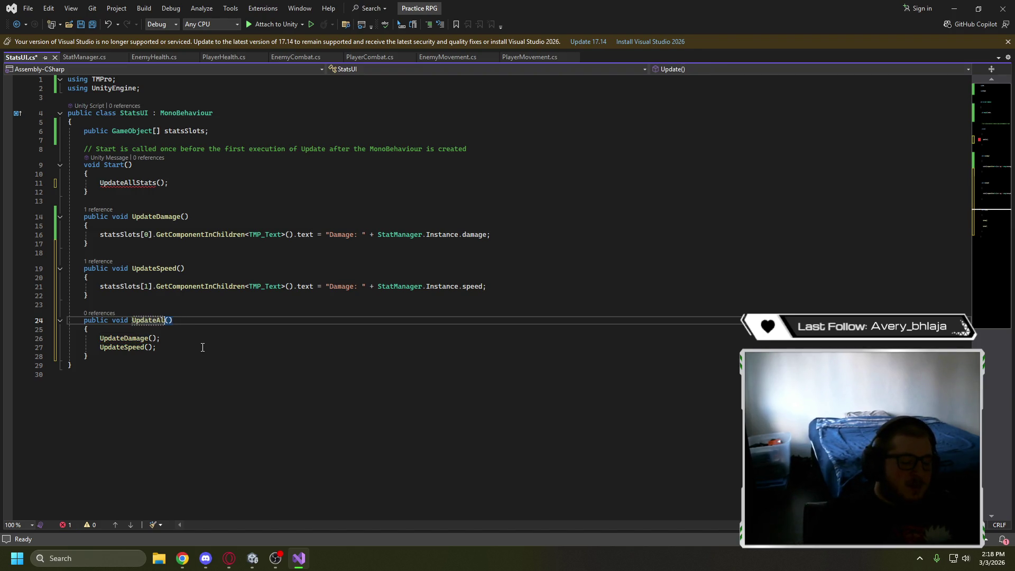
{"action": "type", "text": "lStats"}
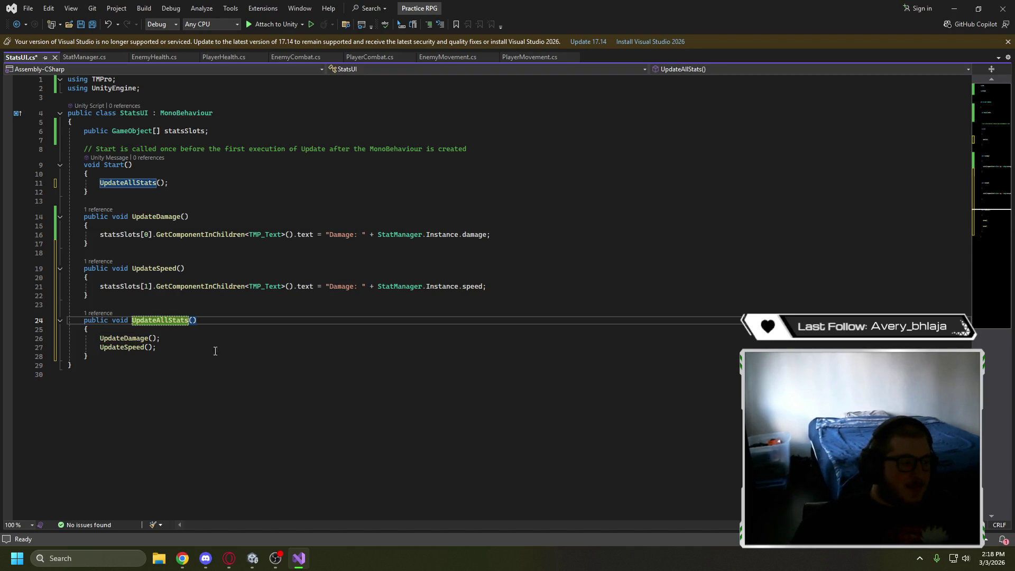
{"action": "left_click", "coordinate": [238, 351]}
{"action": "left_click", "coordinate": [225, 381]}
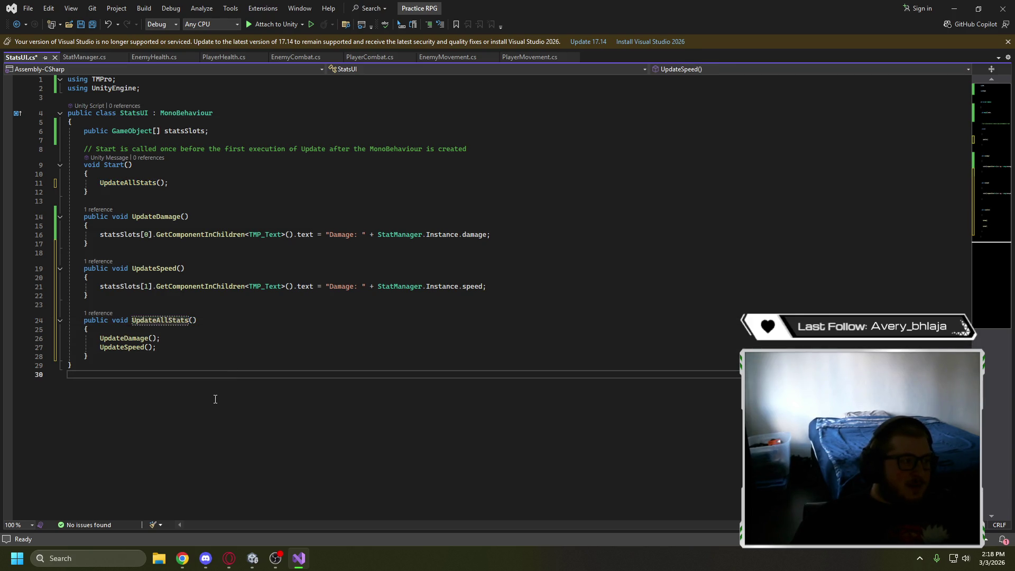
{"action": "key", "text": "ctrl+s"}
{"action": "left_click", "coordinate": [229, 558]}
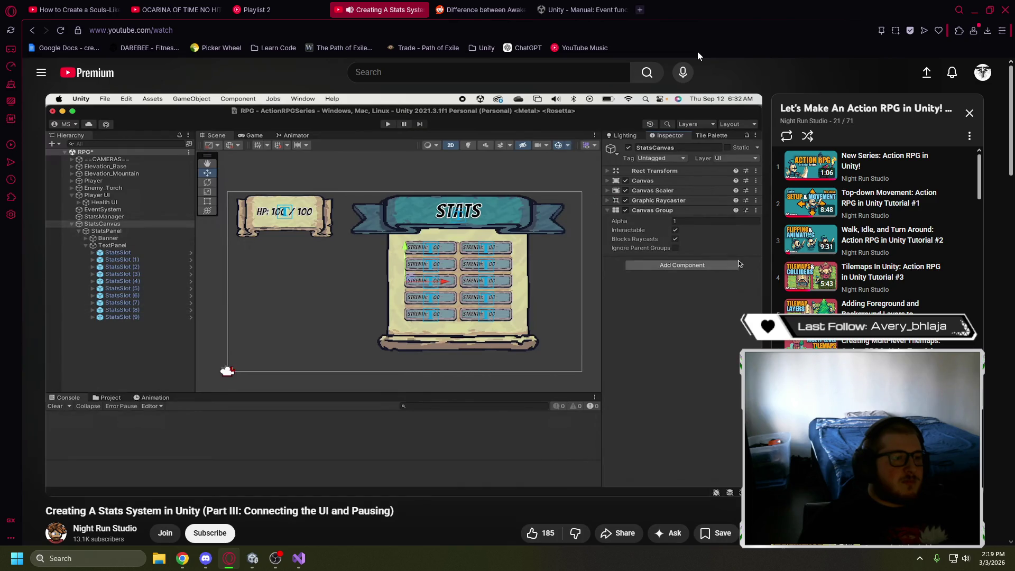
Watch the Canvas Group alpha demo, pausing at 4:31, then go back to Unity
{"action": "key", "text": "space"}
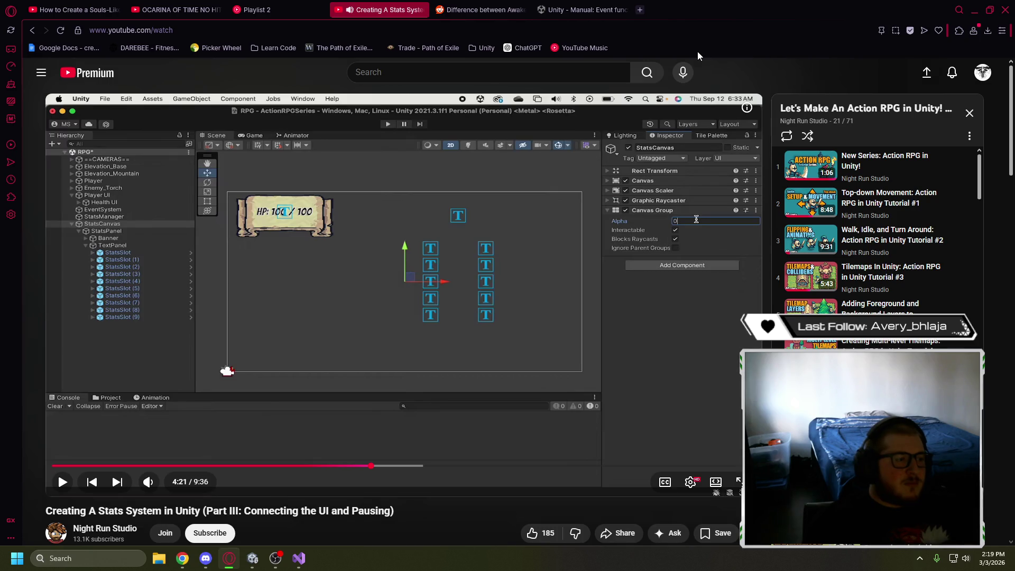
{"action": "key", "text": "space"}
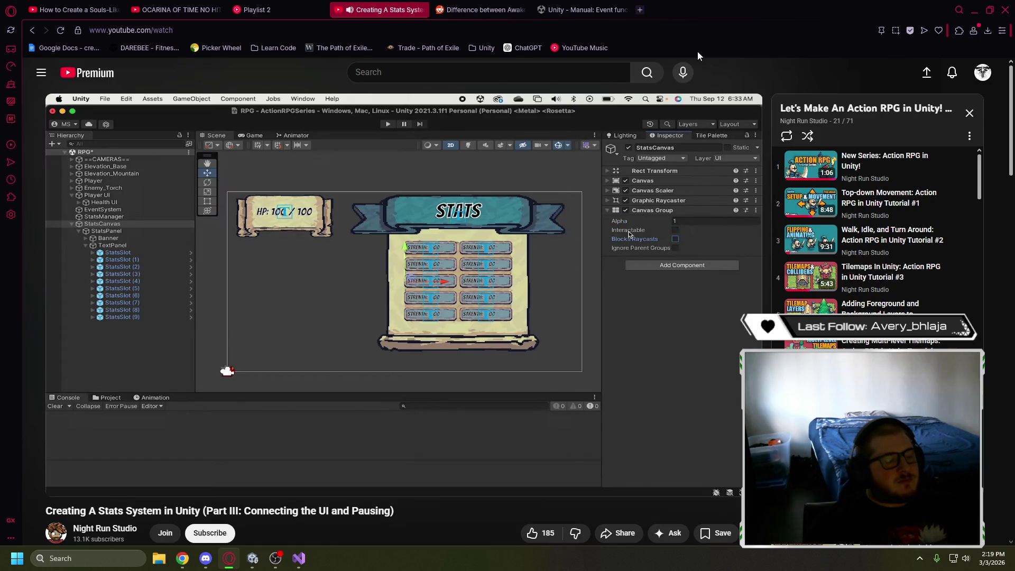
{"action": "key", "text": "space"}
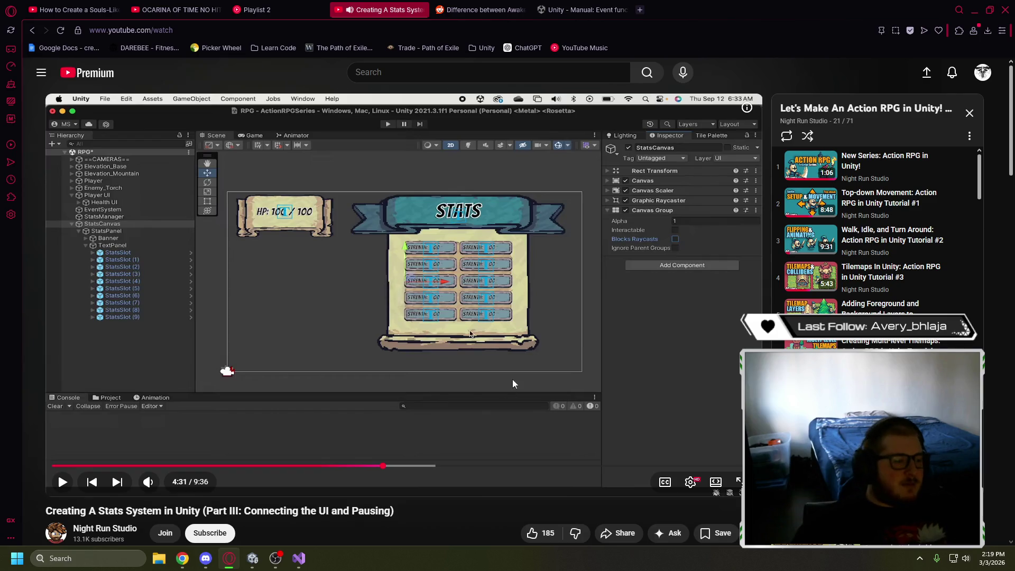
{"action": "left_click", "coordinate": [260, 559]}
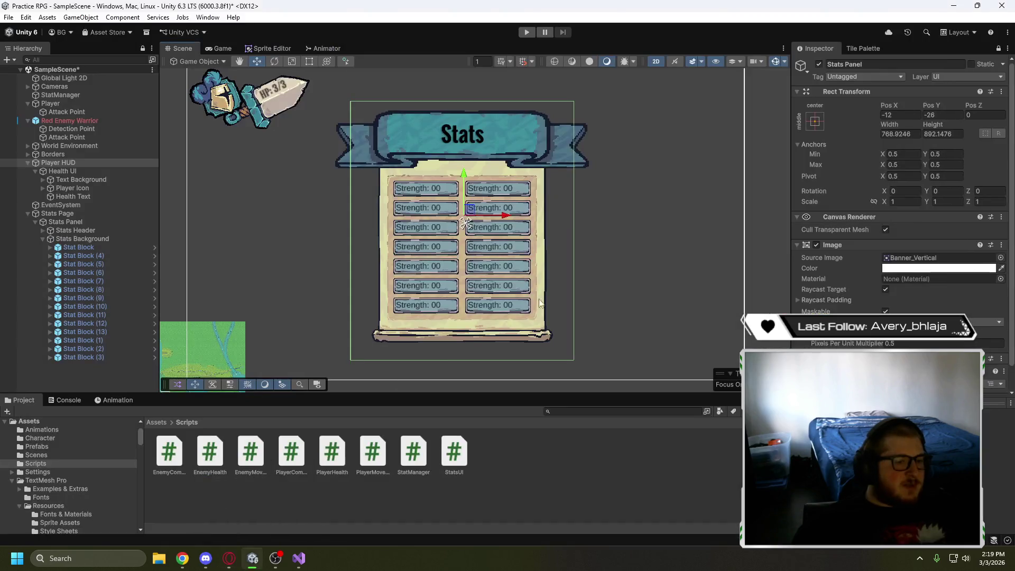
Inspect the Stats Page and Stats Panel objects, then jump the tutorial back toward the Canvas Group step
{"action": "scroll", "coordinate": [868, 299], "scroll_direction": "down", "scroll_amount": 1}
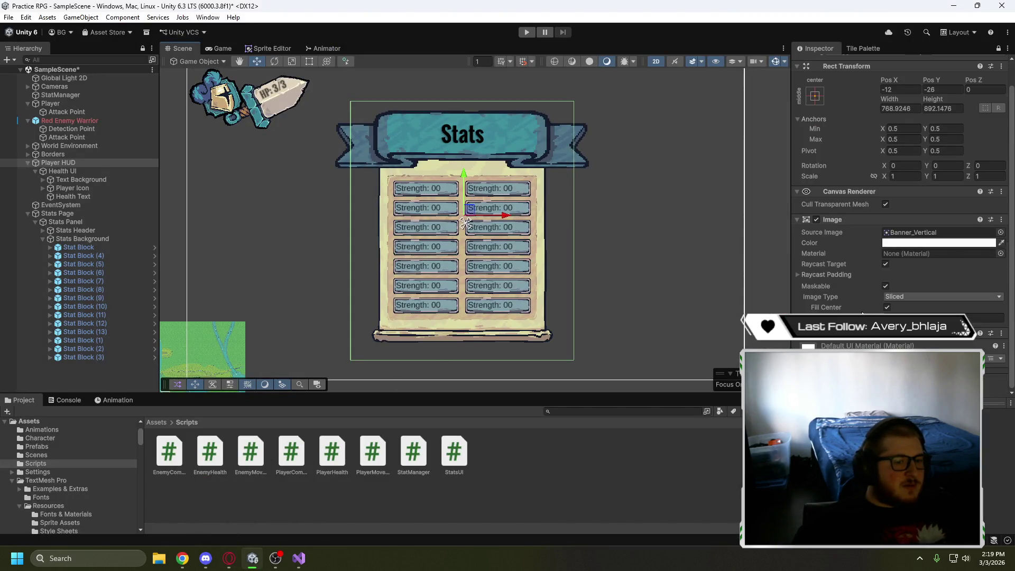
{"action": "scroll", "coordinate": [861, 314], "scroll_direction": "up", "scroll_amount": 1}
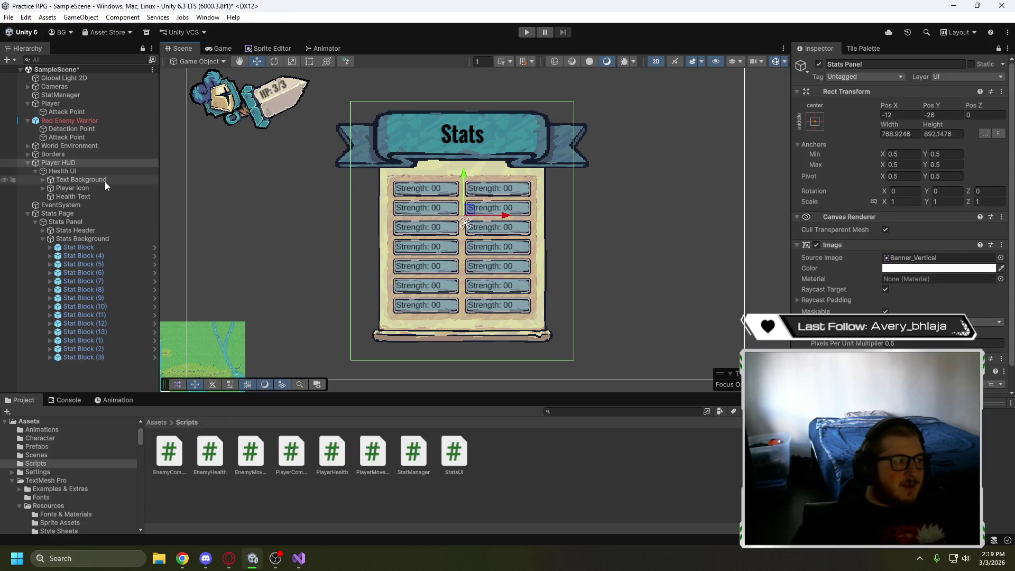
{"action": "left_click", "coordinate": [62, 214]}
{"action": "key", "text": "Down"}
{"action": "key", "text": "Down"}
{"action": "key", "text": "Down"}
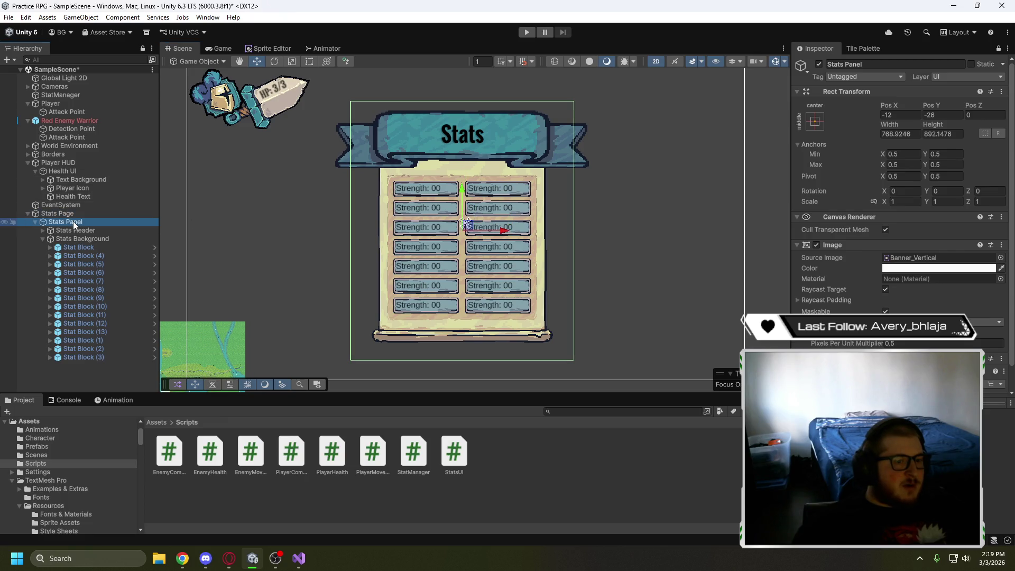
{"action": "left_click", "coordinate": [82, 224]}
{"action": "scroll", "coordinate": [874, 286], "scroll_direction": "down", "scroll_amount": 1}
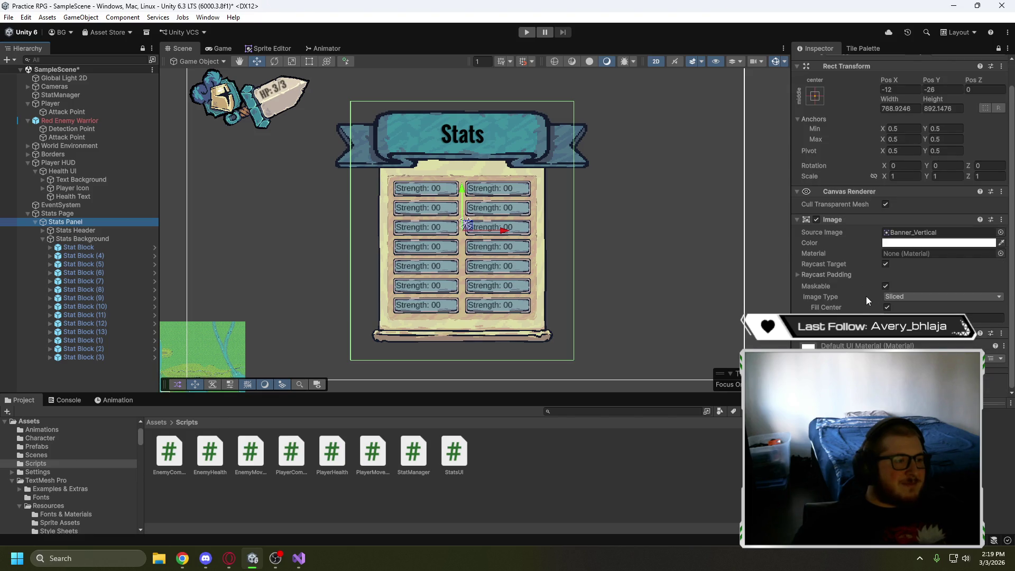
{"action": "left_click", "coordinate": [83, 214]}
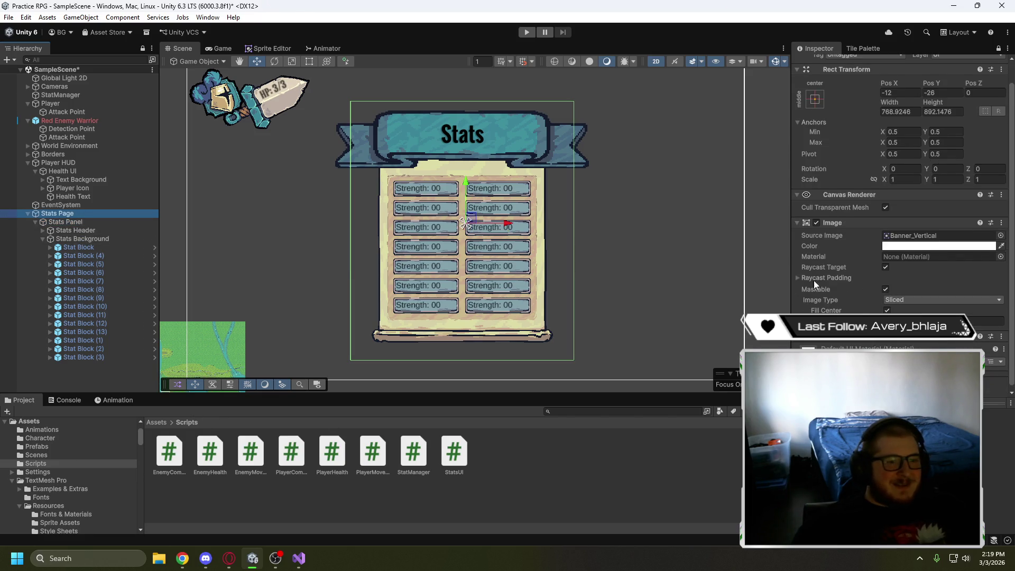
{"action": "left_click", "coordinate": [232, 560]}
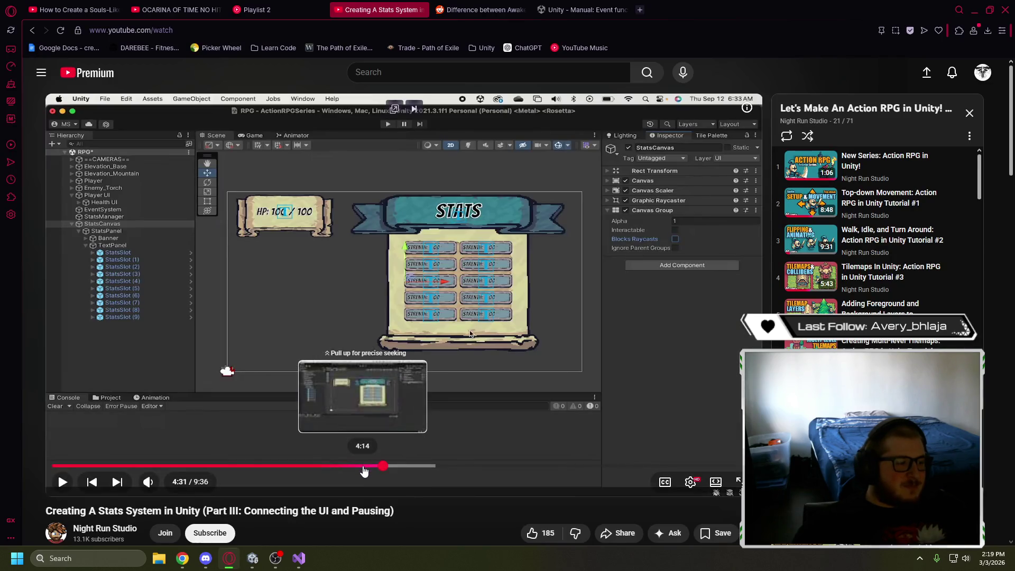
{"action": "left_click", "coordinate": [358, 467]}
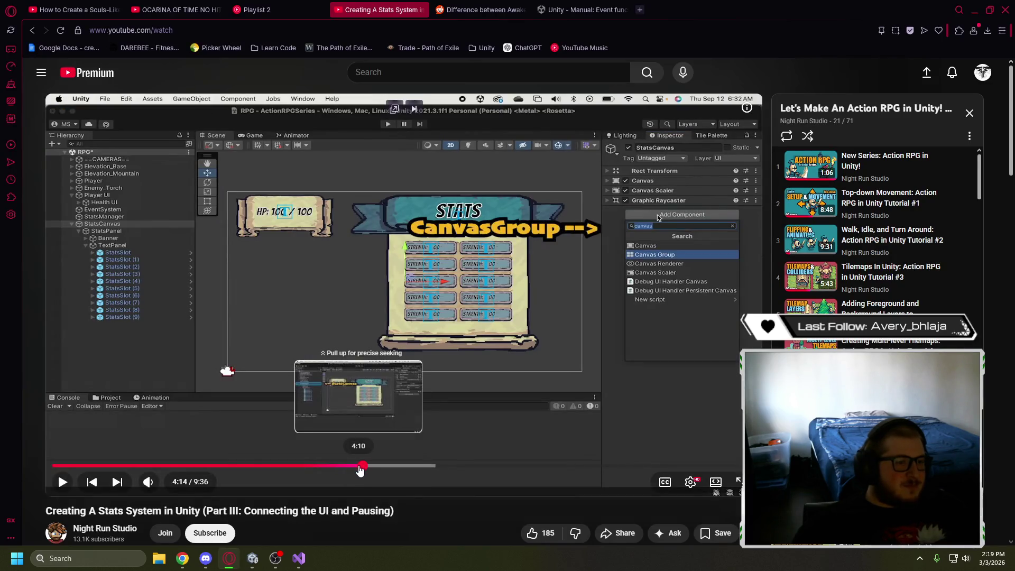
Seek the tutorial back to about 4:15 and return to Unity
{"action": "left_click_drag", "start_coordinate": [358, 470], "coordinate": [372, 472]}
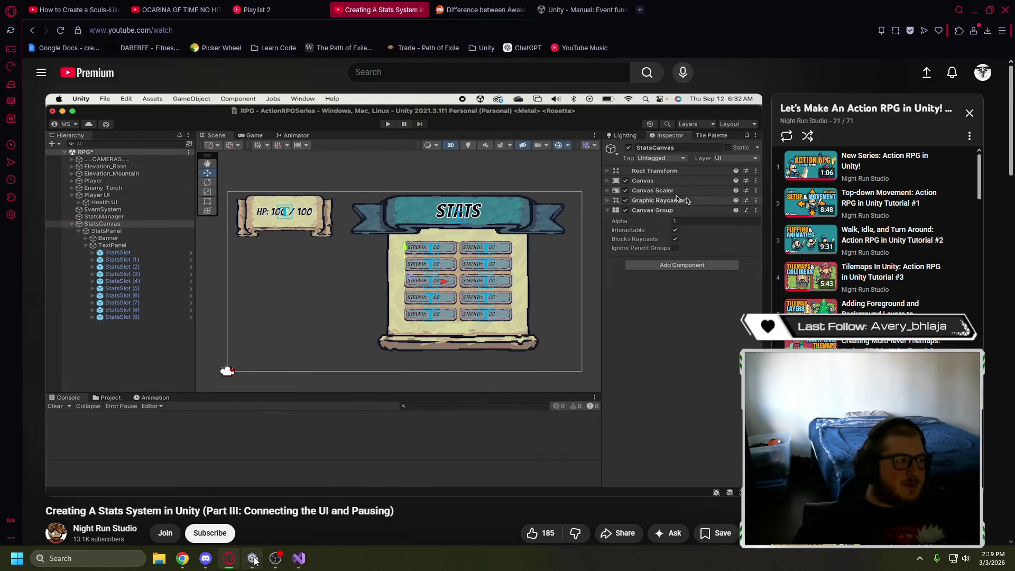
{"action": "mouse_move", "coordinate": [254, 560]}
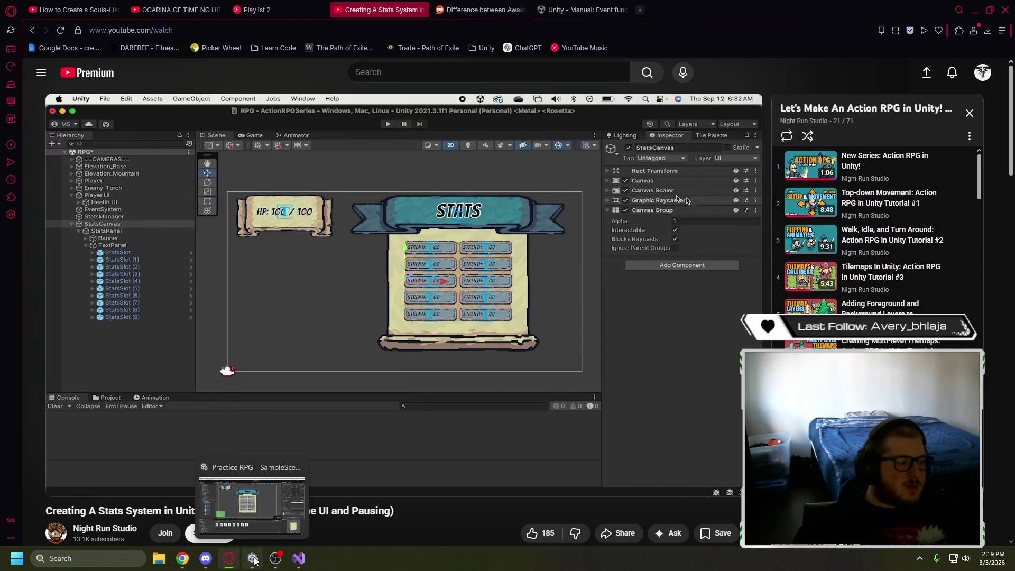
{"action": "left_click", "coordinate": [256, 560]}
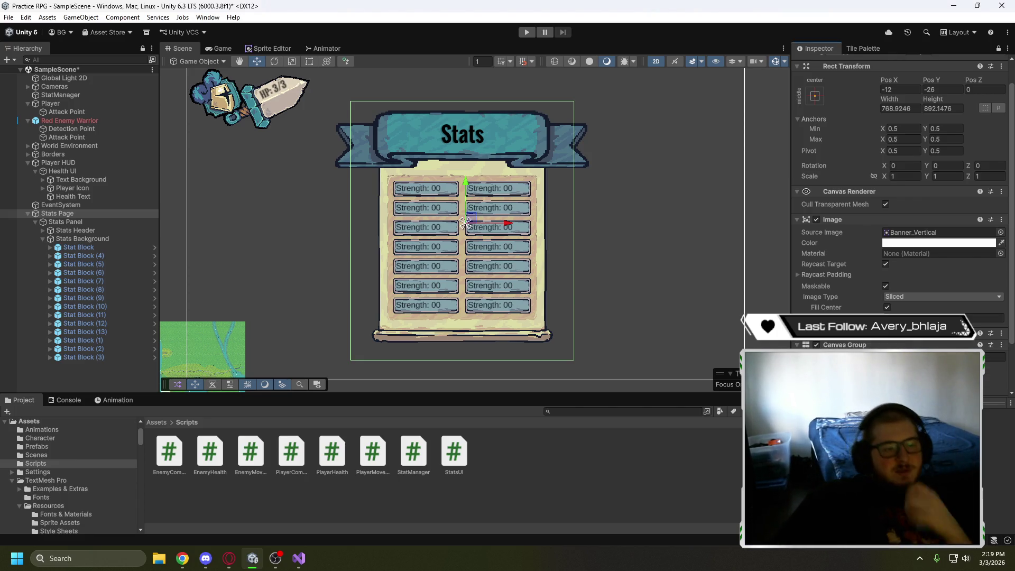
Check the Stats Page's Canvas Group with Alpha 1, then resume the tutorial video
{"action": "scroll", "coordinate": [898, 211], "scroll_direction": "down", "scroll_amount": 3}
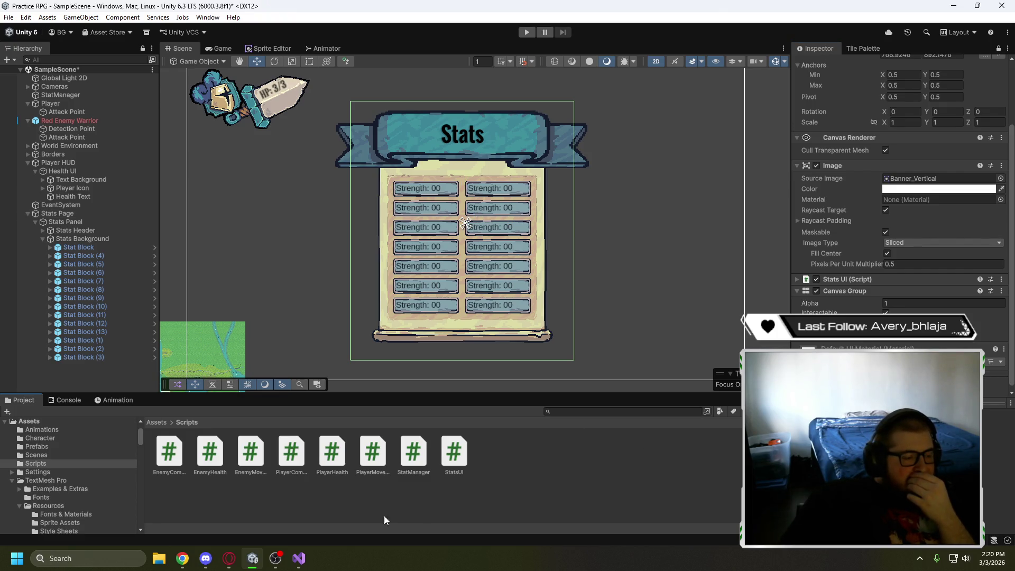
{"action": "left_click", "coordinate": [229, 558]}
{"action": "left_click", "coordinate": [440, 248]}
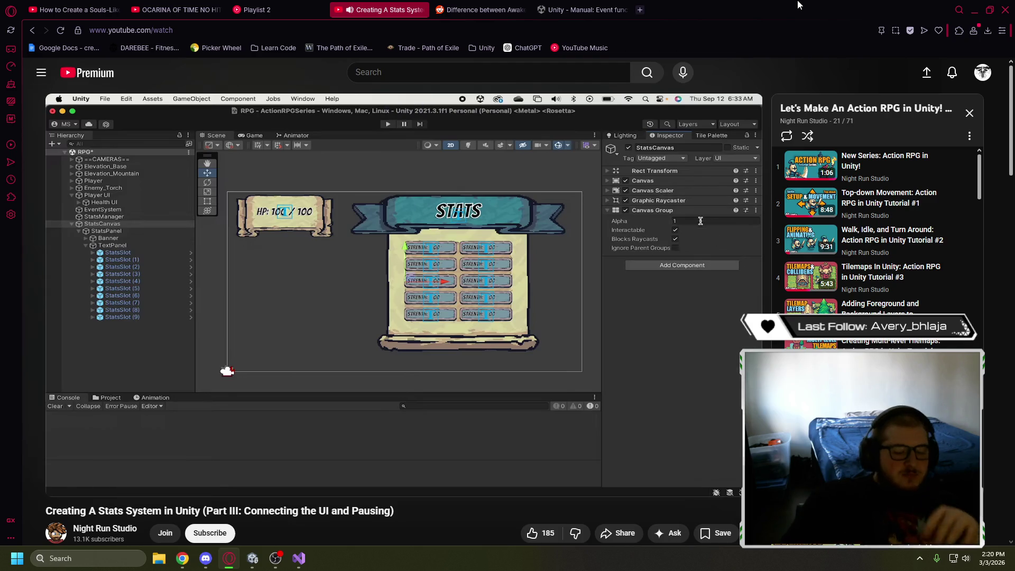
Skip the tutorial forward 20 seconds toward the ToggleStats Update code
{"action": "key", "text": "l"}
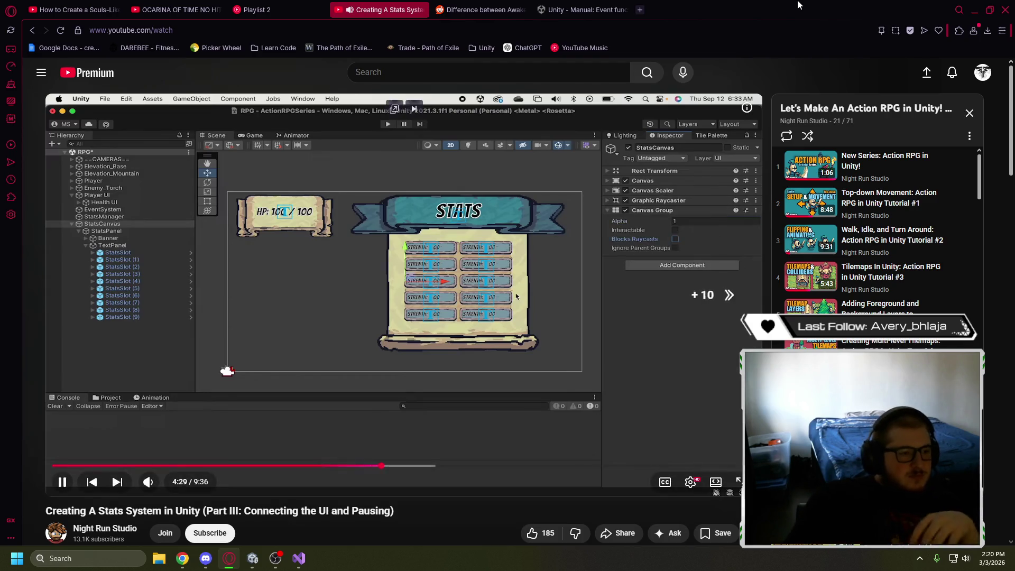
{"action": "key", "text": "l"}
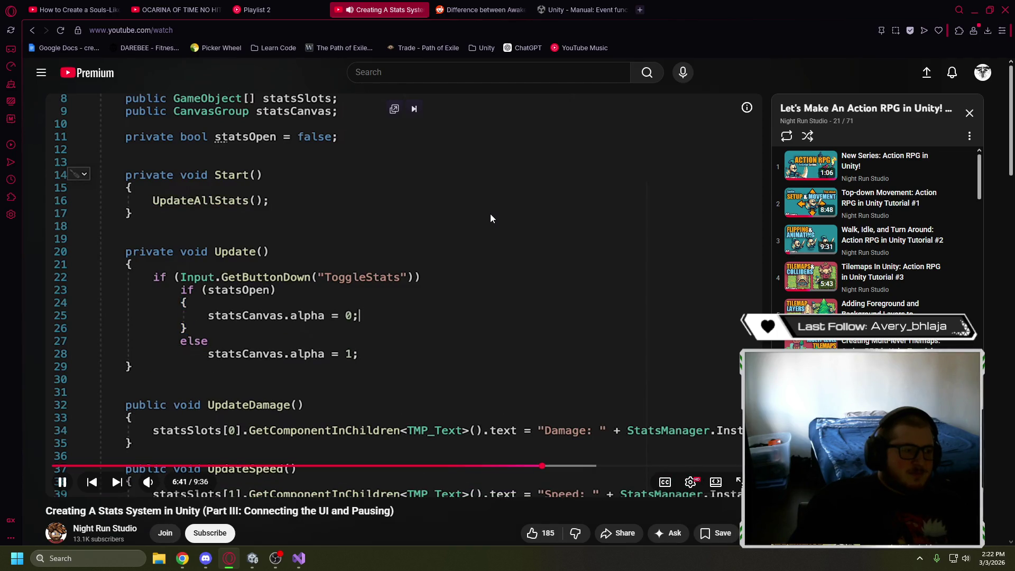
Play the tutorial to 7:11, where the panel shows Damage: 1 and Speed: 5, then open Visual Studio
{"action": "left_click", "coordinate": [432, 252]}
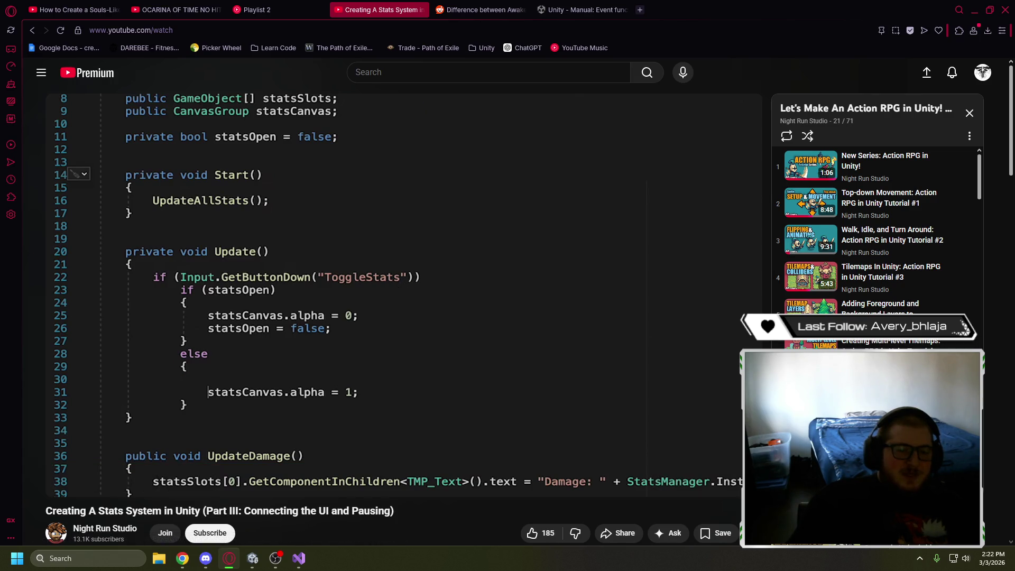
{"action": "left_click", "coordinate": [438, 217]}
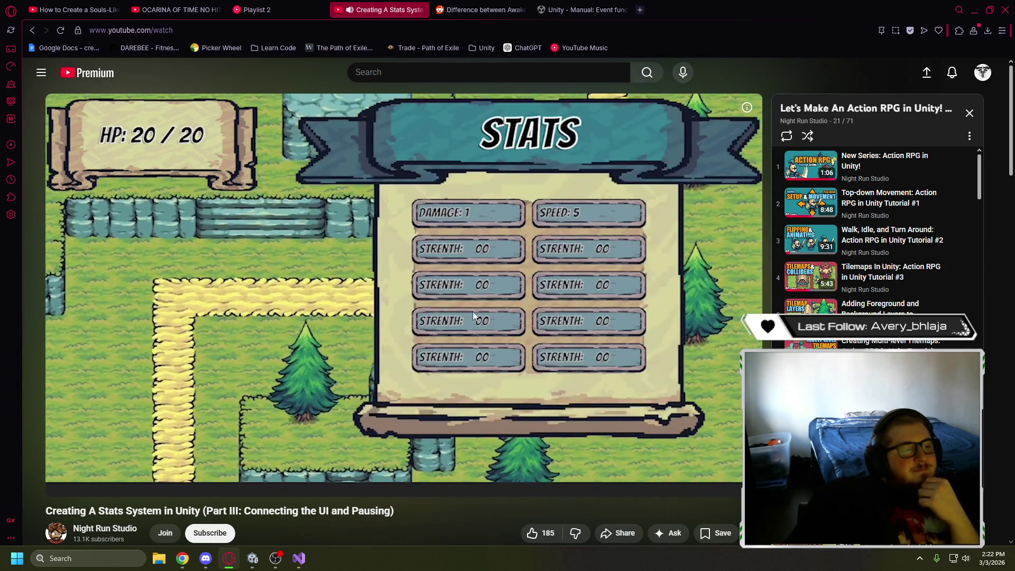
{"action": "left_click", "coordinate": [356, 286]}
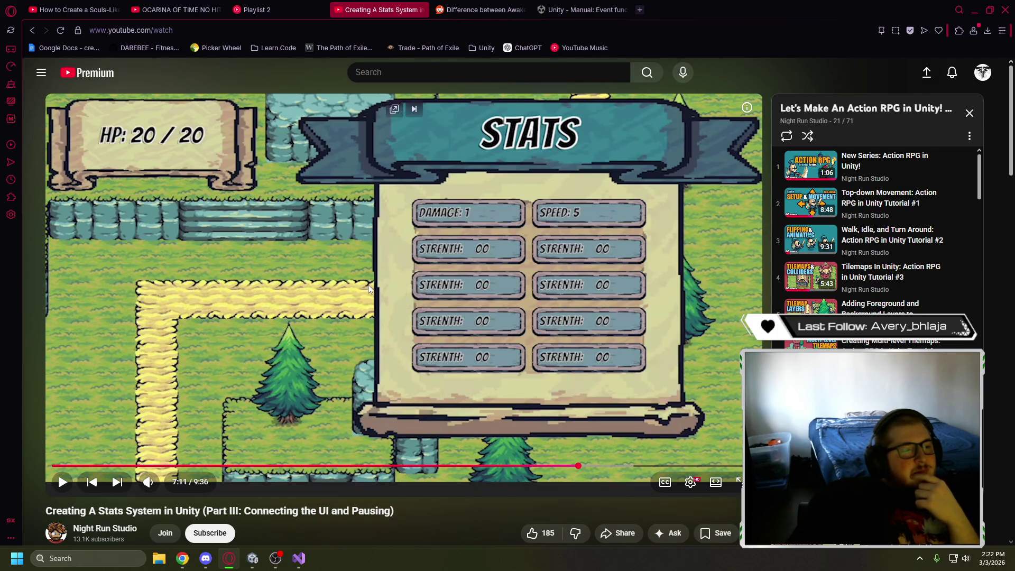
{"action": "left_click", "coordinate": [302, 560]}
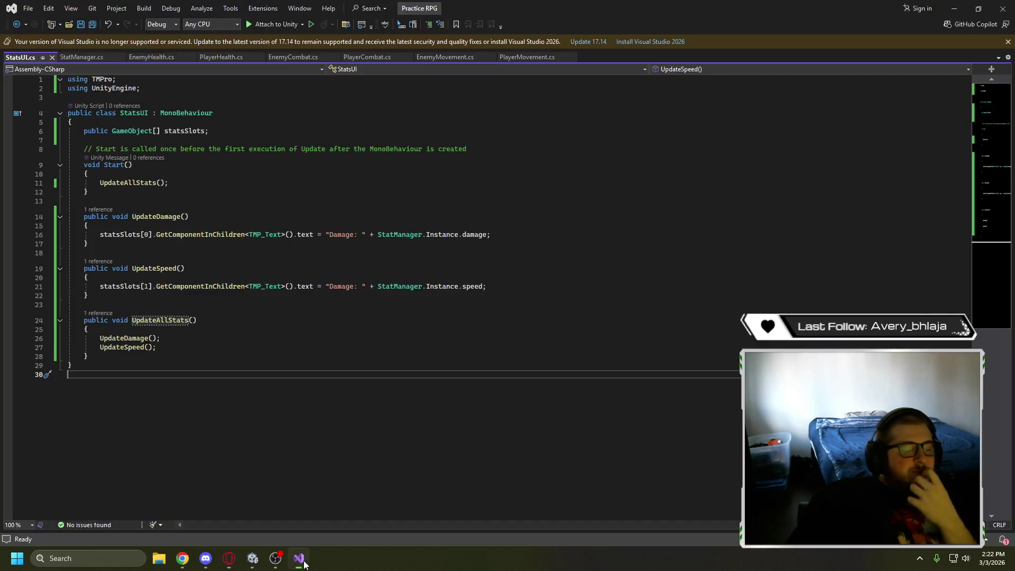
{"action": "left_click", "coordinate": [229, 558]}
{"action": "left_click_drag", "start_coordinate": [531, 466], "coordinate": [561, 470]}
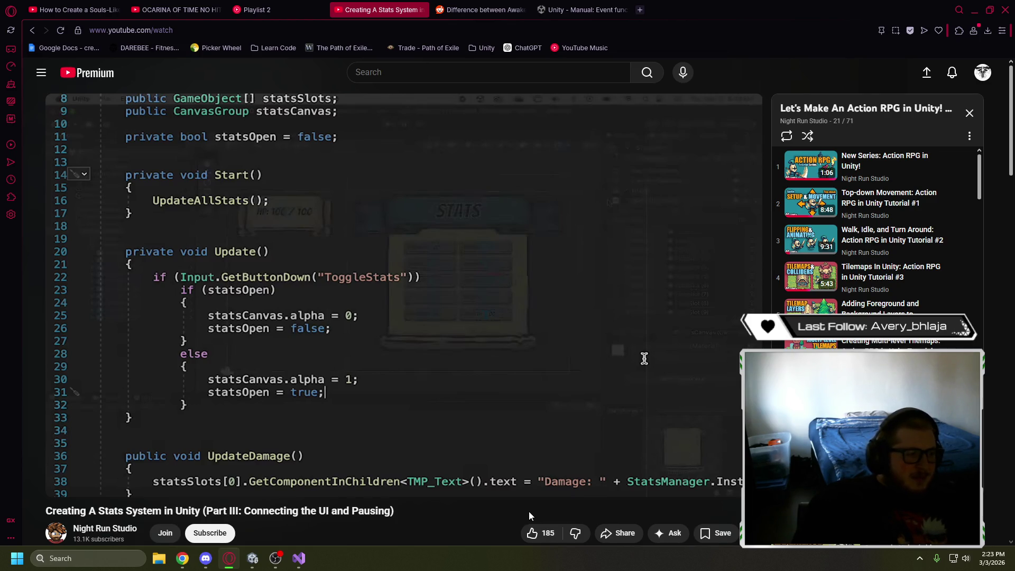
{"action": "key", "text": "alt+Tab"}
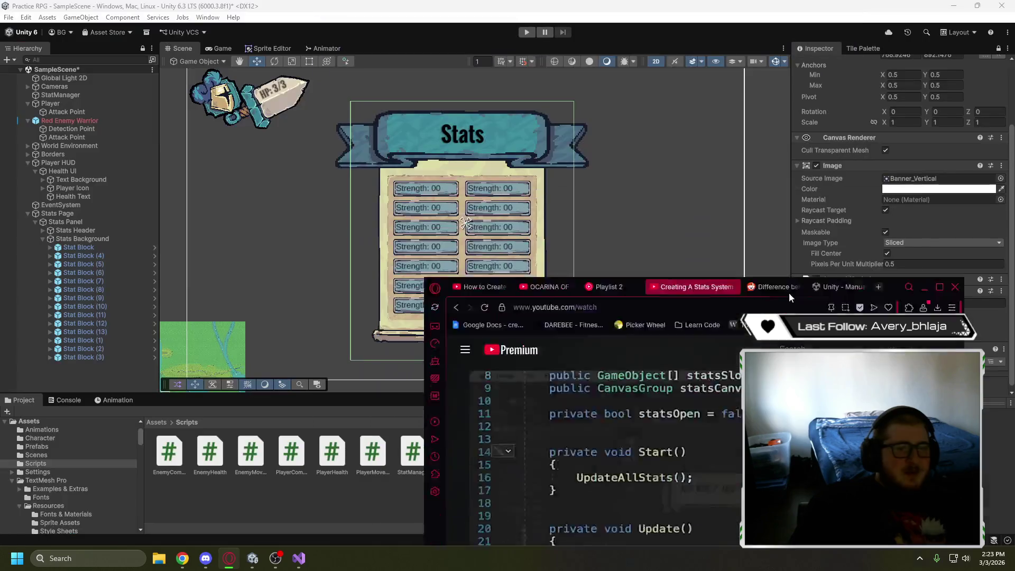
{"action": "left_click", "coordinate": [344, 250]}
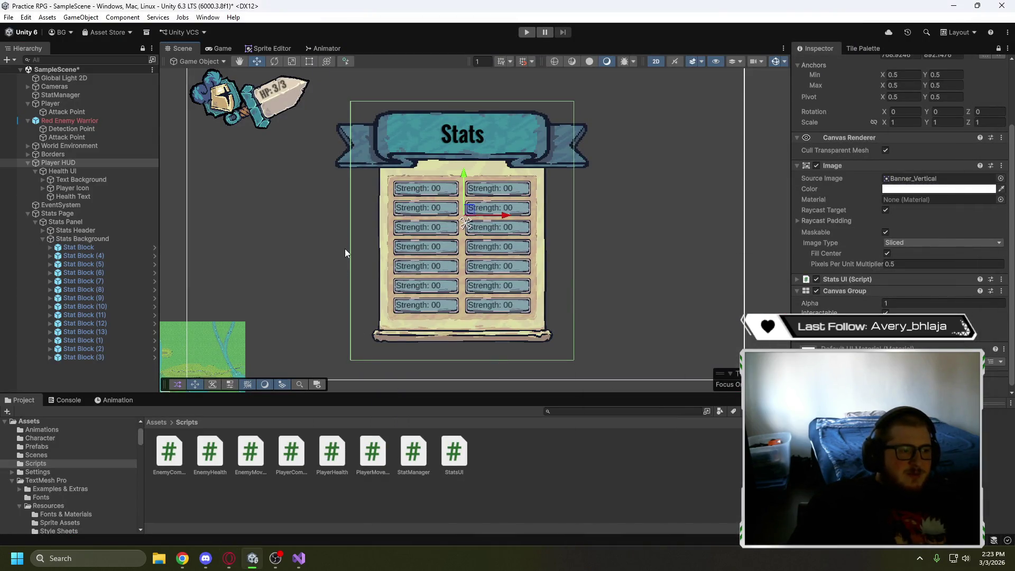
{"action": "left_click", "coordinate": [297, 565]}
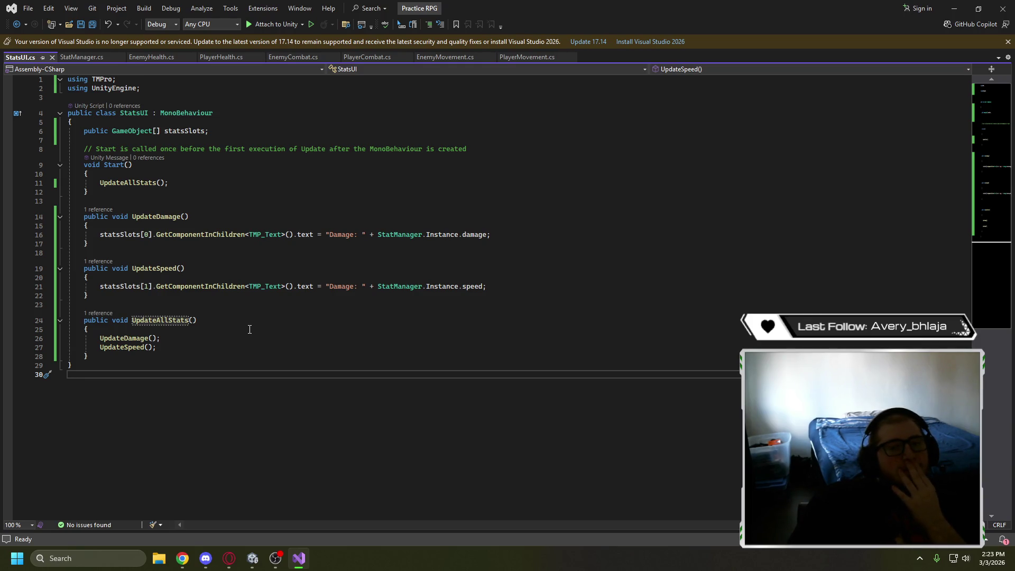
Add a private void Update method after the Start method in StatsUI.cs
{"action": "left_click", "coordinate": [189, 201]}
{"action": "key", "text": "Return"}
{"action": "type", "text": "privaste"}
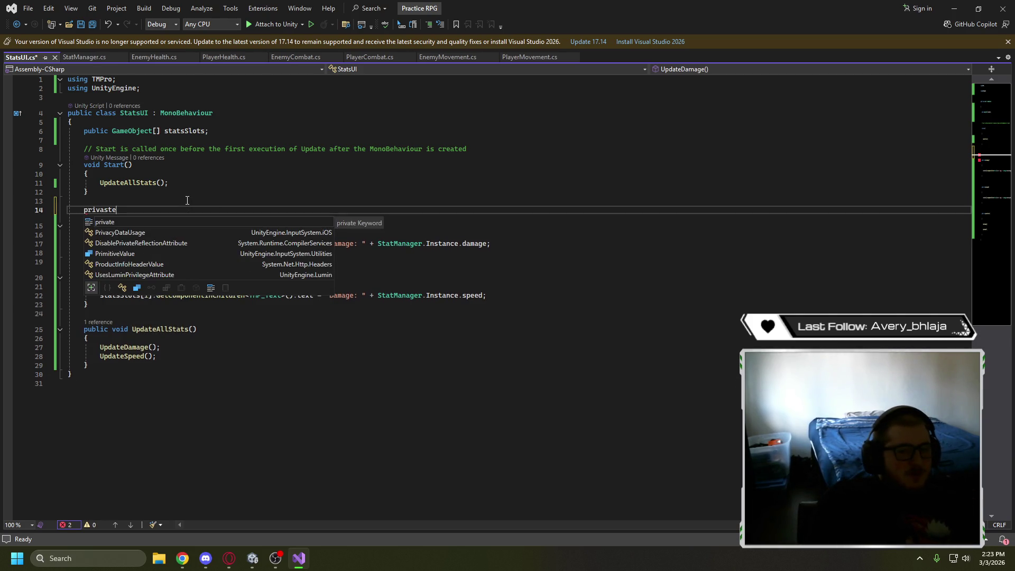
{"action": "key", "text": "BackSpace"}
{"action": "type", "text": "te voi"}
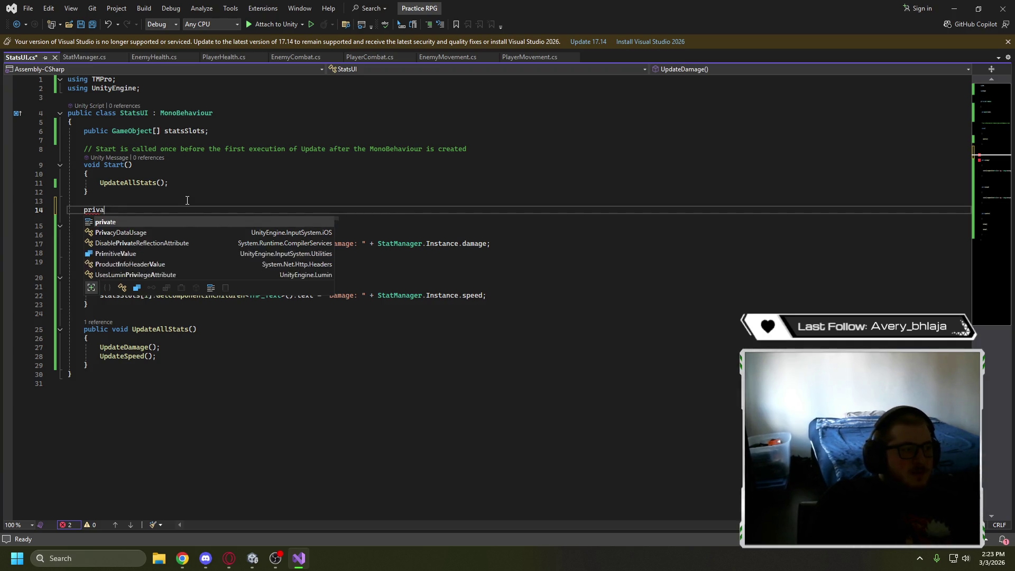
{"action": "type", "text": "d "}
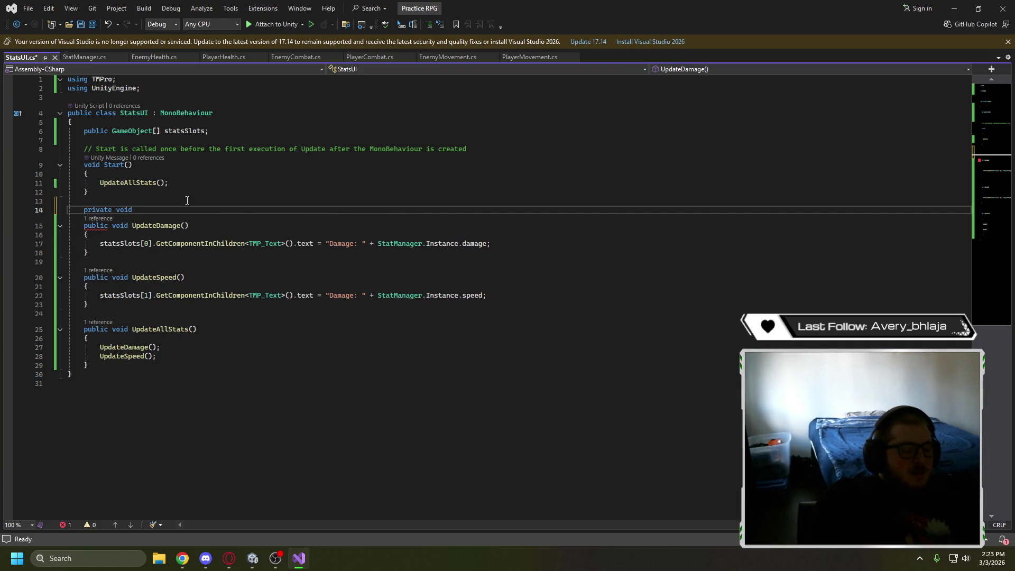
{"action": "type", "text": "Update"}
{"action": "key", "text": "Tab"}
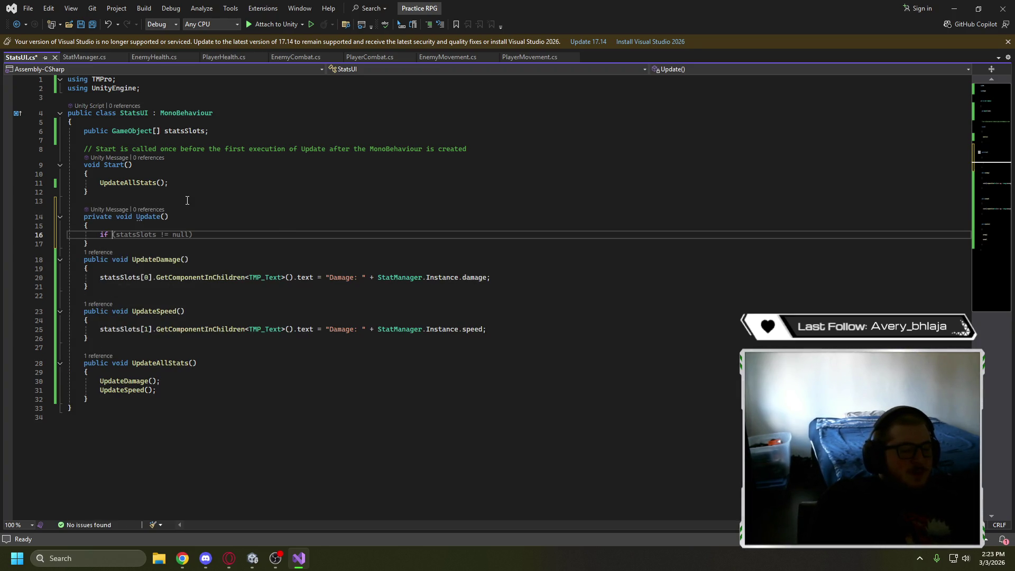
Add an if (Input.GetButtonDown("ToggleStats")) check with an empty brace block
{"action": "type", "text": "("}
{"action": "type", "text": "Input.G"}
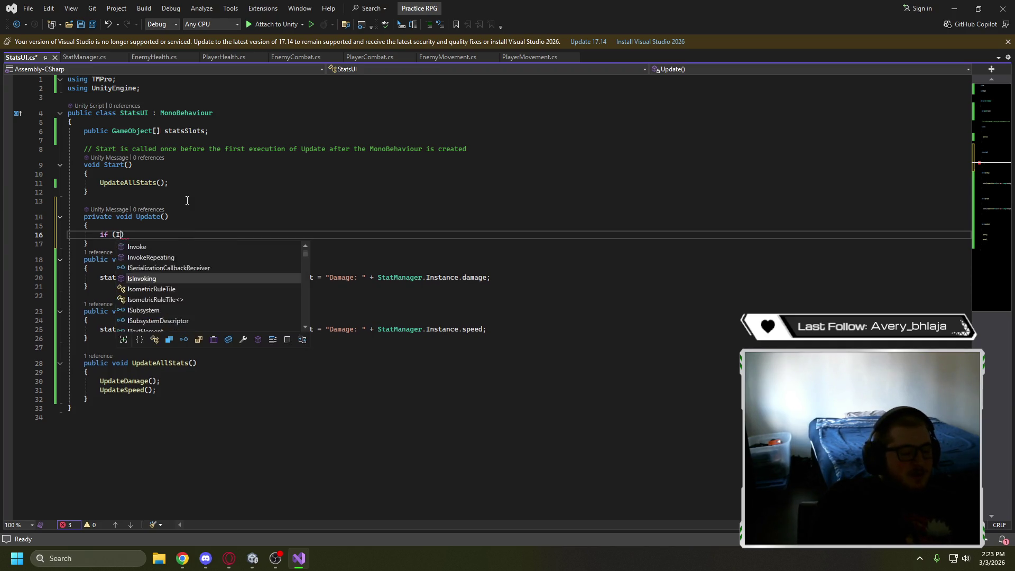
{"action": "type", "text": "etbut"}
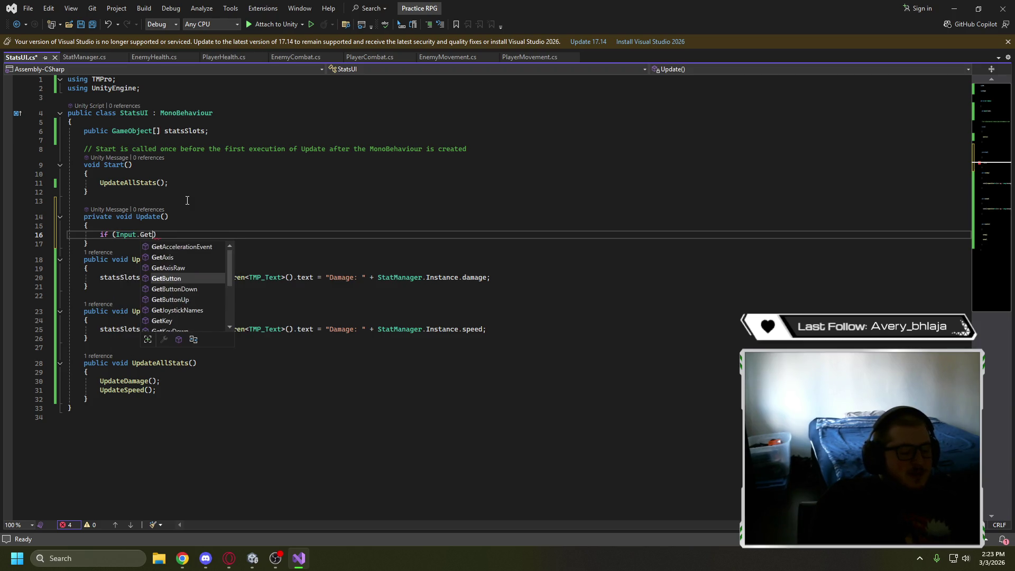
{"action": "key", "text": "BackSpace"}
{"action": "key", "text": "BackSpace"}
{"action": "key", "text": "BackSpace"}
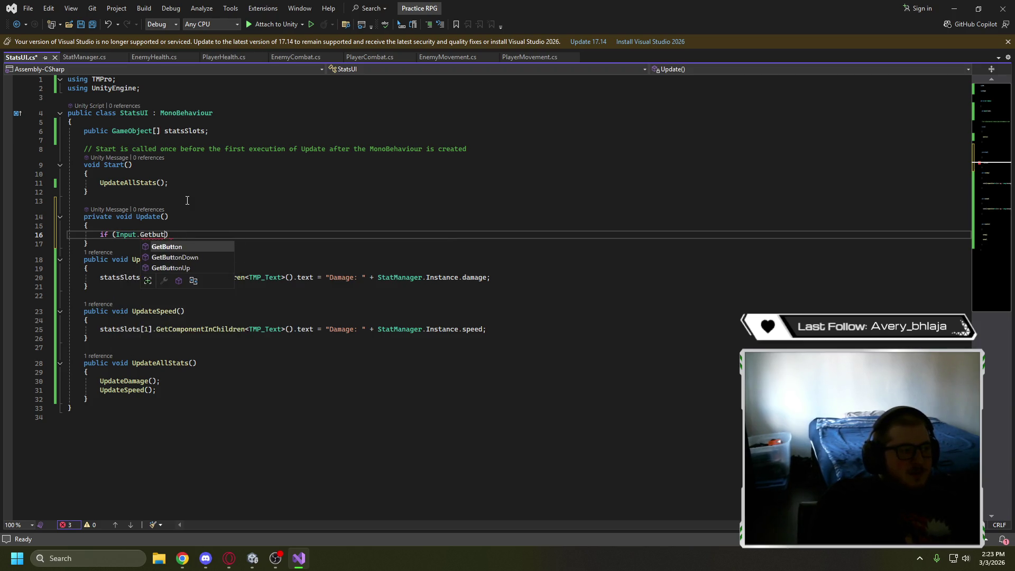
{"action": "type", "text": "ButtonDonw"}
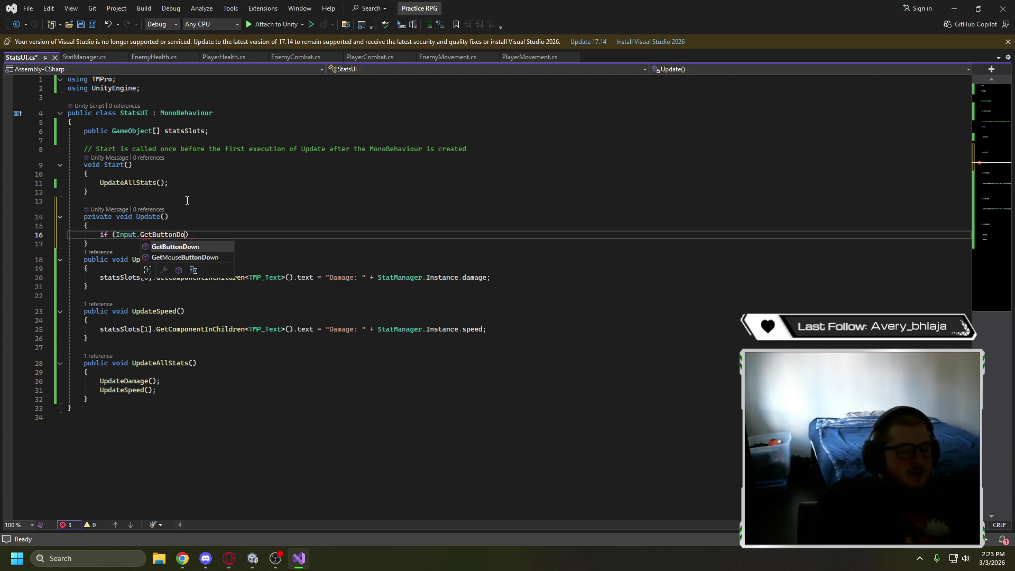
{"action": "type", "text": "(\"ToggleStat"}
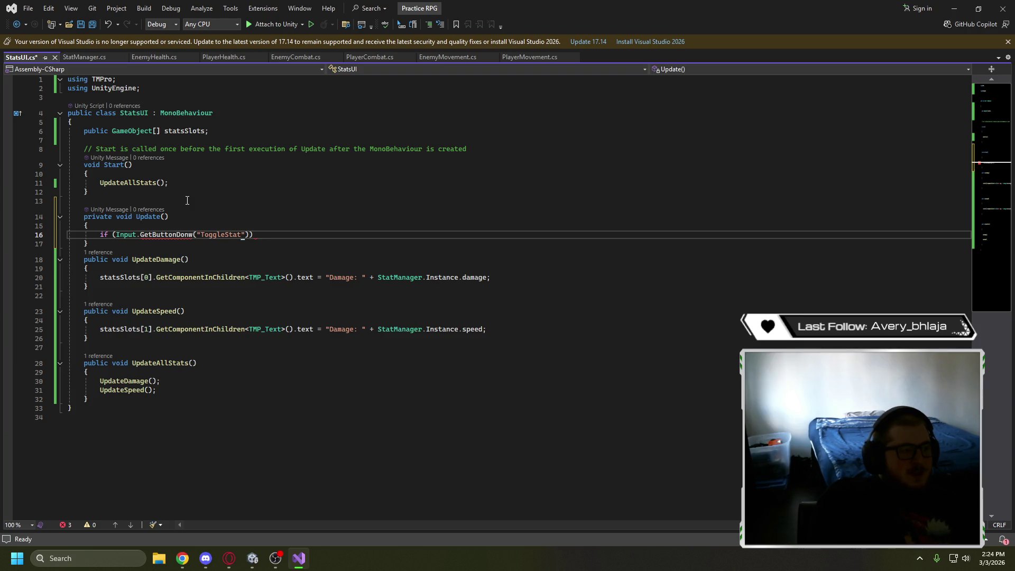
{"action": "type", "text": "\""}
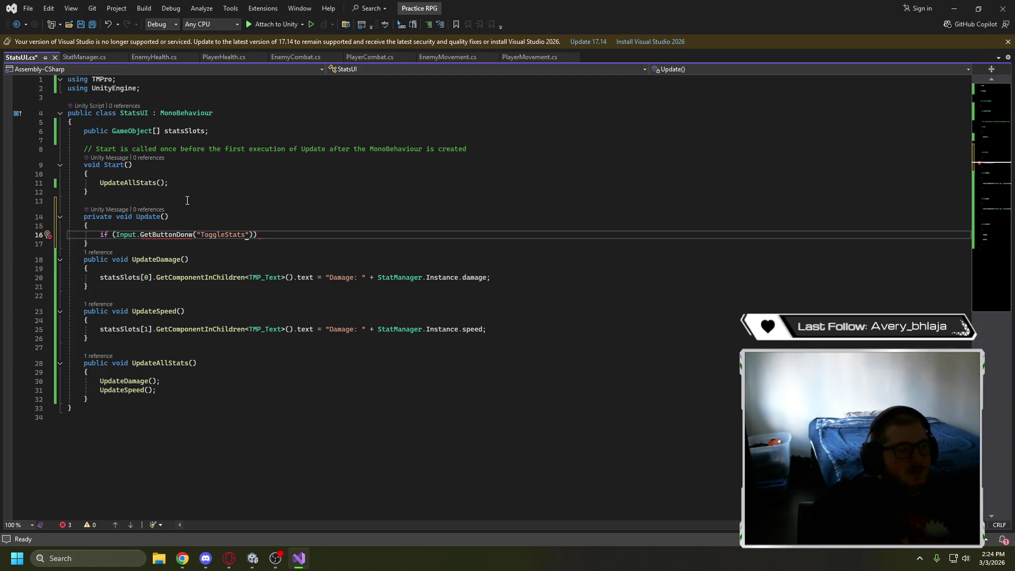
{"action": "key", "text": "Return"}
{"action": "type", "text": "{ }"}
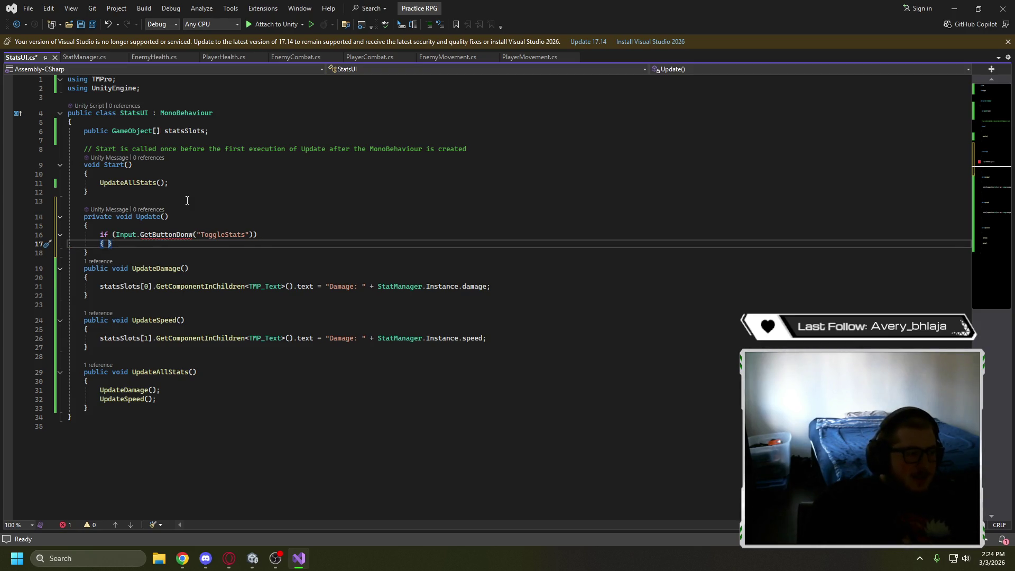
{"action": "key", "text": "Return"}
{"action": "key", "text": "Return"}
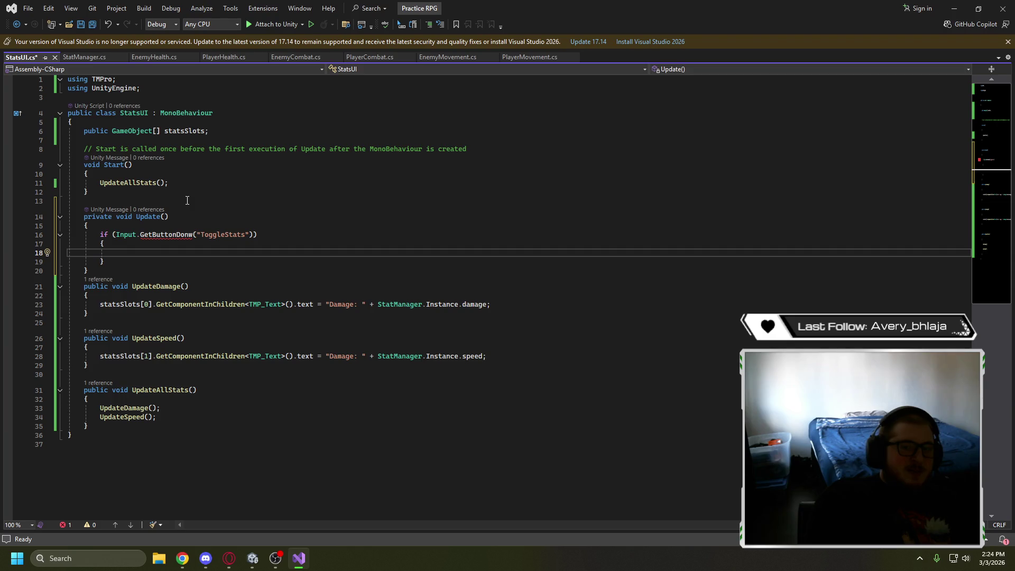
{"action": "key", "text": "Up"}
{"action": "key", "text": "Return"}
Wrap the toggle block in if (statsOpen) and set StatsCanvas.alpha = 0 inside it
{"action": "key", "text": "Up"}
{"action": "type", "text": "if"}
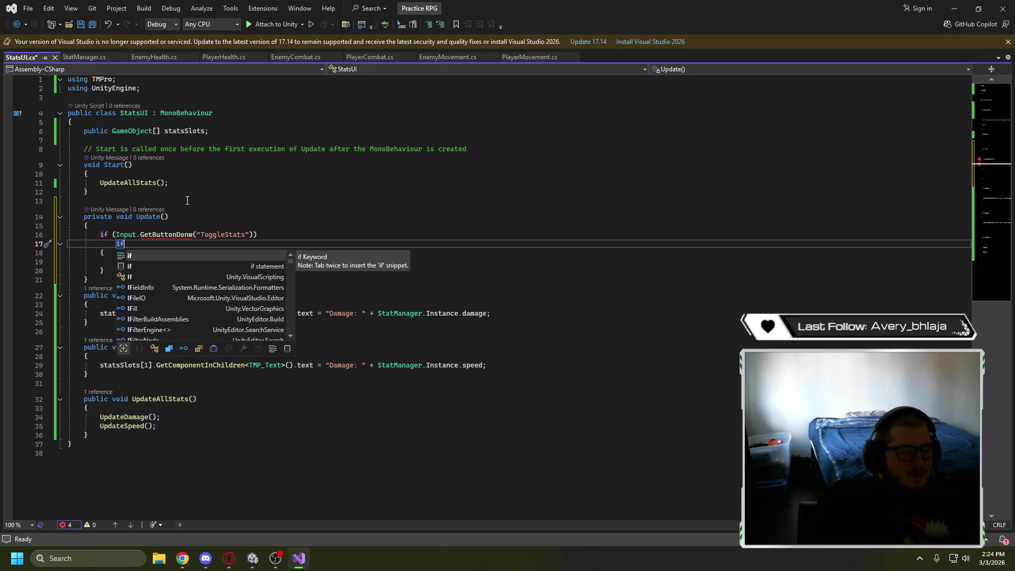
{"action": "type", "text": "(statsOpen"}
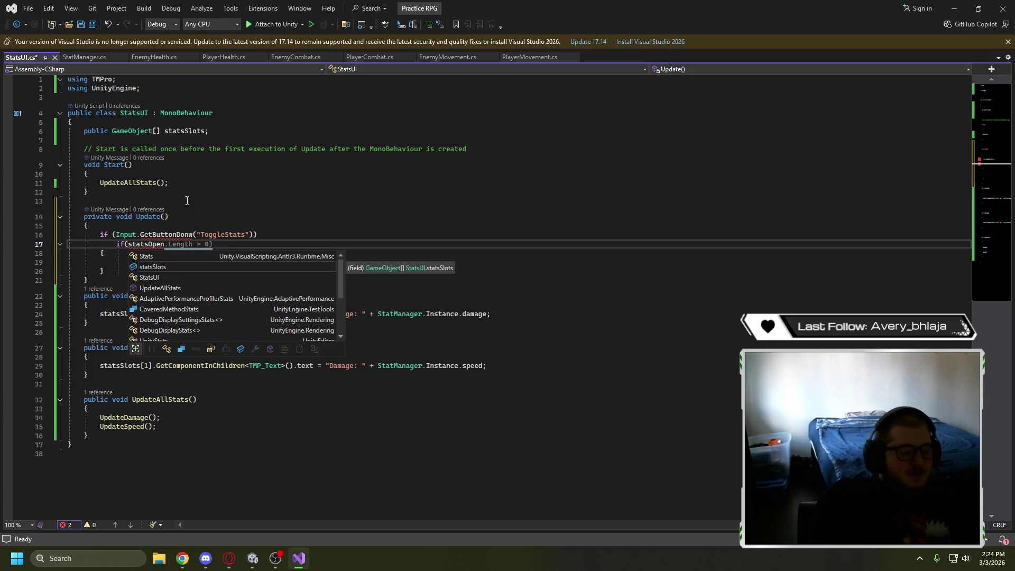
{"action": "type", "text": ")"}
{"action": "key", "text": "Down"}
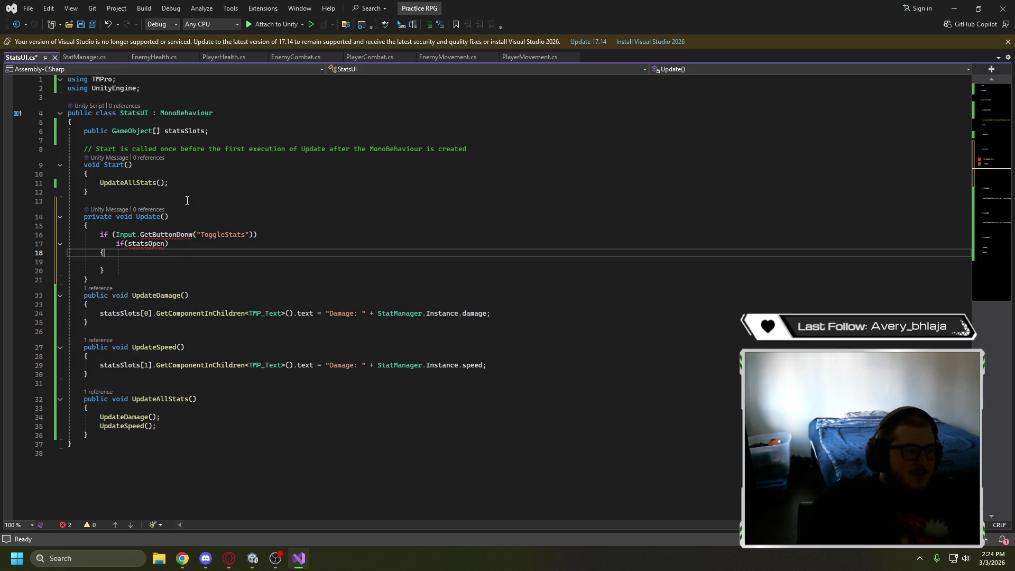
{"action": "key", "text": "Down"}
{"action": "key", "text": "Down"}
{"action": "key", "text": "Home"}
{"action": "key", "text": "Up"}
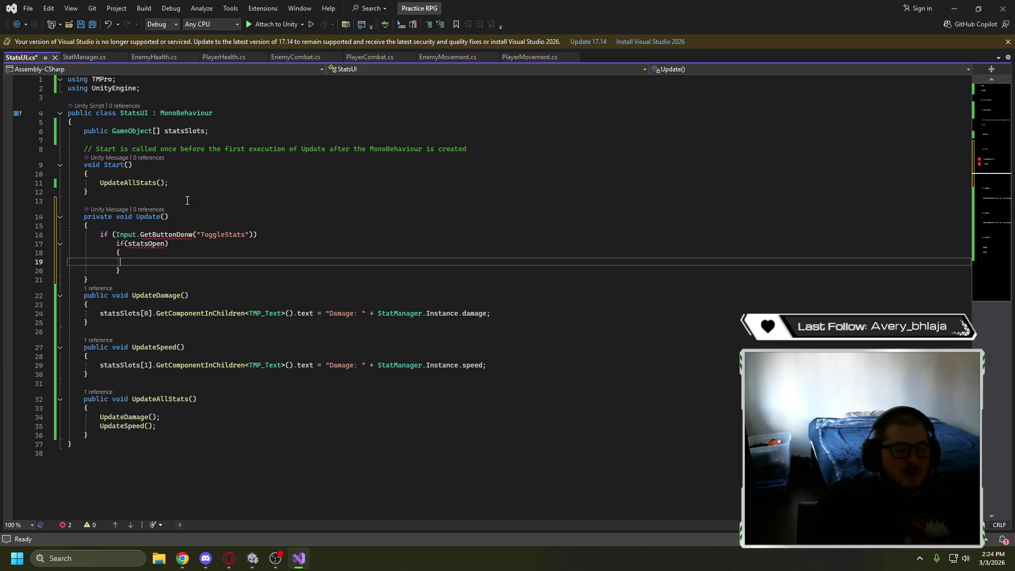
{"action": "type", "text": "StatsCanvas"}
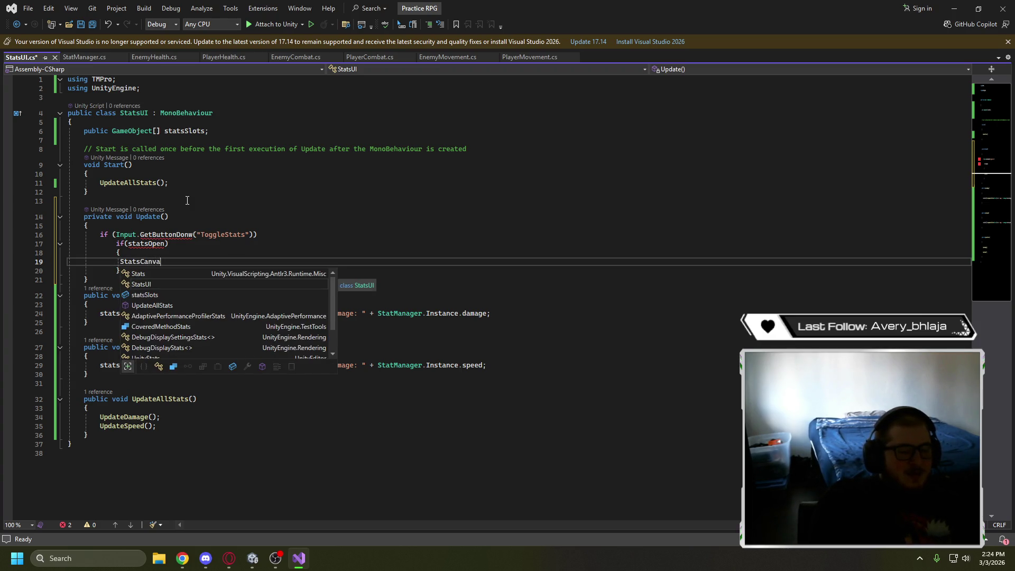
{"action": "type", "text": ".a"}
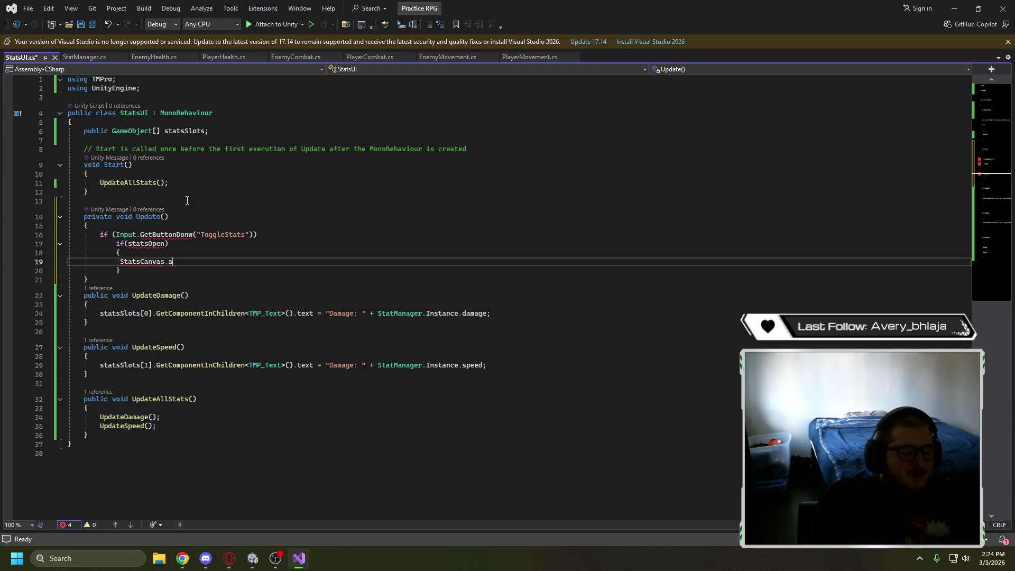
{"action": "type", "text": "lpha"}
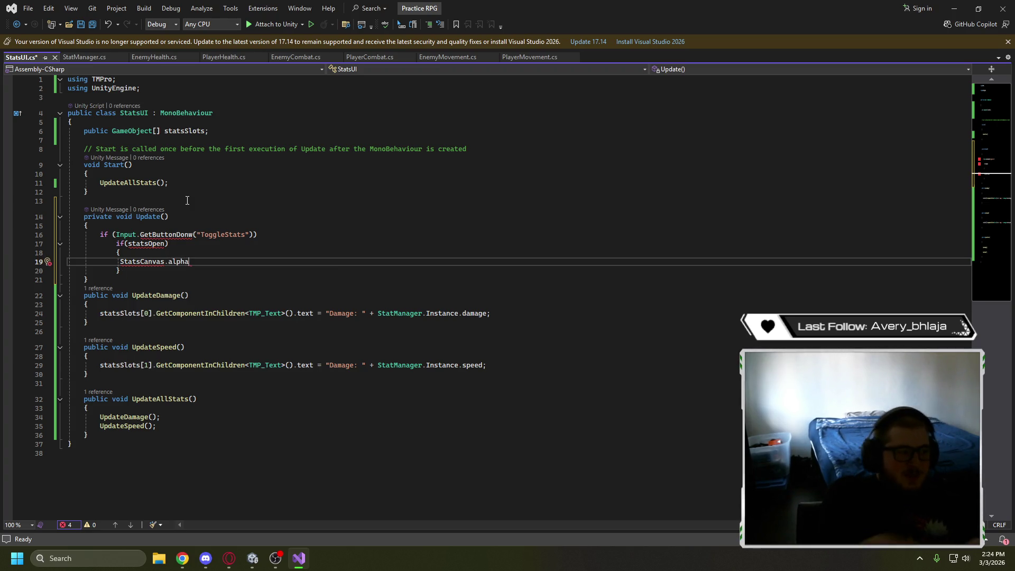
{"action": "type", "text": " = 0"}
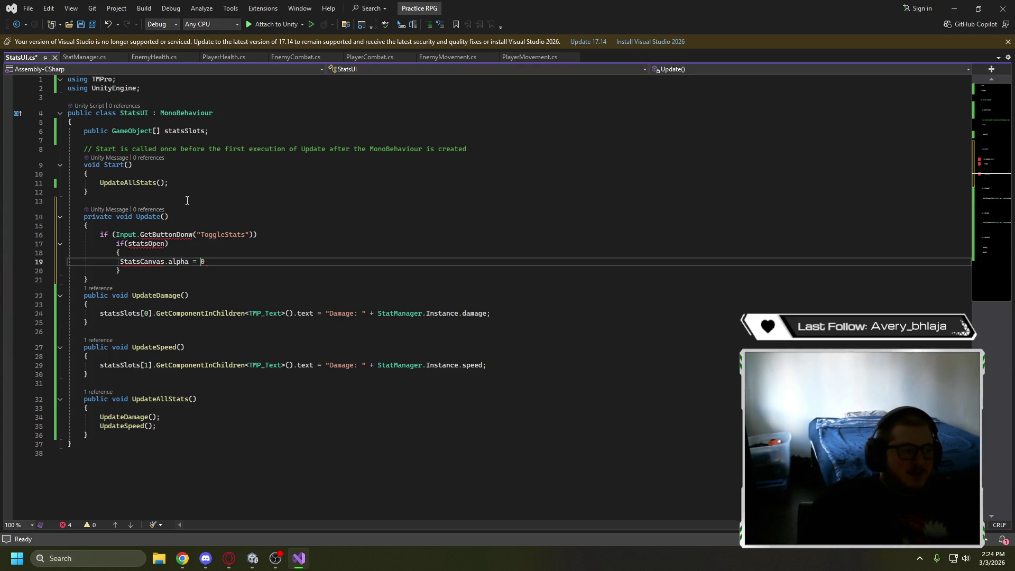
{"action": "type", "text": ";"}
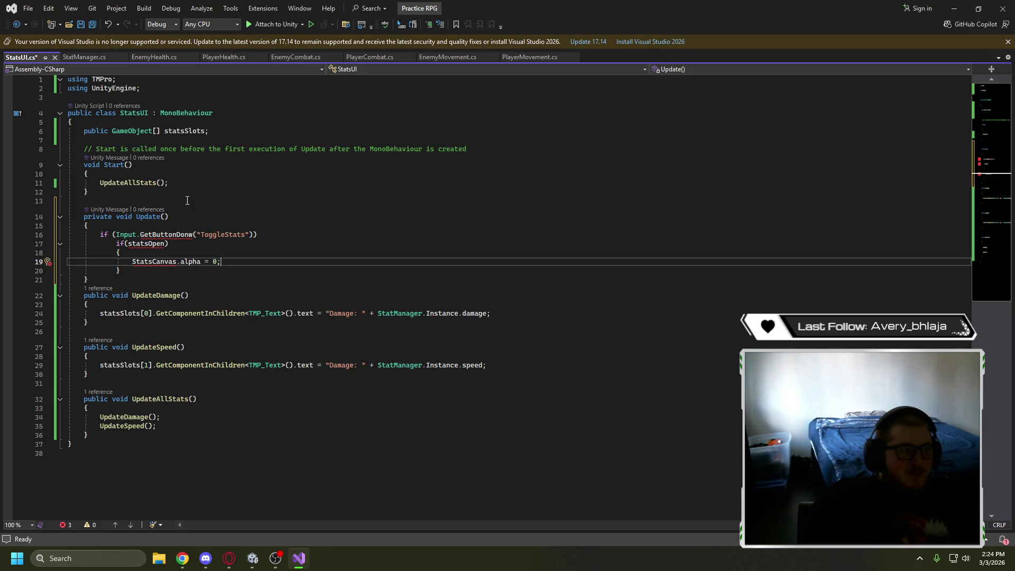
Correct the misspelled GetButtonDonw call to GetButtonDown
{"action": "key", "text": "Up"}
{"action": "left_click", "coordinate": [189, 236]}
{"action": "key", "text": "BackSpace"}
{"action": "type", "text": "n"}
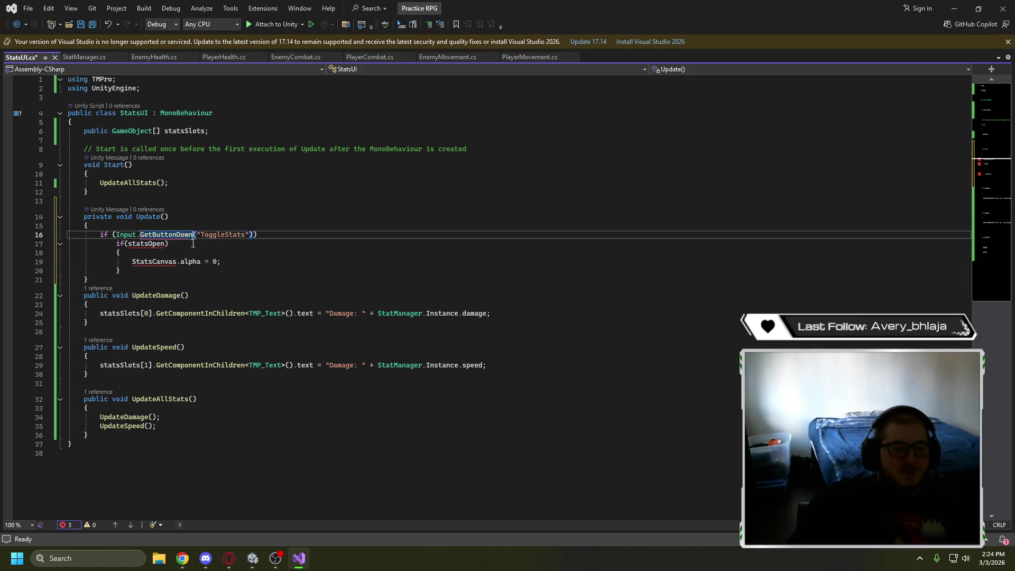
{"action": "key", "text": "alt+Tab"}
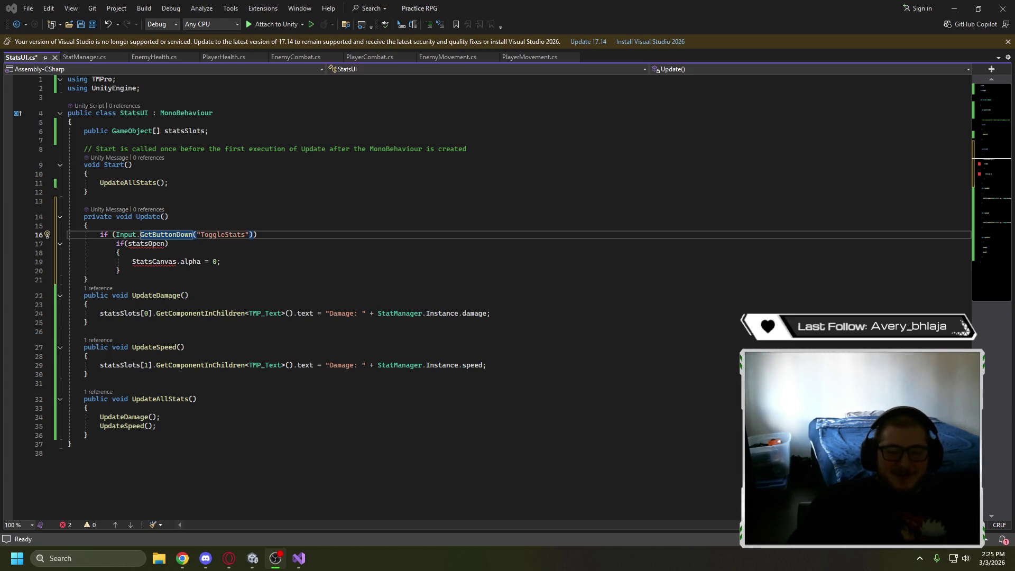
{"action": "key", "text": "alt+Tab"}
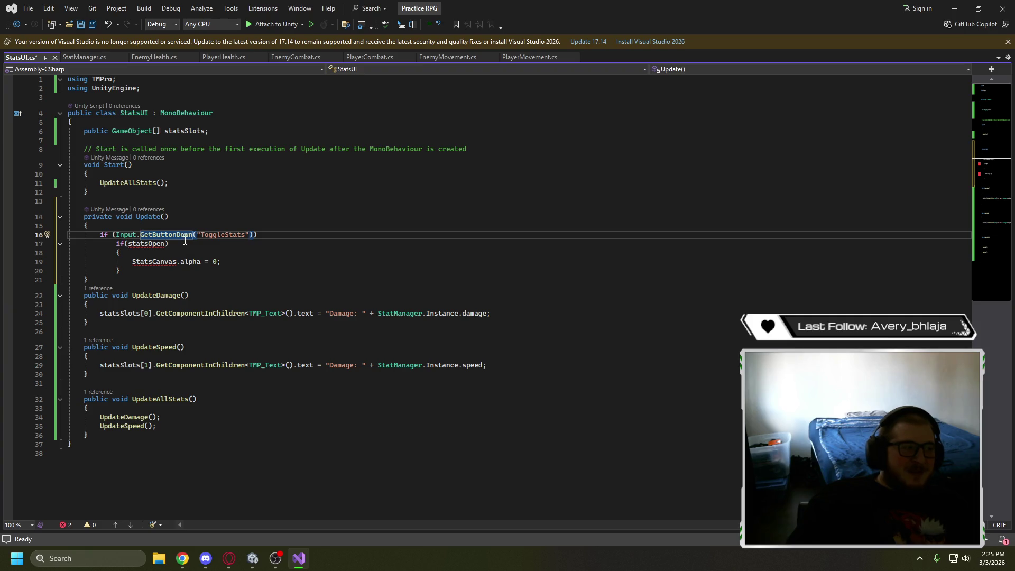
{"action": "mouse_move", "coordinate": [190, 239]}
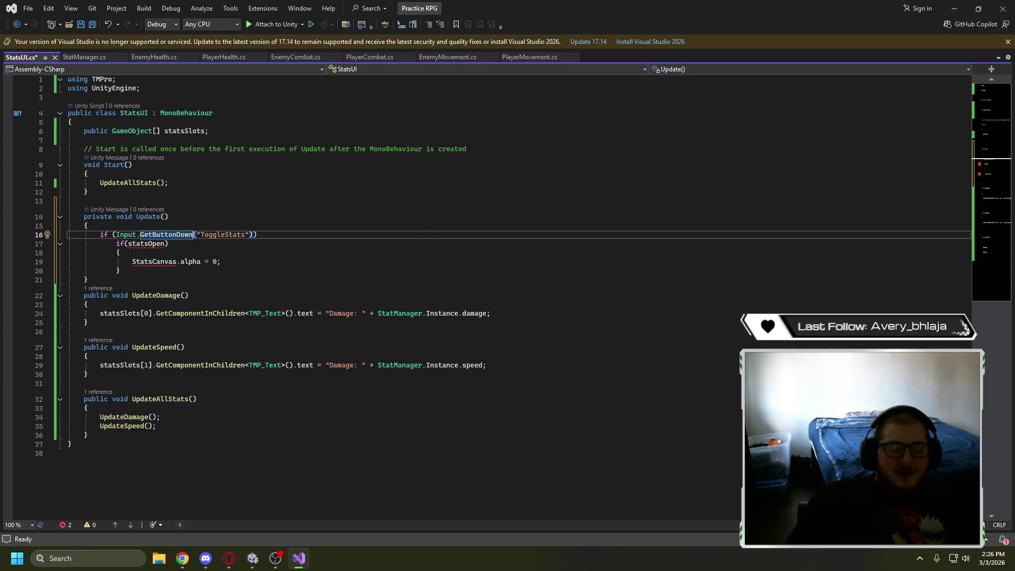
{"action": "key", "text": "alt+Tab"}
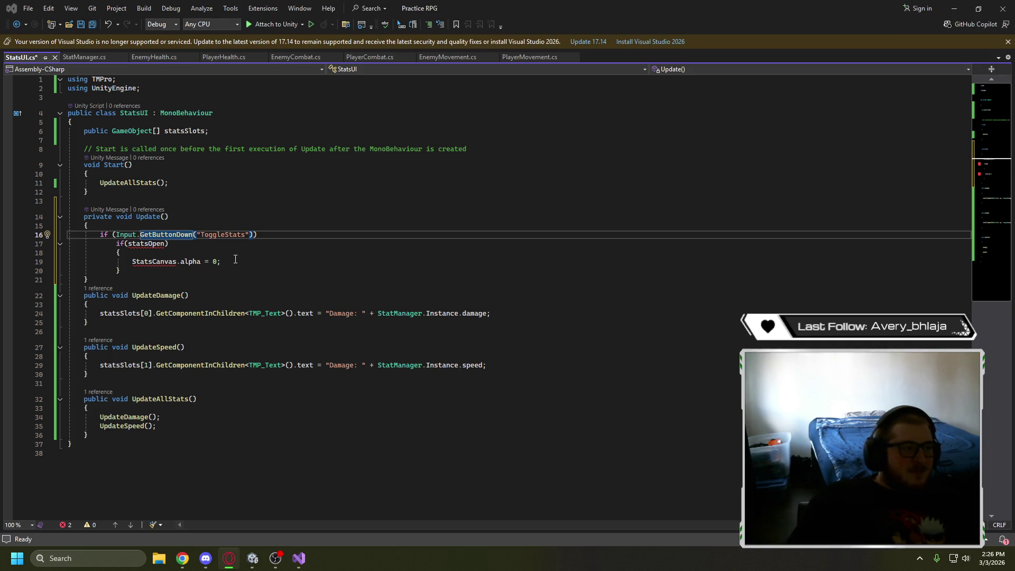
{"action": "left_click", "coordinate": [231, 132]}
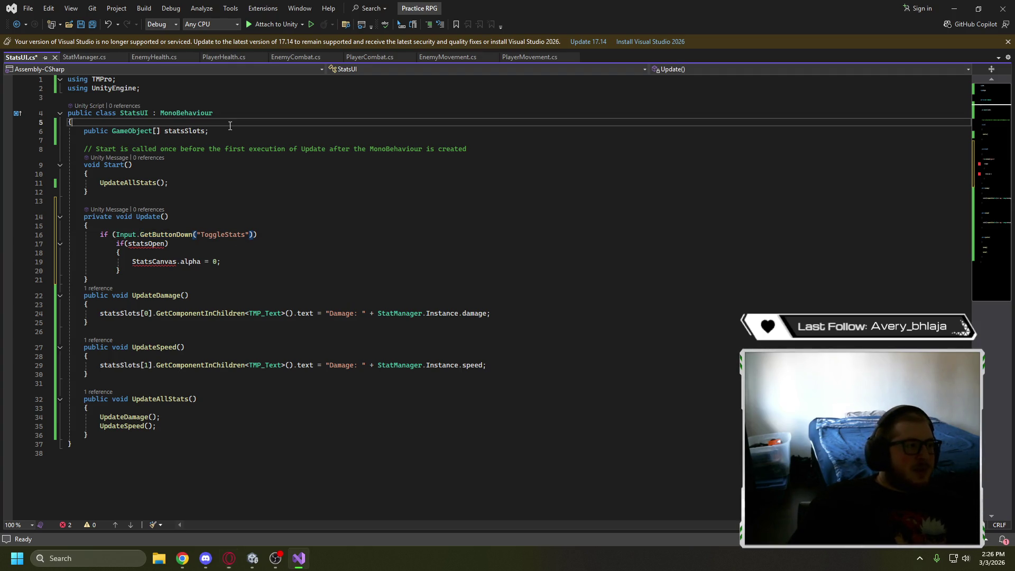
Declare a public CanvasGroup statsCanvas field and a private bool statsOpen = false field below statsSlots
{"action": "key", "text": "Return"}
{"action": "type", "text": "p"}
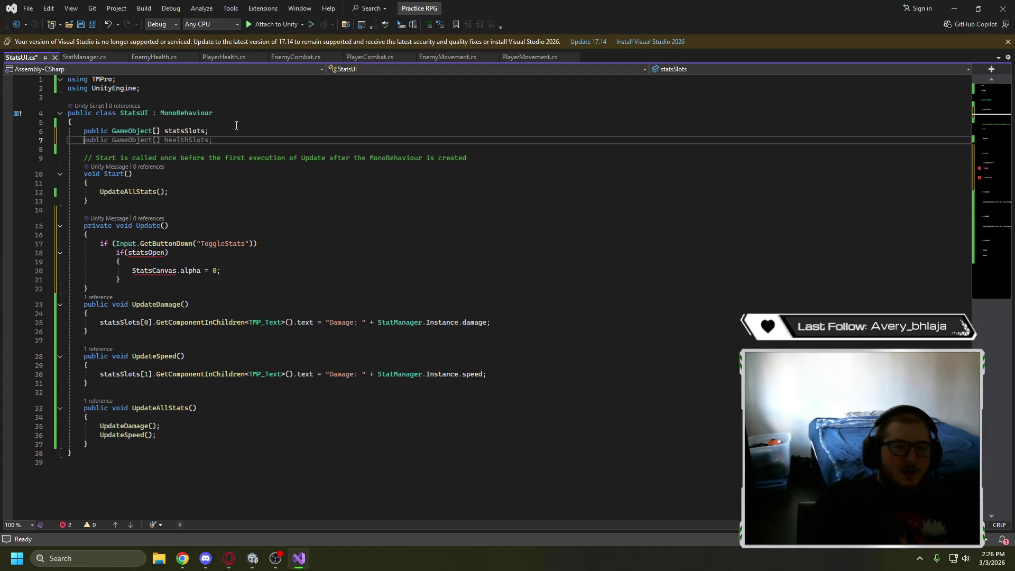
{"action": "type", "text": "ublic "}
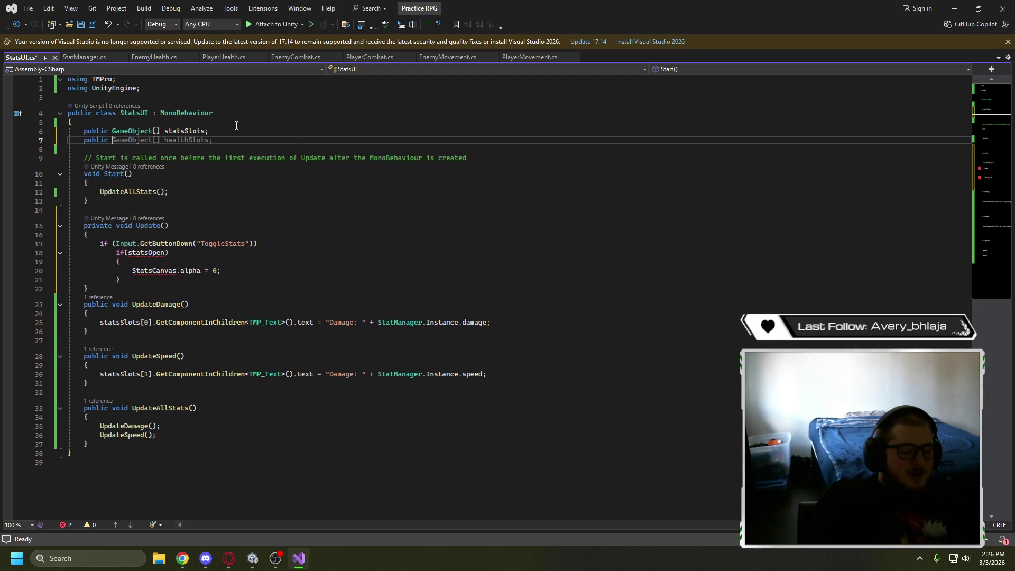
{"action": "type", "text": "CanvasGreoup"}
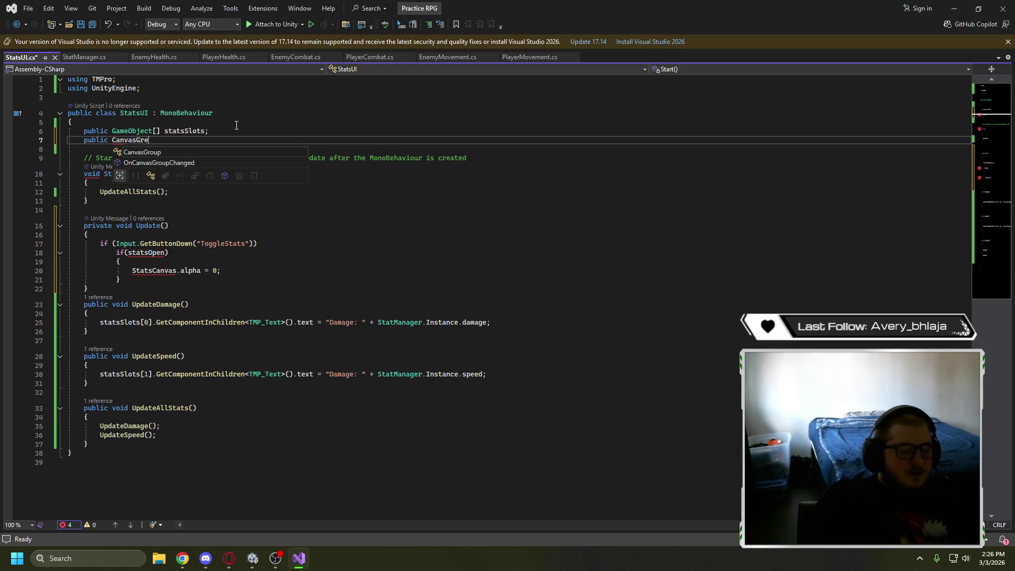
{"action": "key", "text": "BackSpace"}
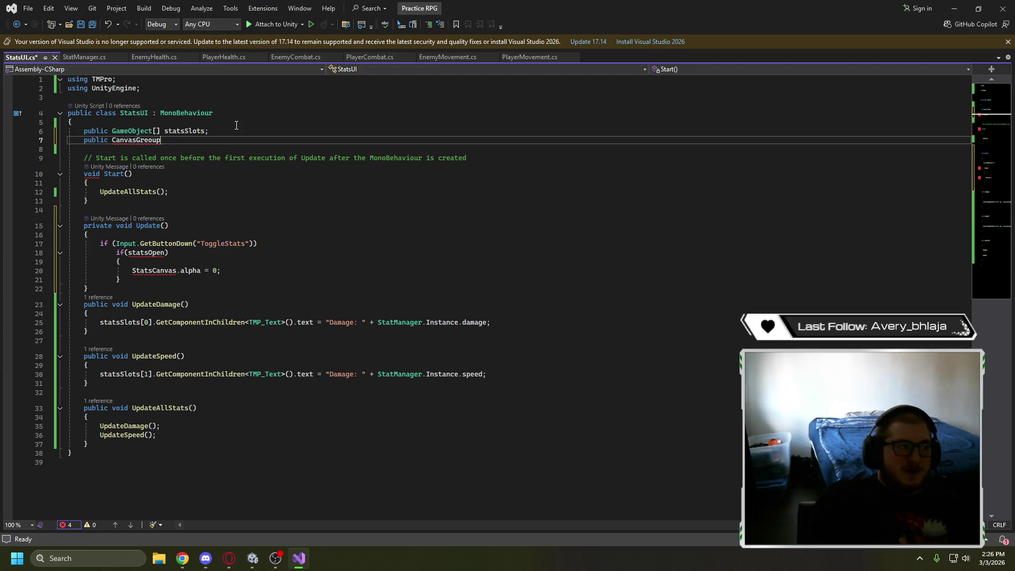
{"action": "type", "text": "p"}
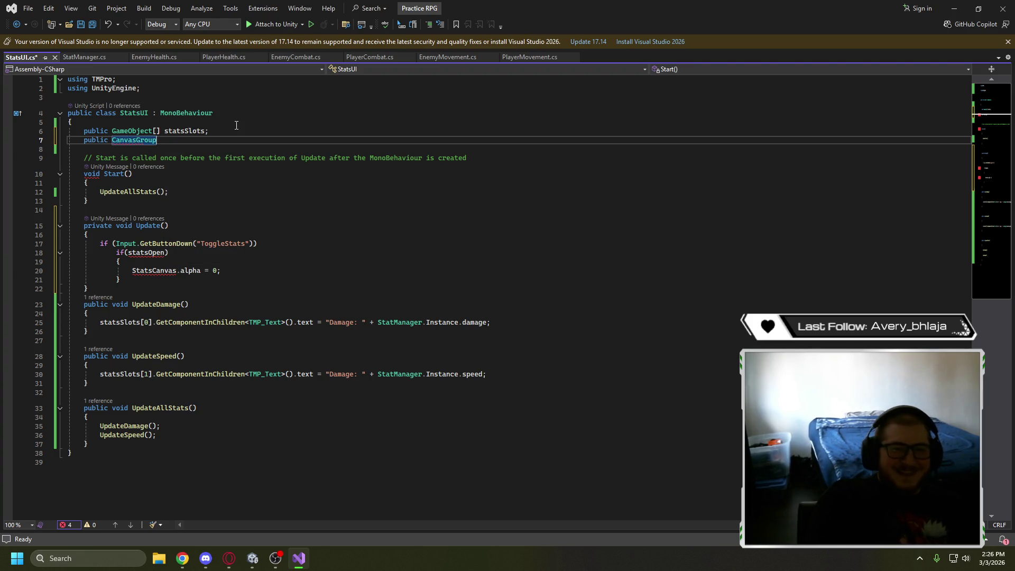
{"action": "type", "text": " stats"}
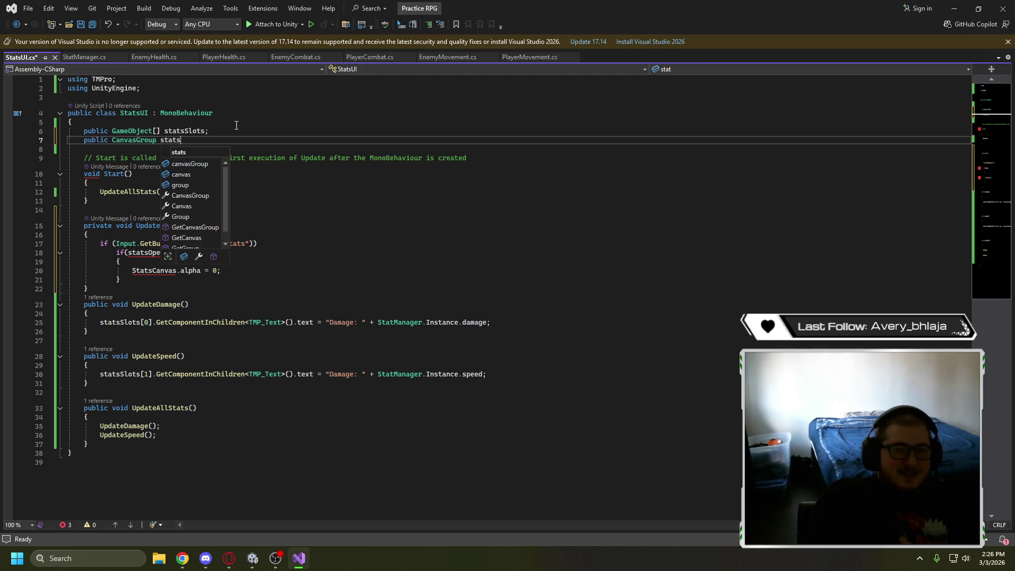
{"action": "type", "text": "canvas"}
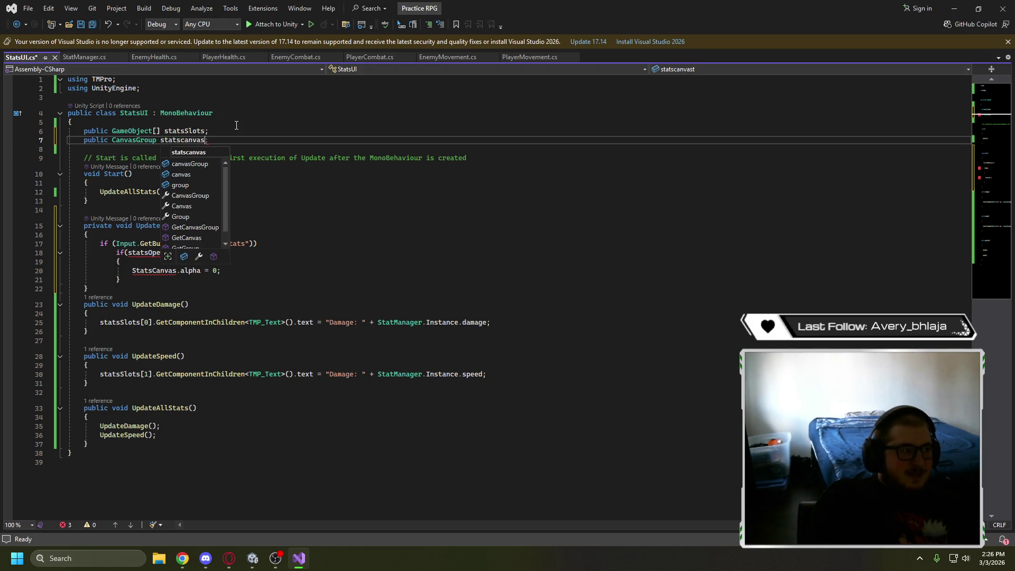
{"action": "type", "text": "t;"}
{"action": "key", "text": "Left"}
{"action": "key", "text": "Left"}
{"action": "key", "text": "Left"}
{"action": "key", "text": "BackSpace"}
{"action": "type", "text": "C"}
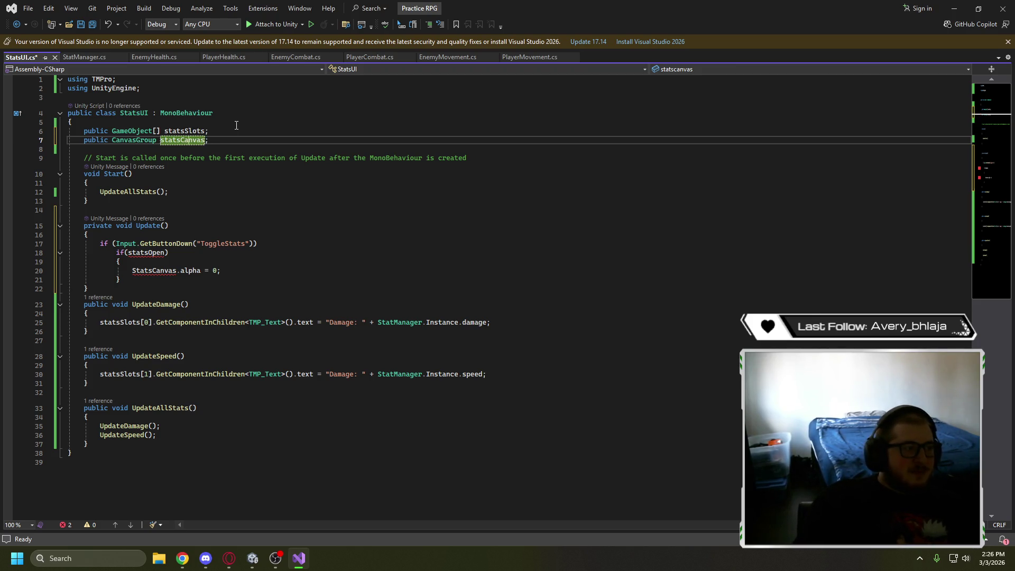
{"action": "key", "text": "End"}
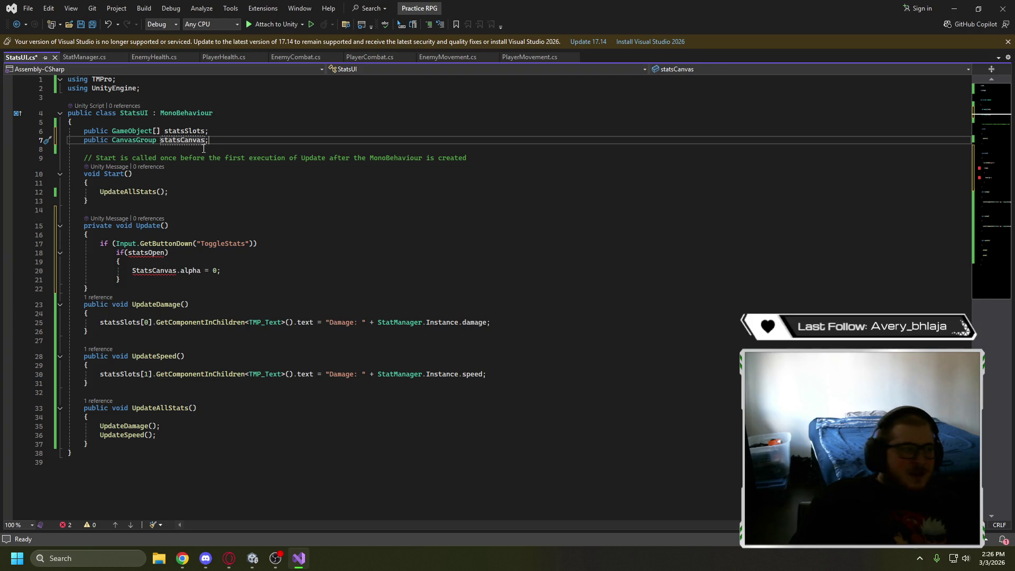
{"action": "key", "text": "Return"}
{"action": "key", "text": "Return"}
{"action": "type", "text": "private bool statsOpen"}
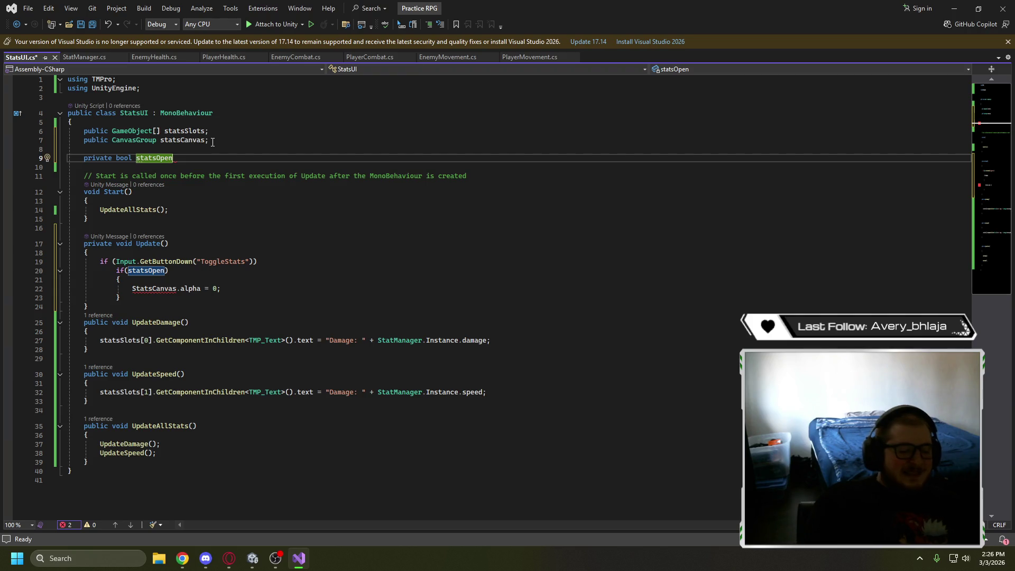
{"action": "type", "text": " = false;"}
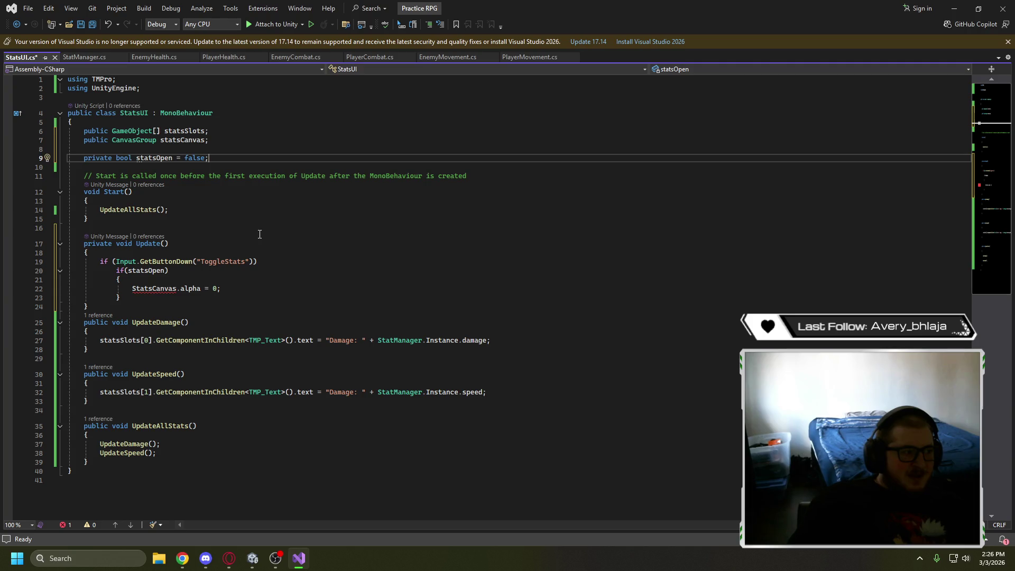
Fix the casing to statsCanvas and add statsOpen = false inside the if block
{"action": "left_click", "coordinate": [244, 288]}
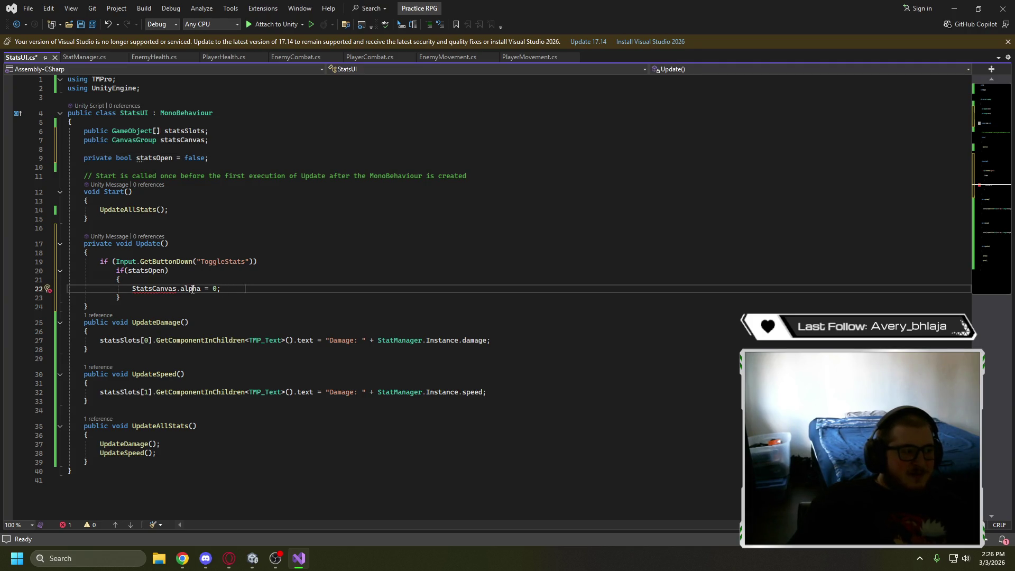
{"action": "left_click", "coordinate": [136, 288]}
{"action": "key", "text": "BackSpace"}
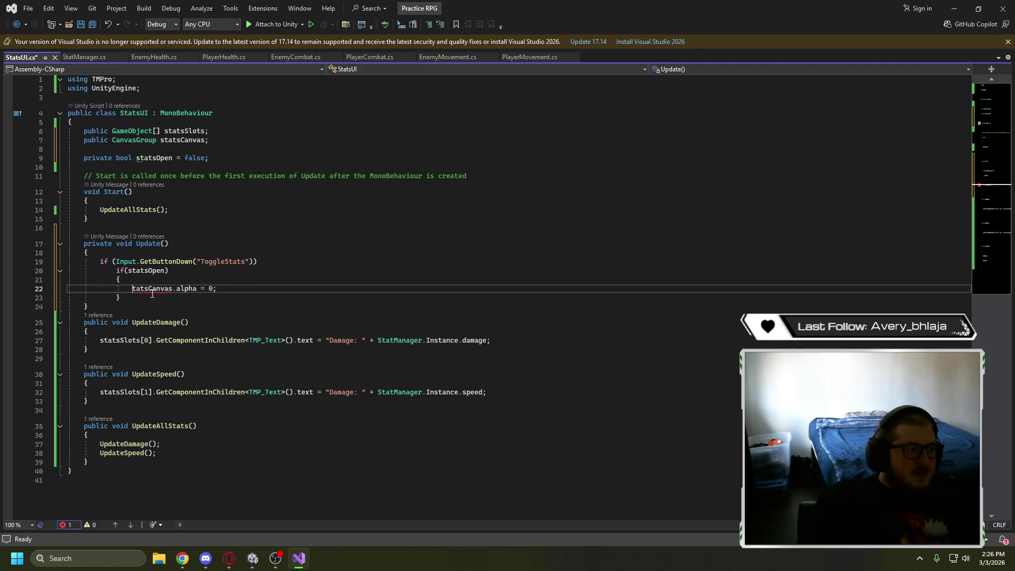
{"action": "type", "text": "s"}
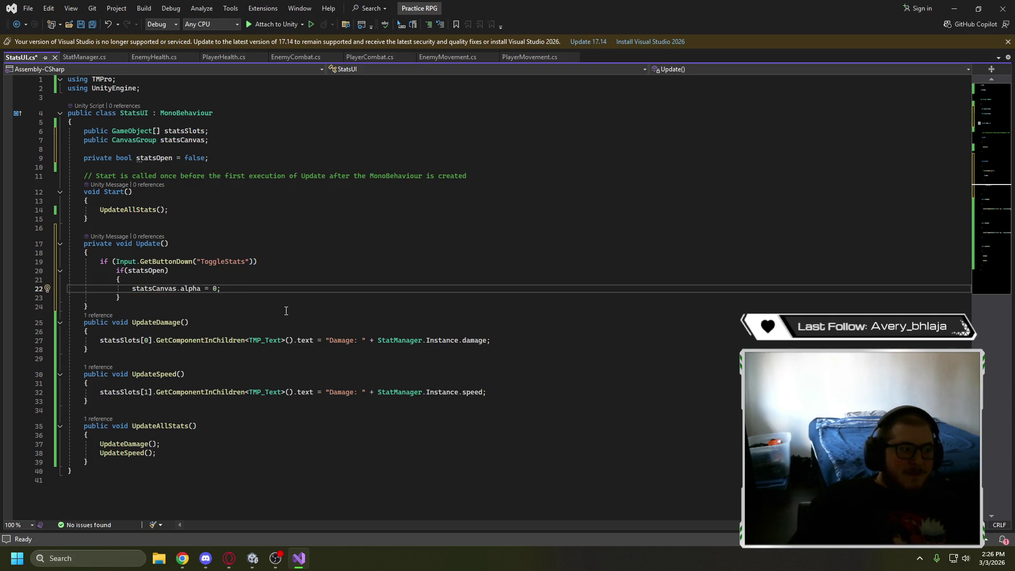
{"action": "key", "text": "Return"}
{"action": "type", "text": "stats"}
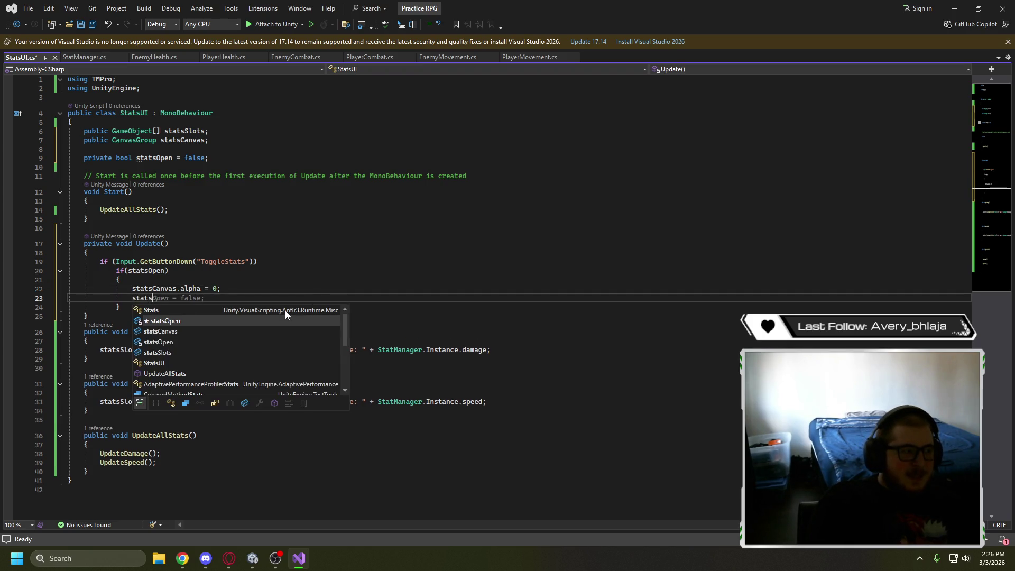
{"action": "key", "text": "Tab"}
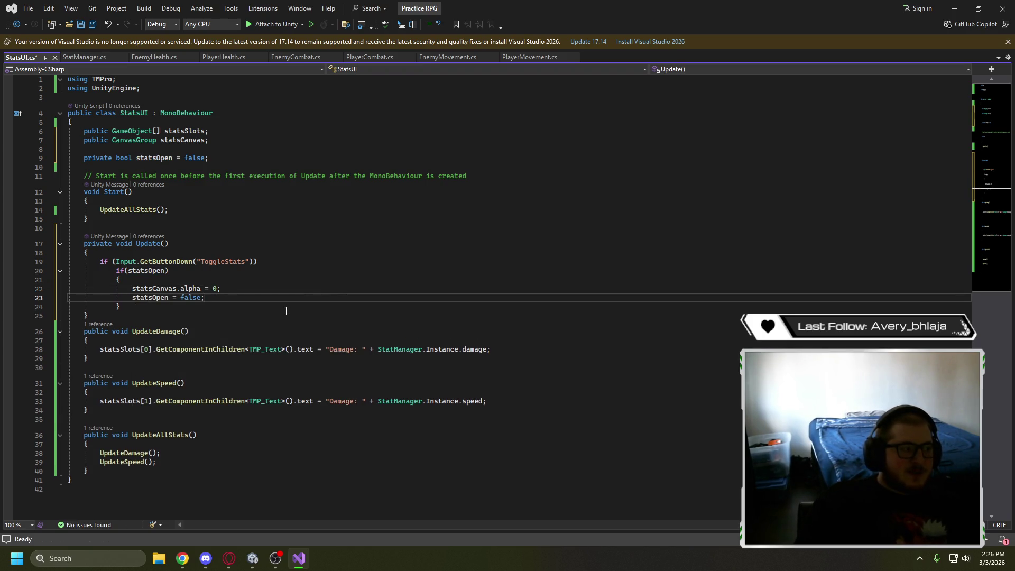
Add an else block that sets statsCanvas.alpha = 1
{"action": "key", "text": "Down"}
{"action": "key", "text": "Return"}
{"action": "type", "text": "else"}
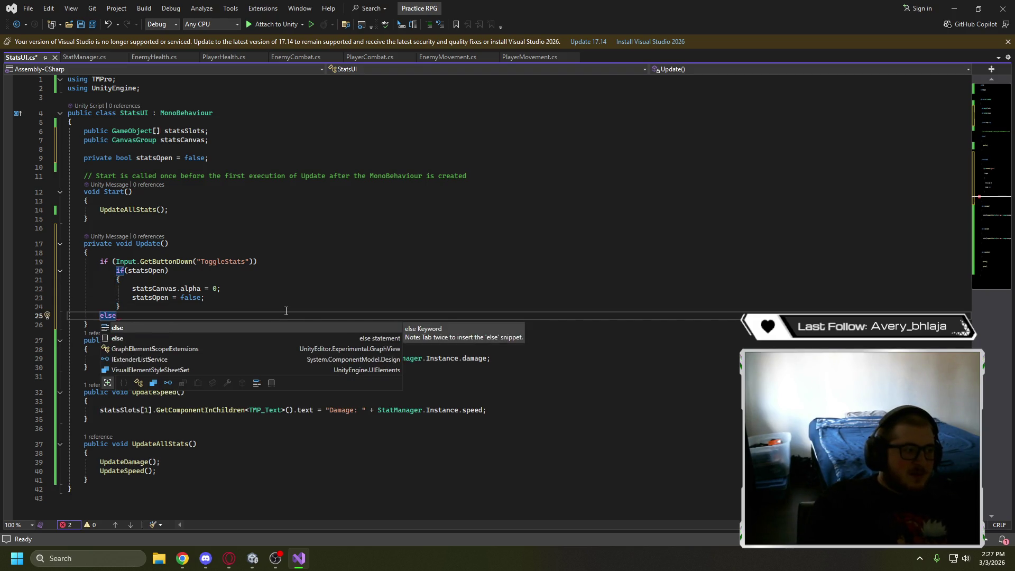
{"action": "key", "text": "Escape"}
{"action": "key", "text": "Return"}
{"action": "type", "text": "{"}
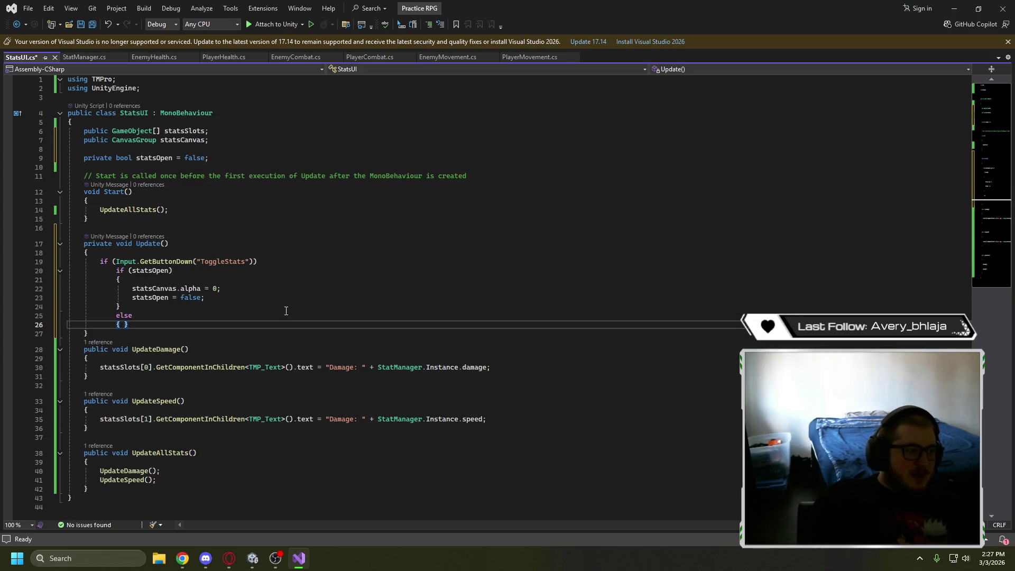
{"action": "key", "text": "Return"}
{"action": "key", "text": "Up"}
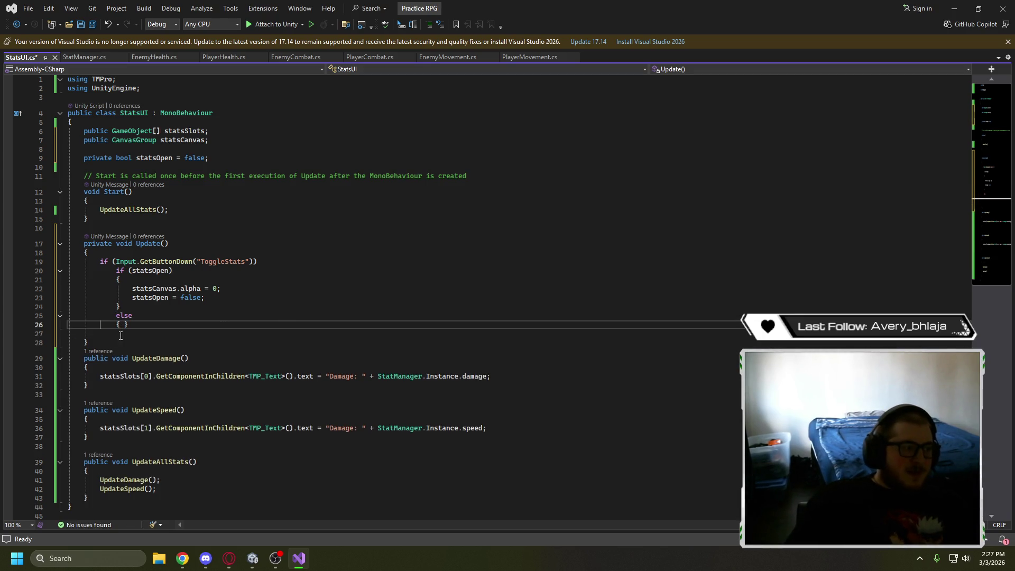
{"action": "key", "text": "Right"}
{"action": "key", "text": "Return"}
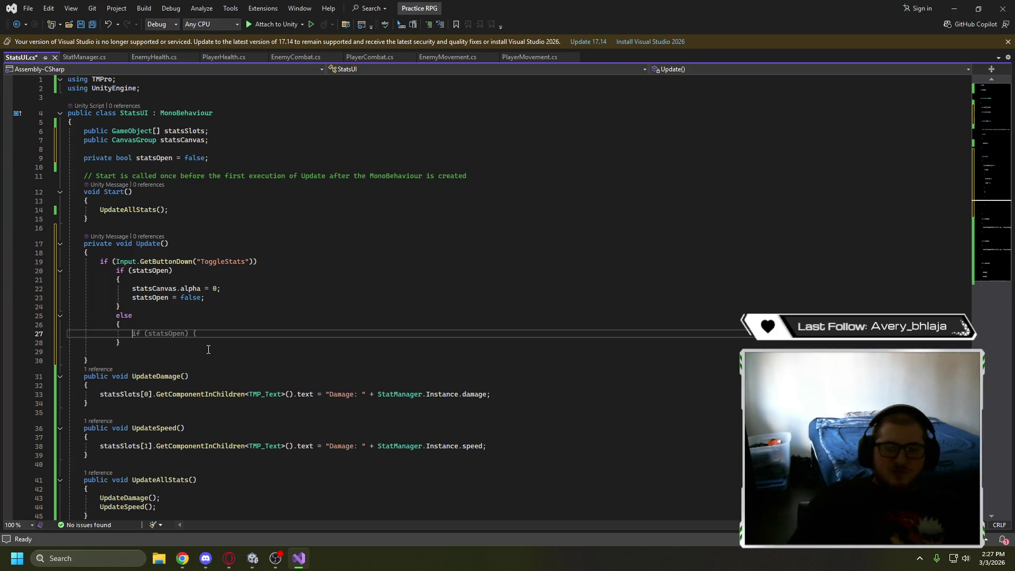
{"action": "type", "text": "stata"}
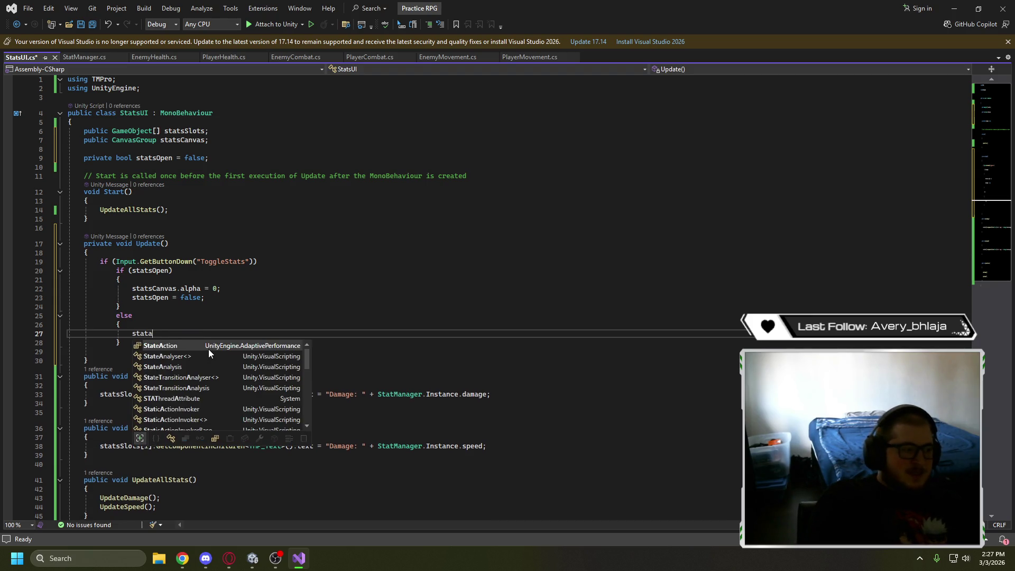
{"action": "key", "text": "BackSpace"}
{"action": "type", "text": "sCan"}
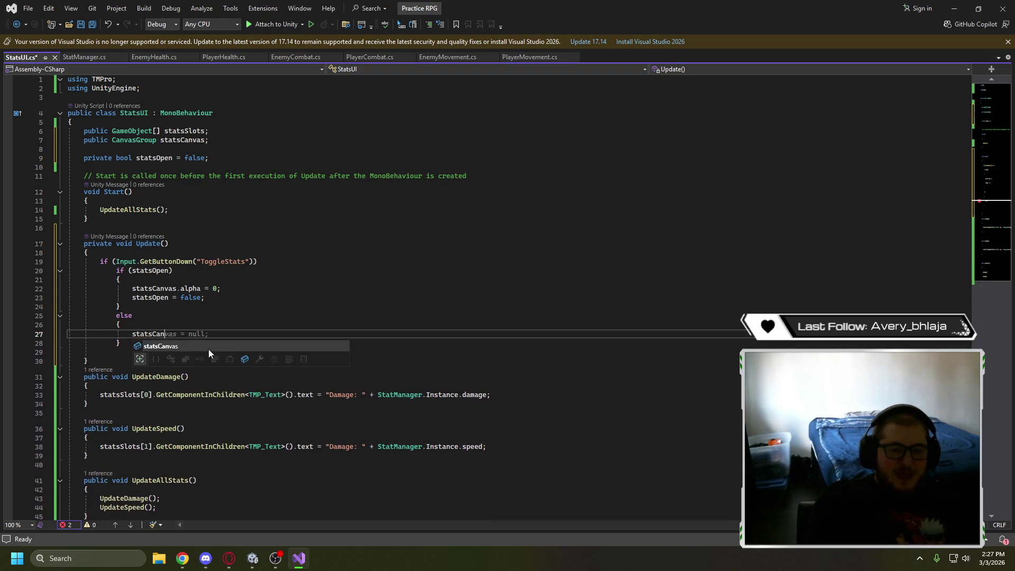
{"action": "type", "text": "vas."}
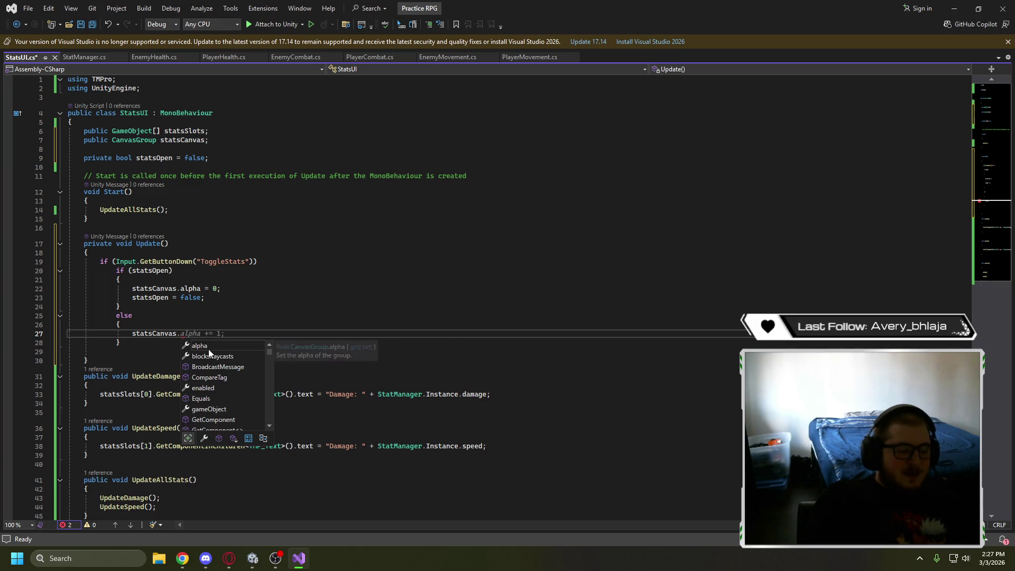
{"action": "type", "text": "alp"}
{"action": "key", "text": "Tab"}
{"action": "key", "text": "Tab"}
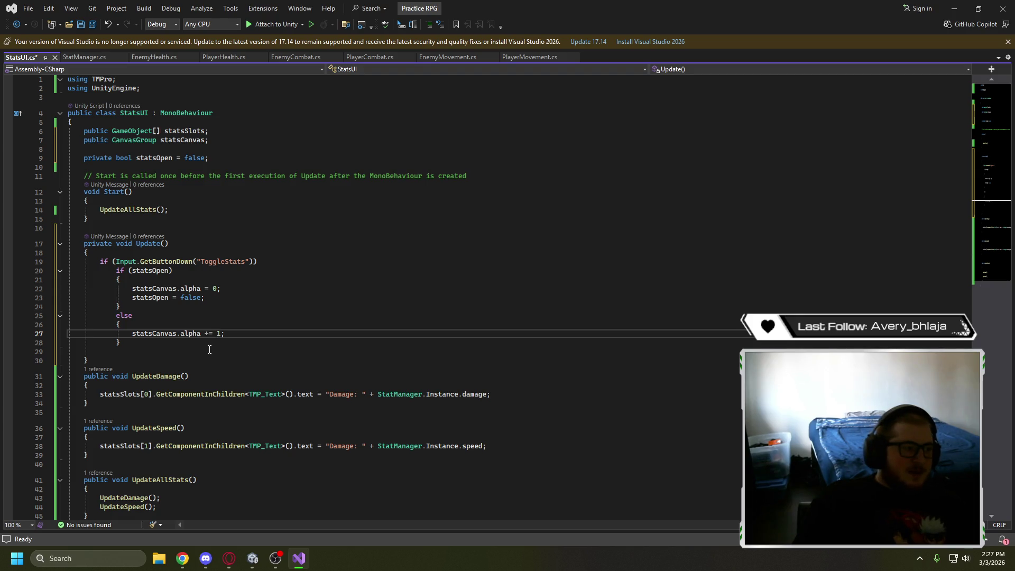
{"action": "key", "text": "BackSpace"}
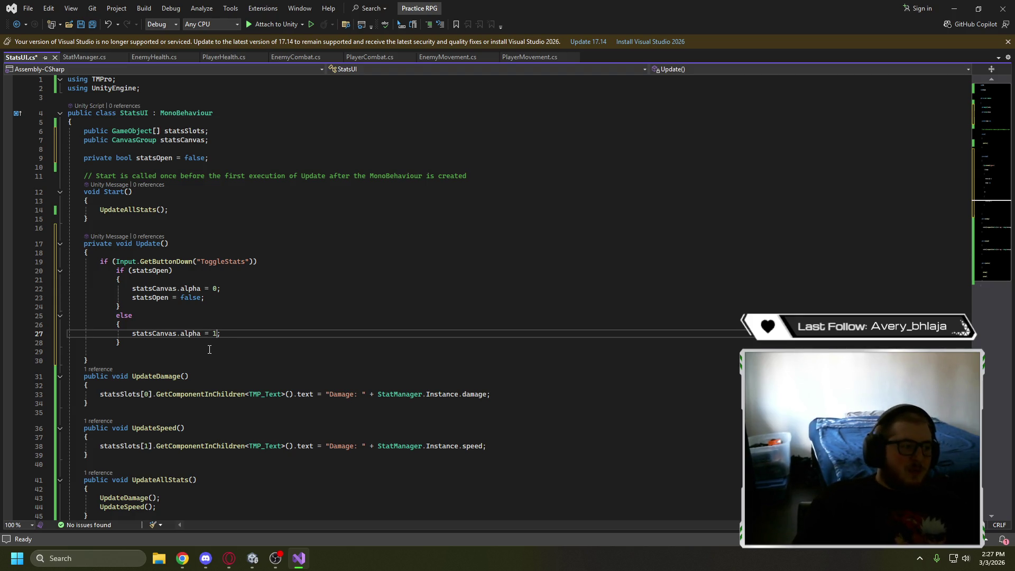
Set statsOpen = true as the second line of the else block
{"action": "key", "text": "Return"}
{"action": "type", "text": "stat"}
{"action": "key", "text": "Tab"}
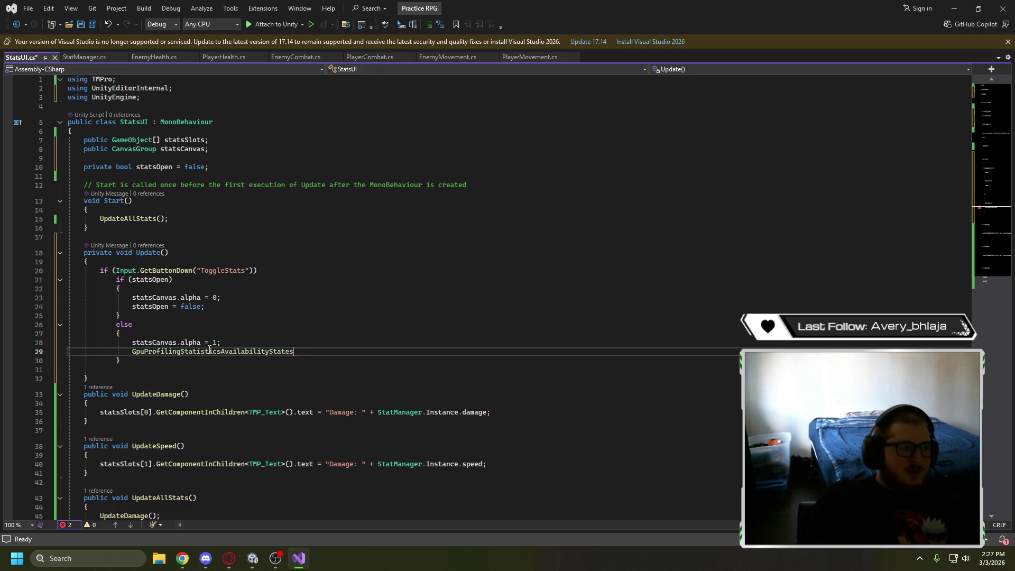
{"action": "key", "text": "BackSpace"}
{"action": "key", "text": "BackSpace"}
{"action": "key", "text": "BackSpace"}
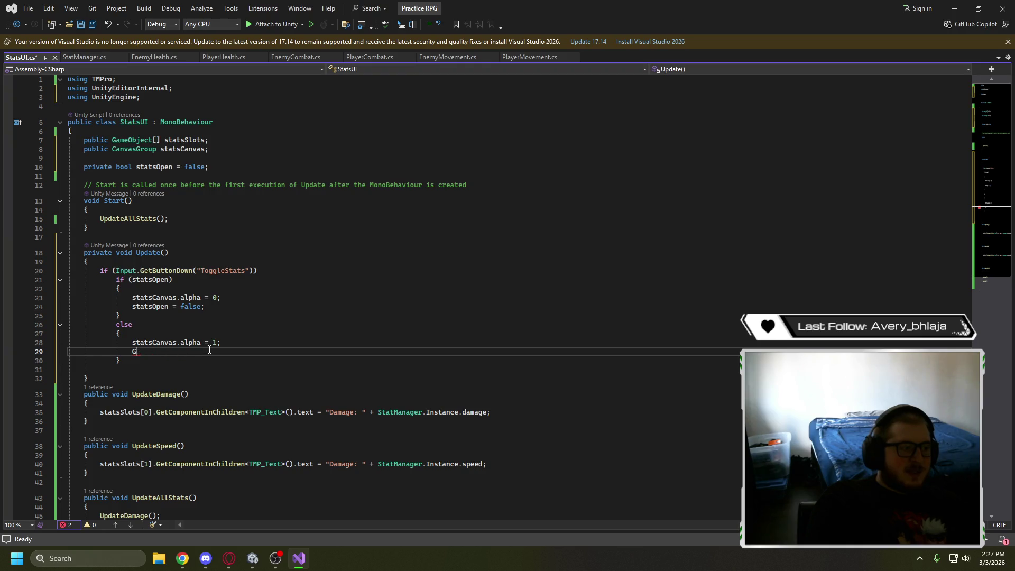
{"action": "type", "text": "stats"}
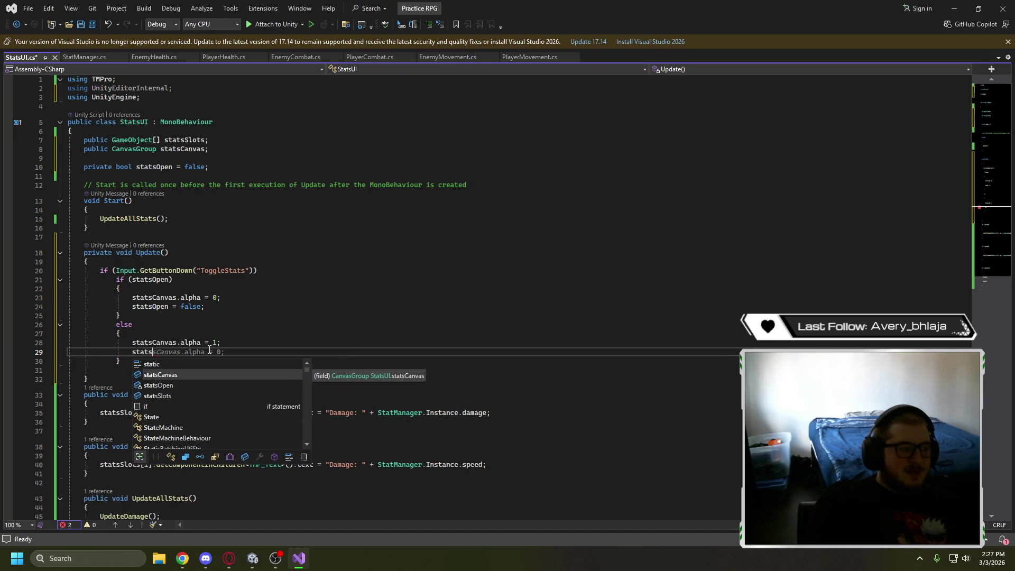
{"action": "type", "text": "Ope"}
{"action": "type", "text": "="}
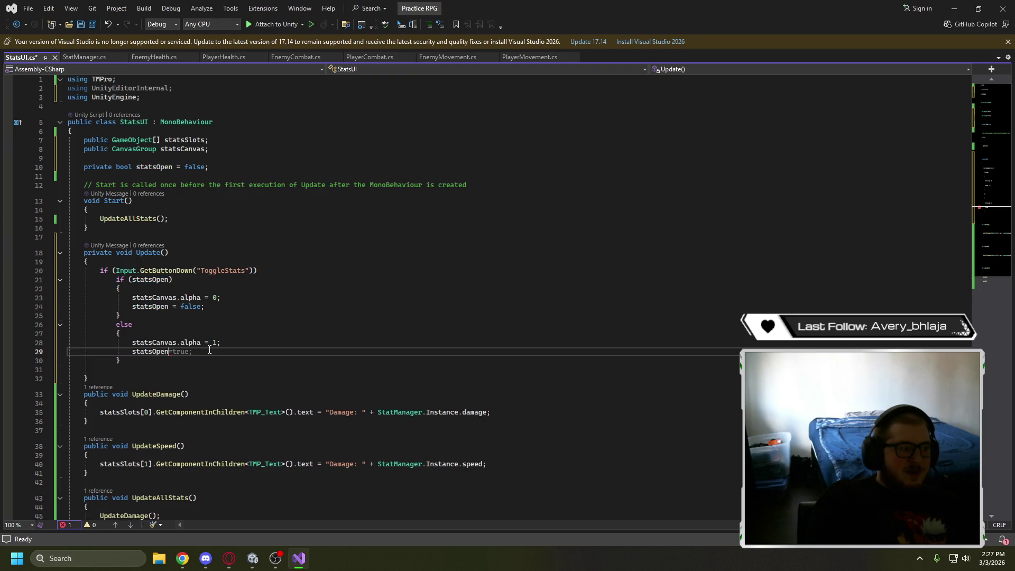
{"action": "key", "text": "Left"}
{"action": "key", "text": "Right"}
{"action": "key", "text": "Right"}
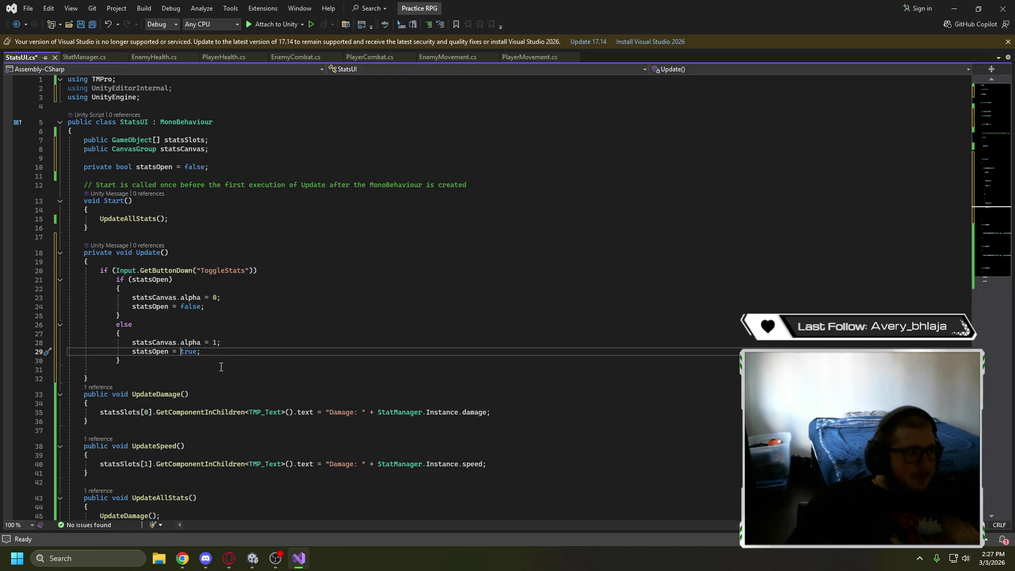
Save StatsUI.cs and review the if/else toggle code
{"action": "key", "text": "ctrl+s"}
{"action": "key", "text": "alt+Tab"}
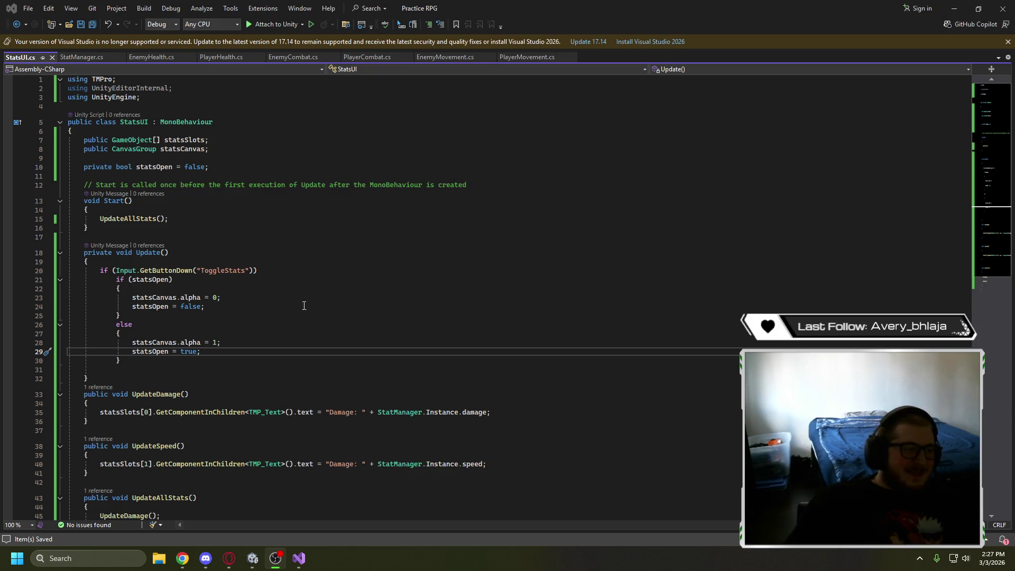
{"action": "left_click", "coordinate": [273, 328]}
{"action": "left_click", "coordinate": [277, 317]}
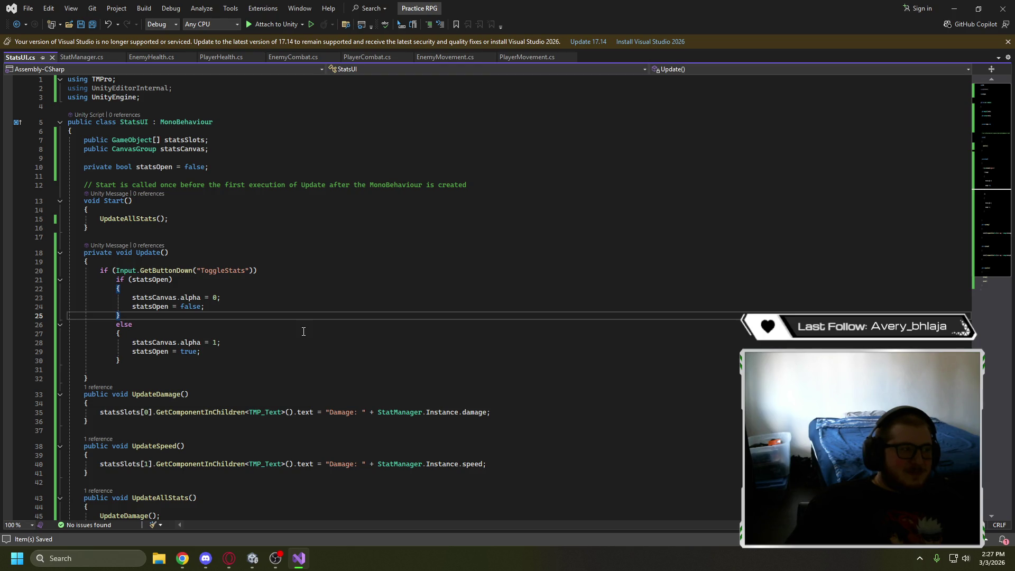
{"action": "key", "text": "alt+Tab"}
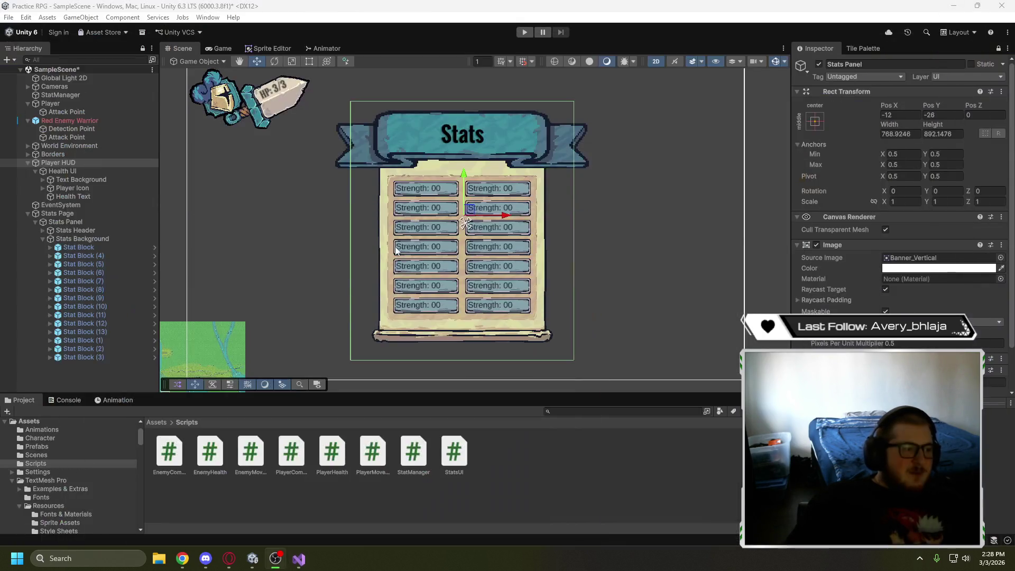
Select Stats Page and expand Stats UI (Script) to reveal the unassigned Stats Canvas field
{"action": "left_click", "coordinate": [87, 213]}
{"action": "scroll", "coordinate": [854, 300], "scroll_direction": "down", "scroll_amount": 4}
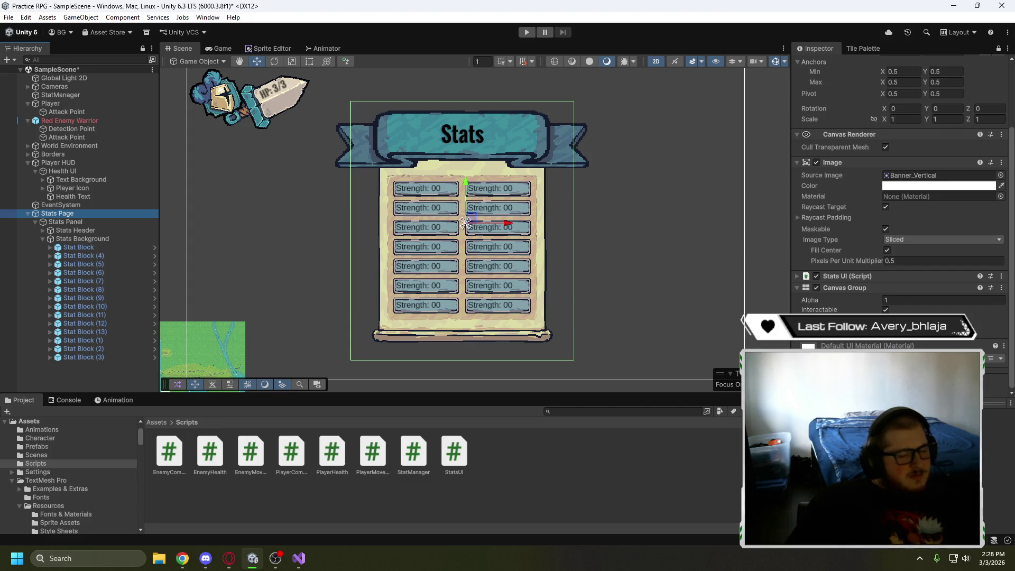
{"action": "left_click", "coordinate": [796, 276]}
{"action": "scroll", "coordinate": [845, 238], "scroll_direction": "down", "scroll_amount": 8}
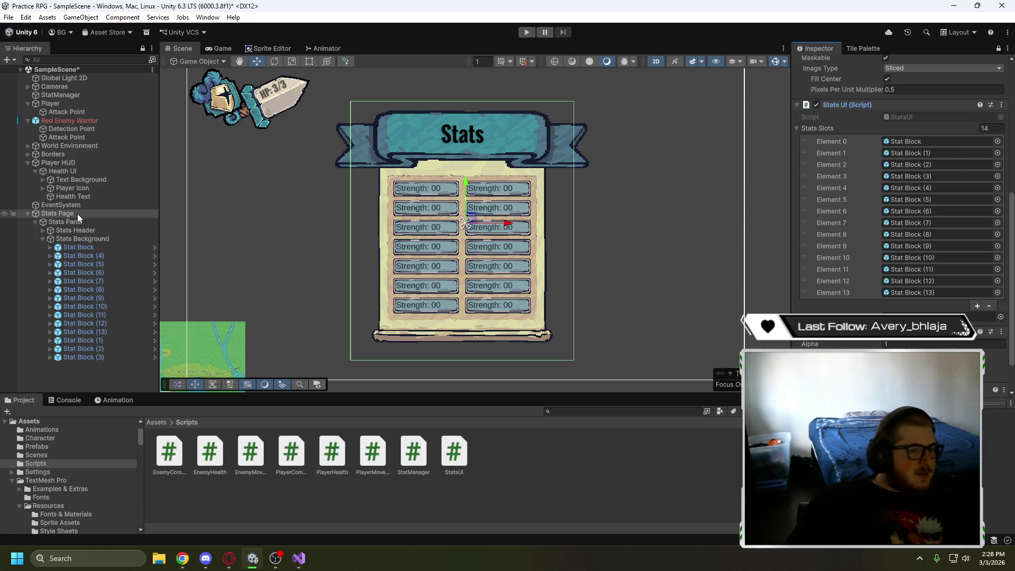
{"action": "scroll", "coordinate": [898, 222], "scroll_direction": "down", "scroll_amount": 3}
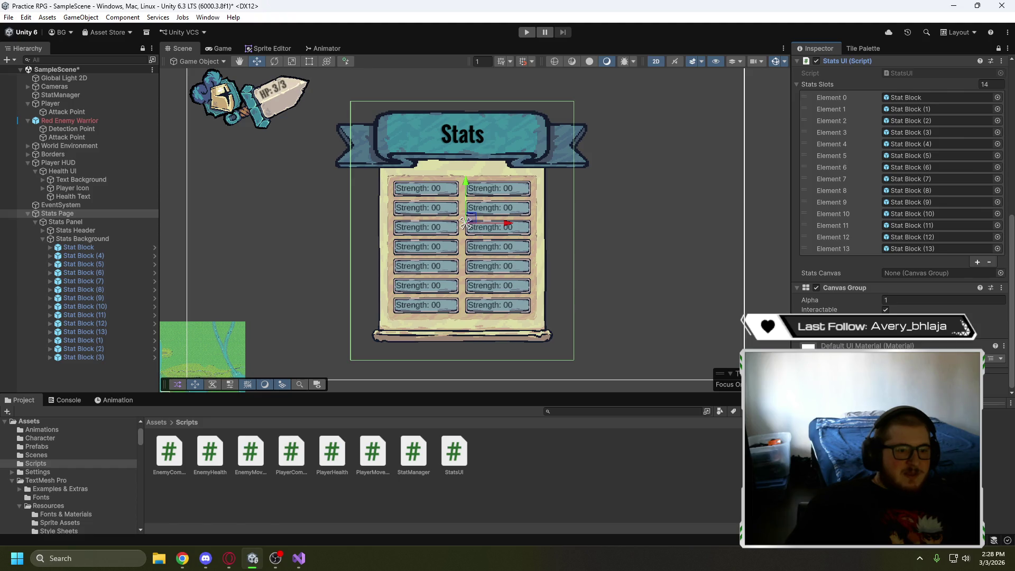
{"action": "mouse_move", "coordinate": [230, 559]}
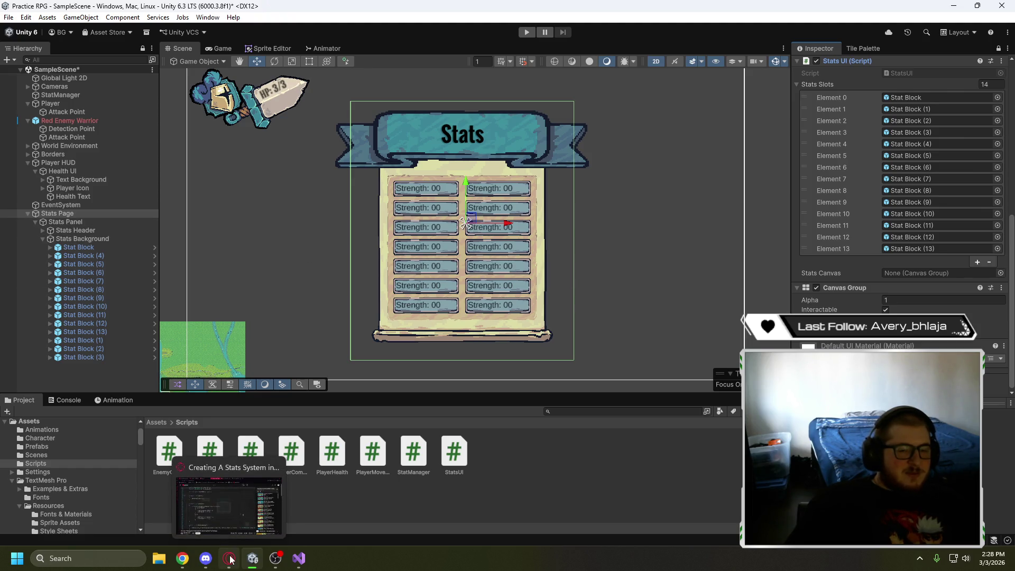
Play the YouTube tutorial to 7:11, where the stats panel shows Damage 1 and Speed 5
{"action": "left_click", "coordinate": [229, 561]}
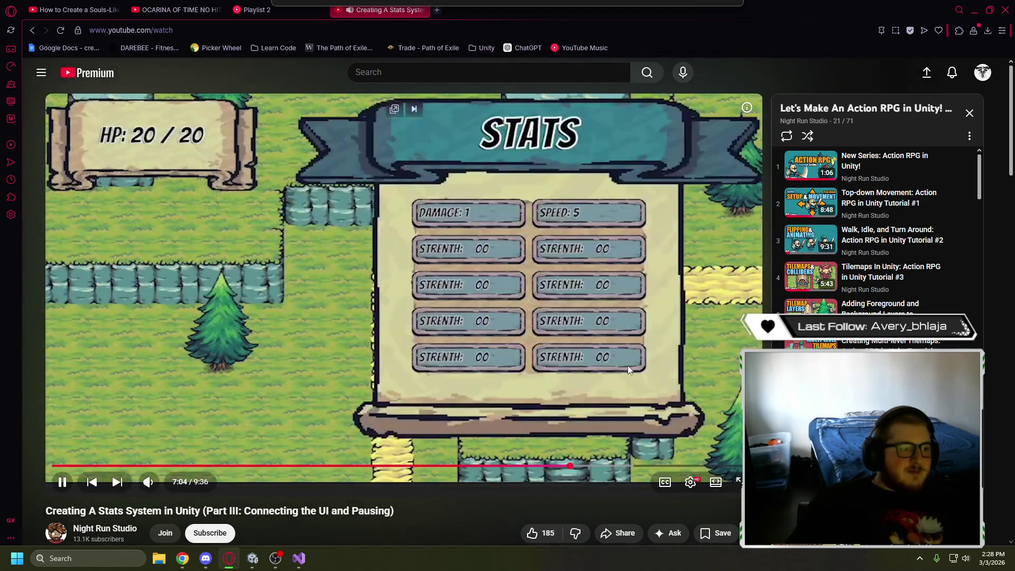
{"action": "left_click", "coordinate": [577, 424]}
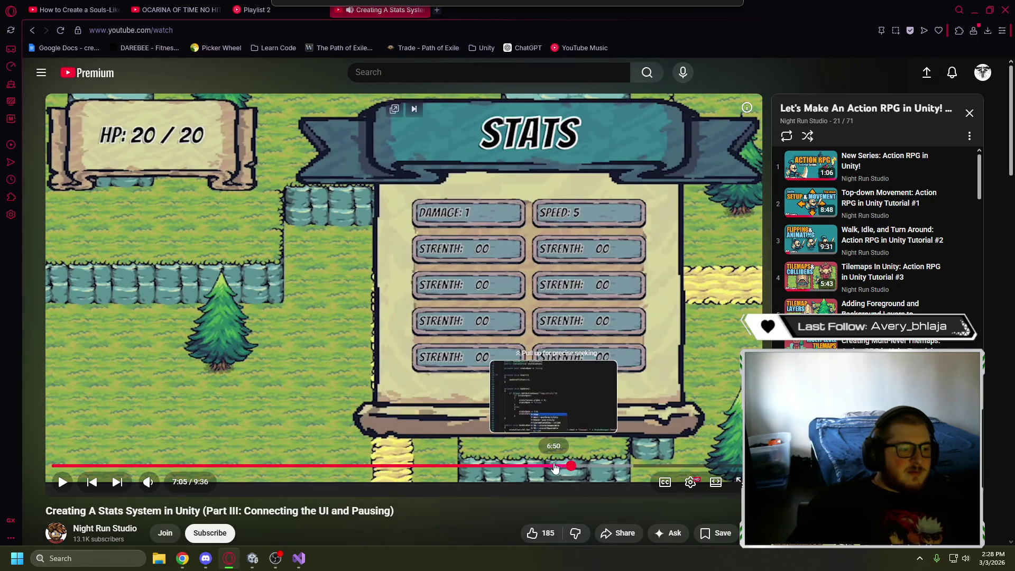
{"action": "left_click", "coordinate": [666, 354]}
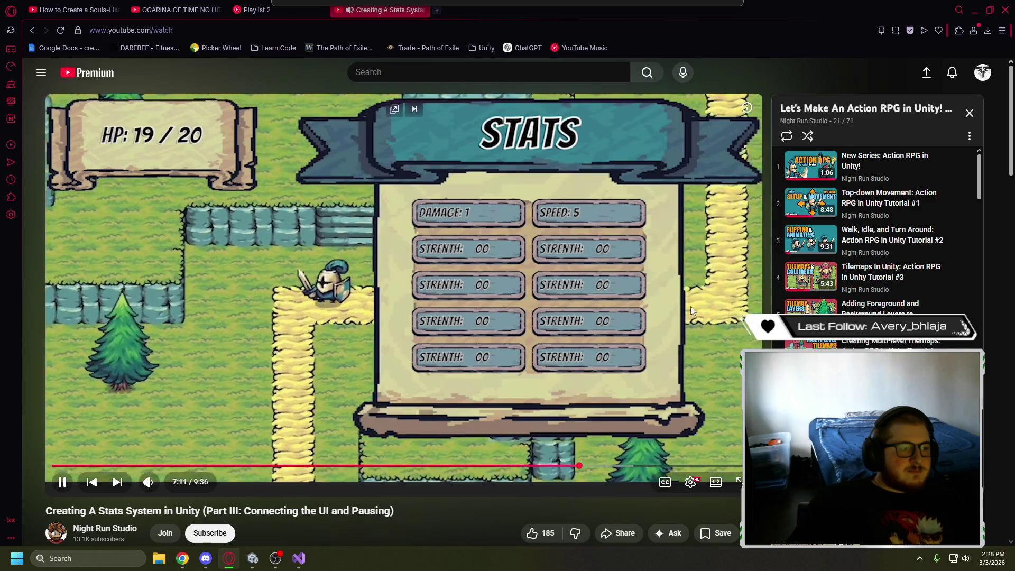
{"action": "left_click", "coordinate": [691, 303]}
{"action": "key", "text": "alt+Tab"}
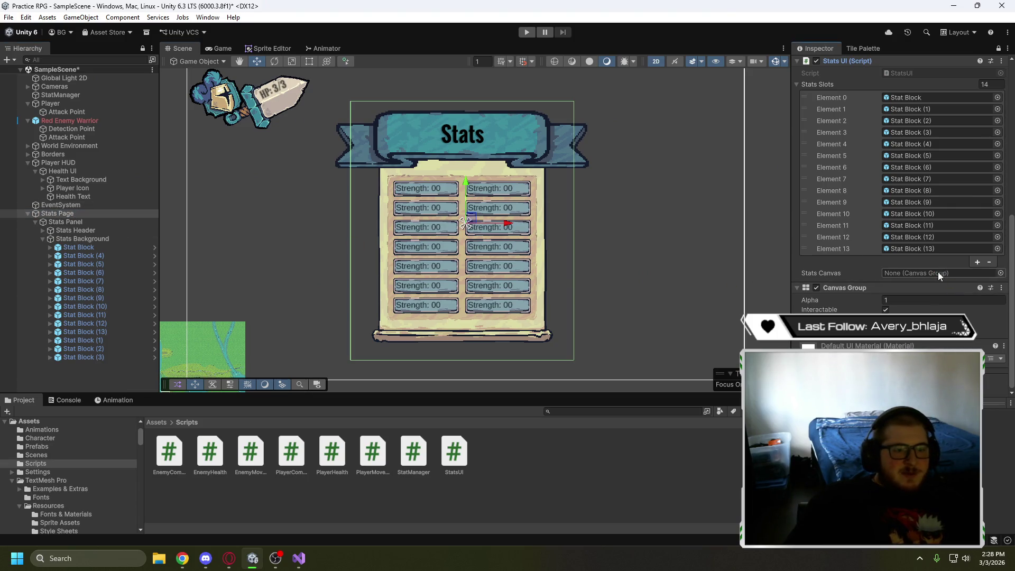
Assign Stats Panel's Canvas Group to the Stats Canvas field and set its Alpha to 0
{"action": "left_click", "coordinate": [47, 214]}
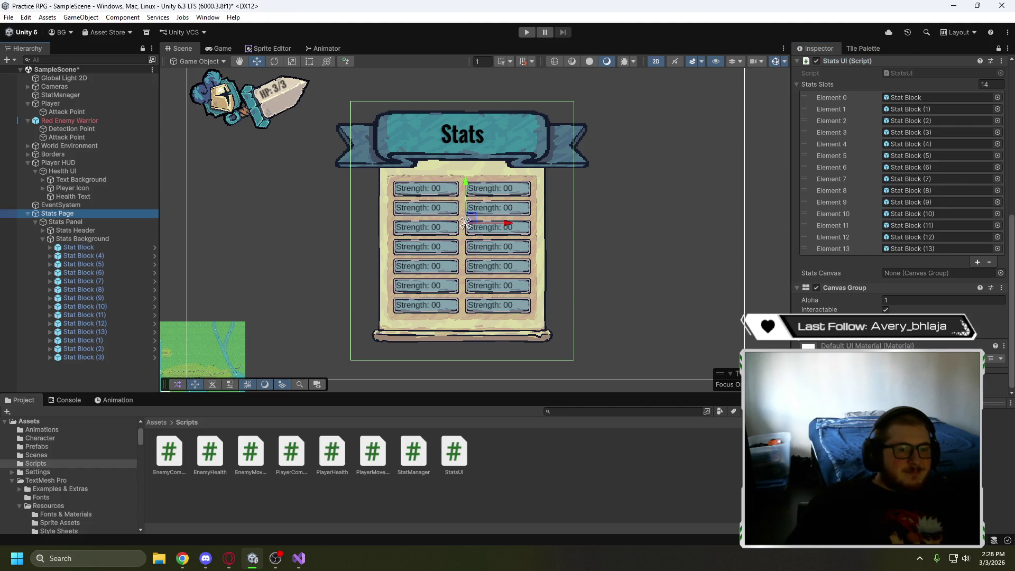
{"action": "left_click_drag", "start_coordinate": [857, 288], "coordinate": [899, 274]}
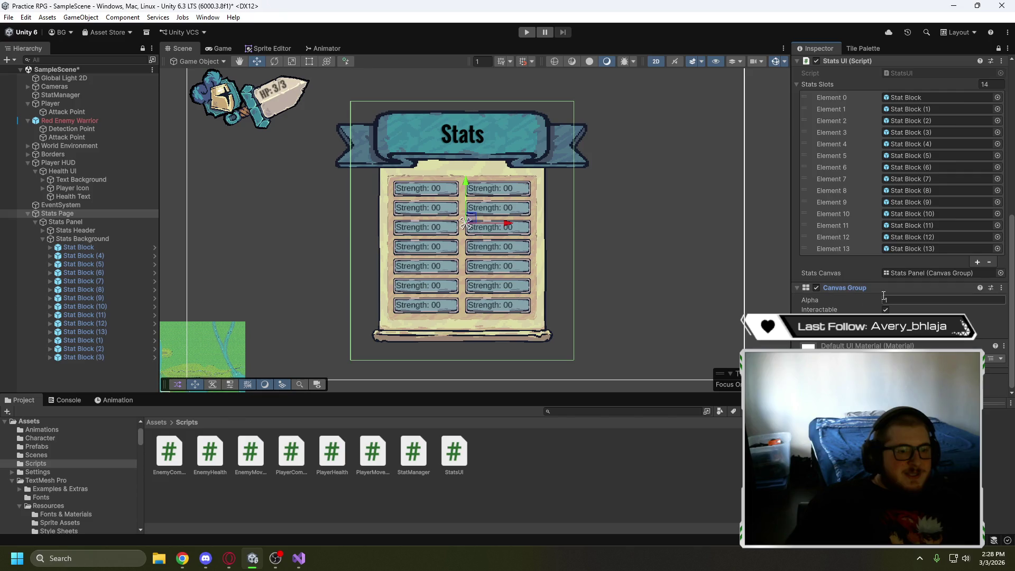
{"action": "type", "text": "0"}
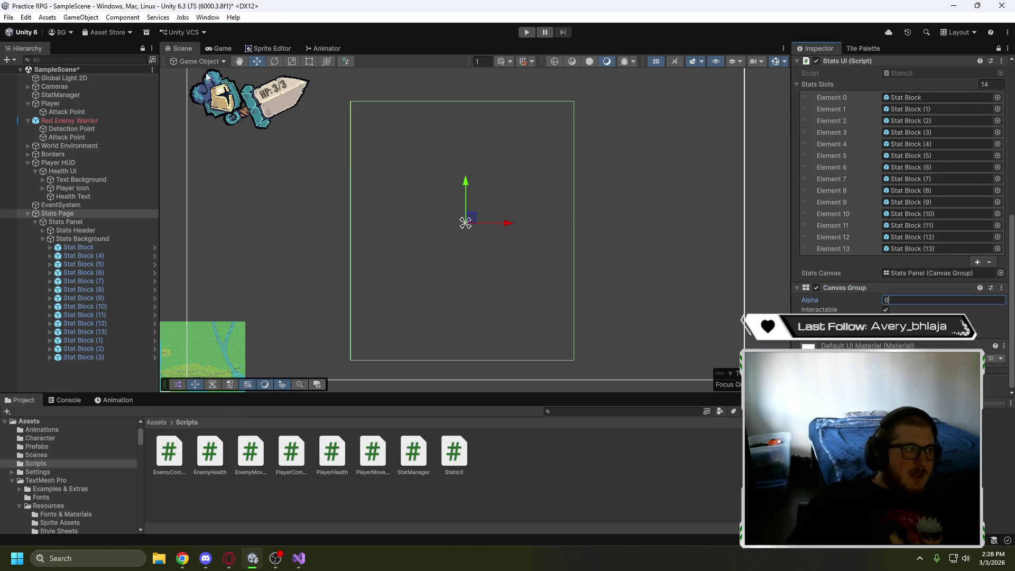
{"action": "left_click", "coordinate": [26, 18]}
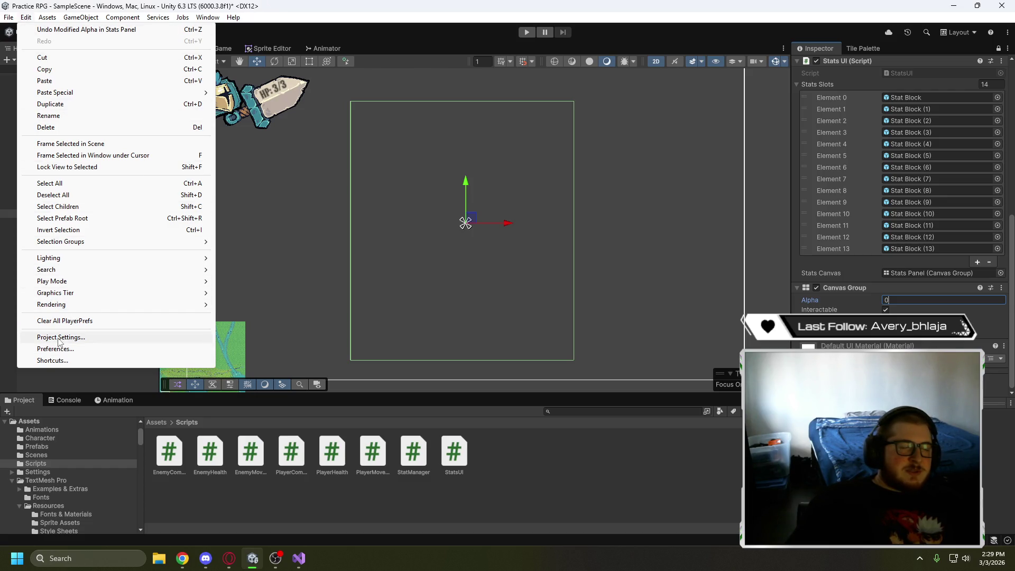
In the Input Manager, raise Axes Size from 31 to 32 and expand the new axis
{"action": "left_click", "coordinate": [59, 338]}
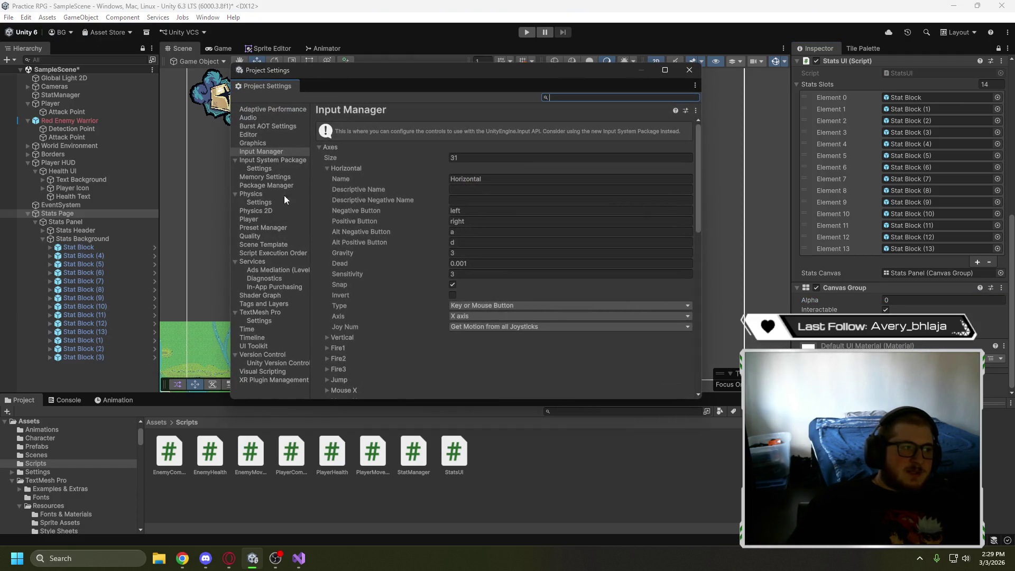
{"action": "left_click", "coordinate": [468, 155]}
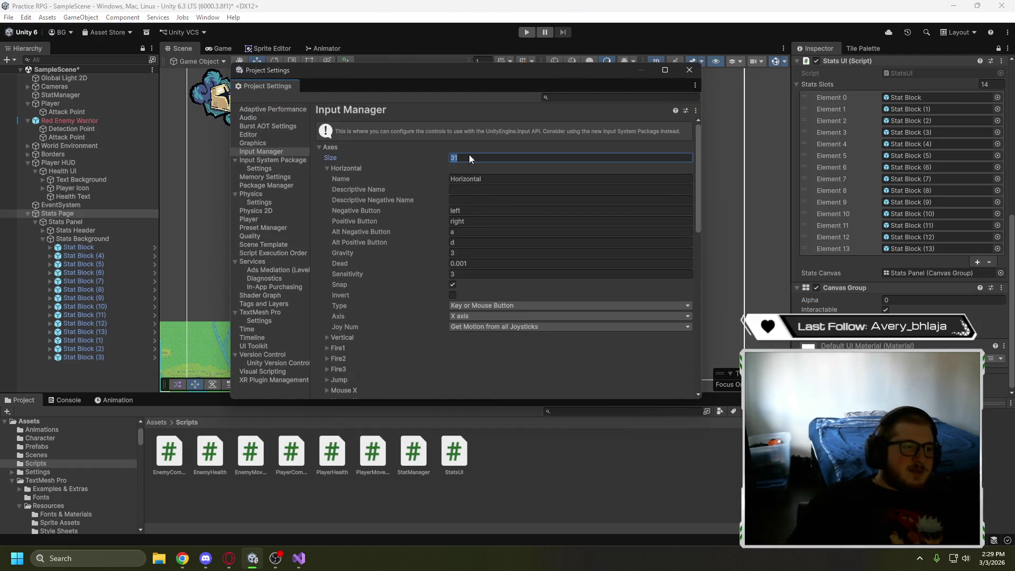
{"action": "left_click", "coordinate": [465, 155]}
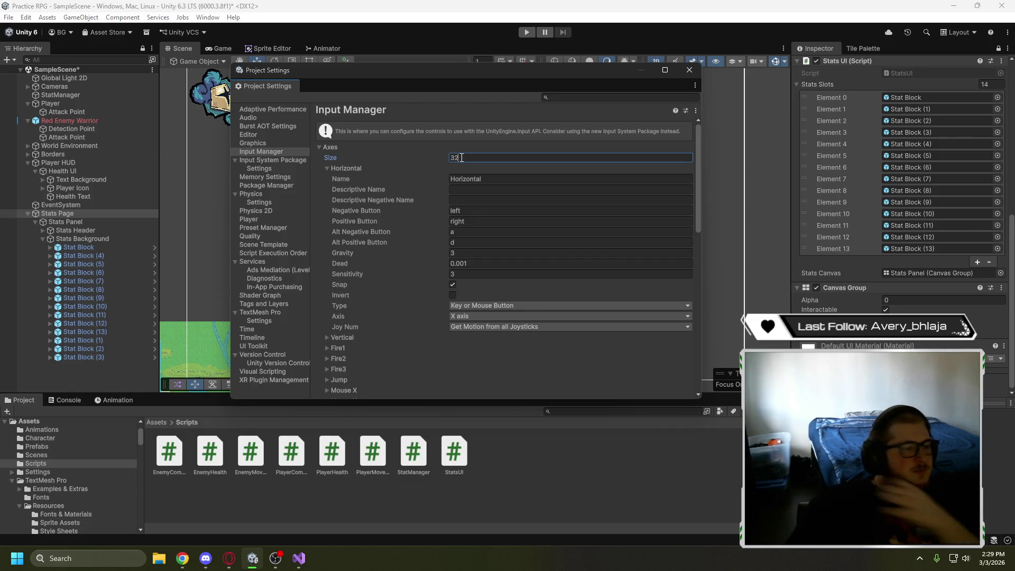
{"action": "scroll", "coordinate": [370, 205], "scroll_direction": "down", "scroll_amount": 15}
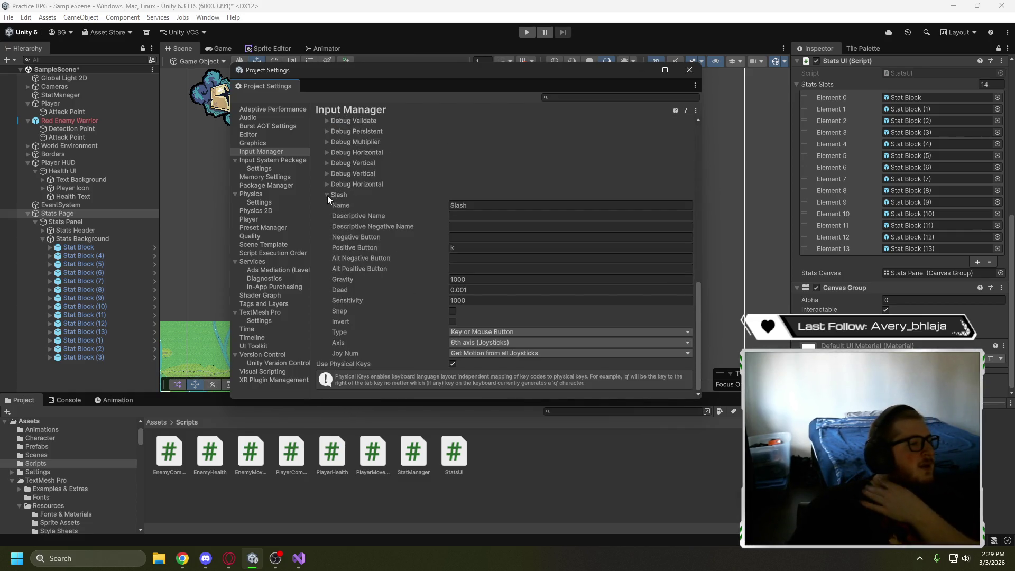
{"action": "left_click", "coordinate": [328, 195]}
{"action": "left_click", "coordinate": [328, 353]}
{"action": "scroll", "coordinate": [327, 351], "scroll_direction": "down", "scroll_amount": 3}
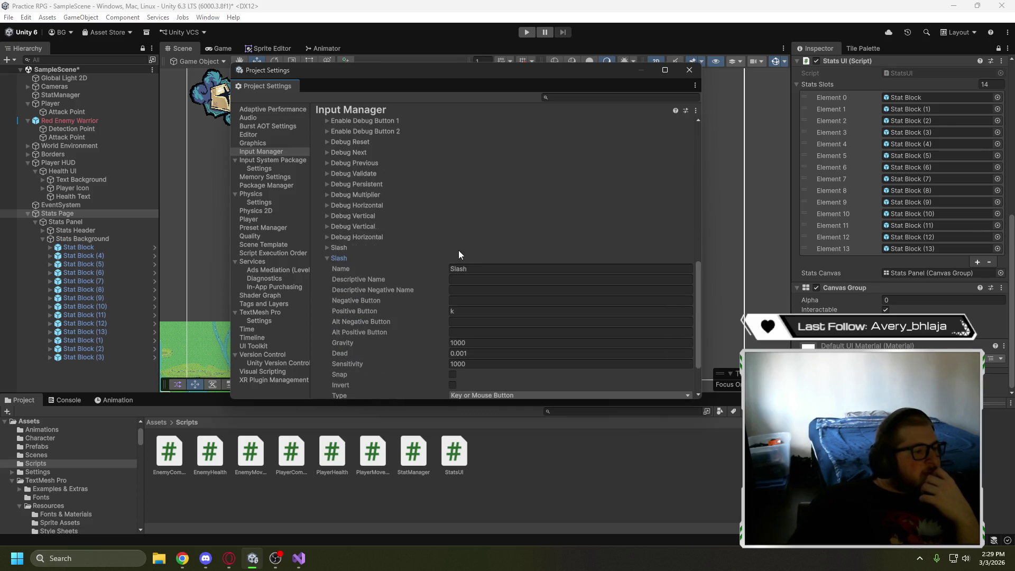
Rename the new axis ToggleStats and set its Positive Button to p
{"action": "left_click", "coordinate": [460, 268]}
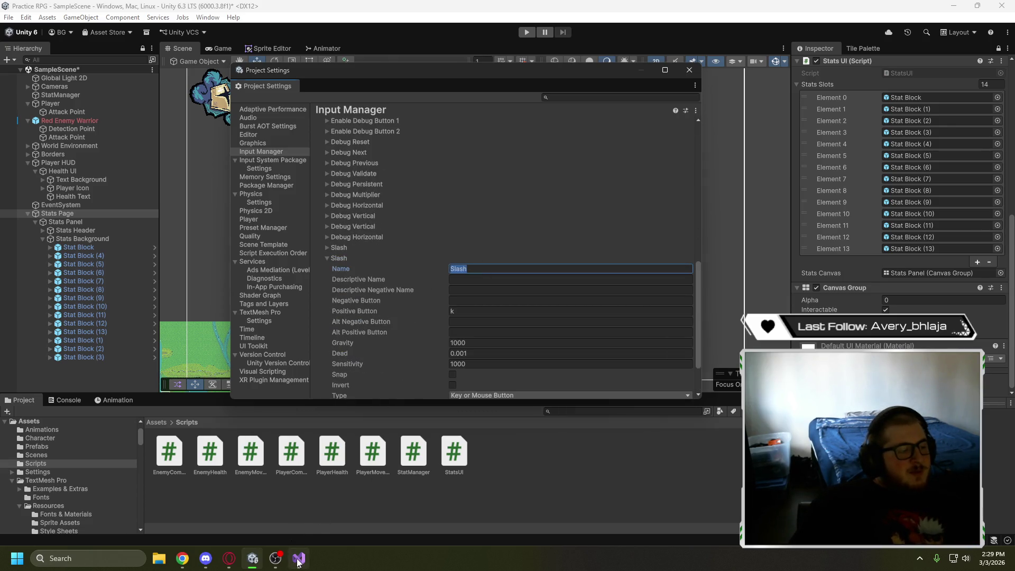
{"action": "left_click", "coordinate": [298, 559]}
{"action": "left_click", "coordinate": [252, 558]}
{"action": "left_click", "coordinate": [451, 313]}
{"action": "type", "text": "k"}
{"action": "key", "text": "BackSpace"}
{"action": "type", "text": "ggleStates"}
{"action": "key", "text": "BackSpace"}
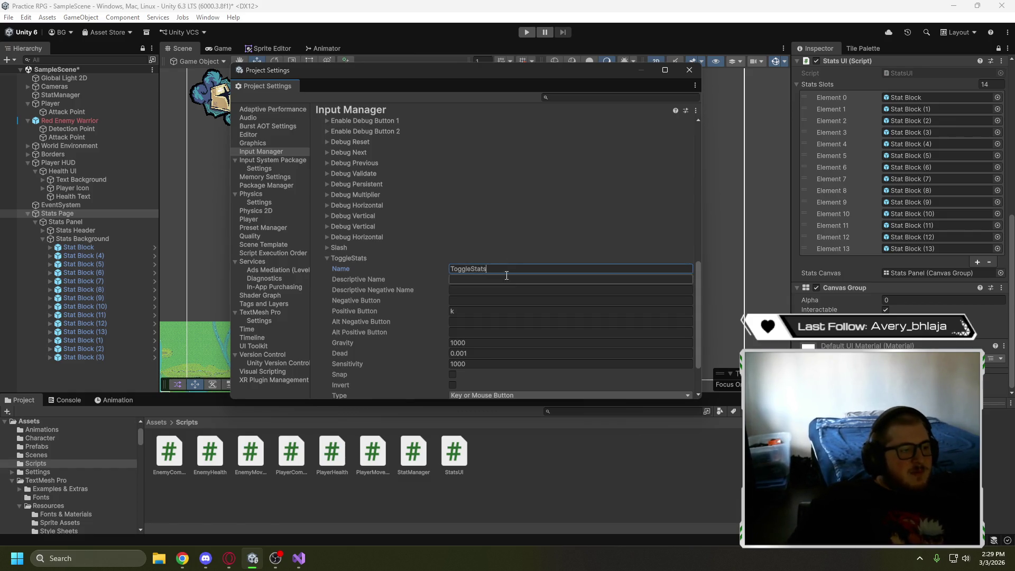
{"action": "scroll", "coordinate": [454, 277], "scroll_direction": "down", "scroll_amount": 1}
{"action": "left_click", "coordinate": [441, 278]}
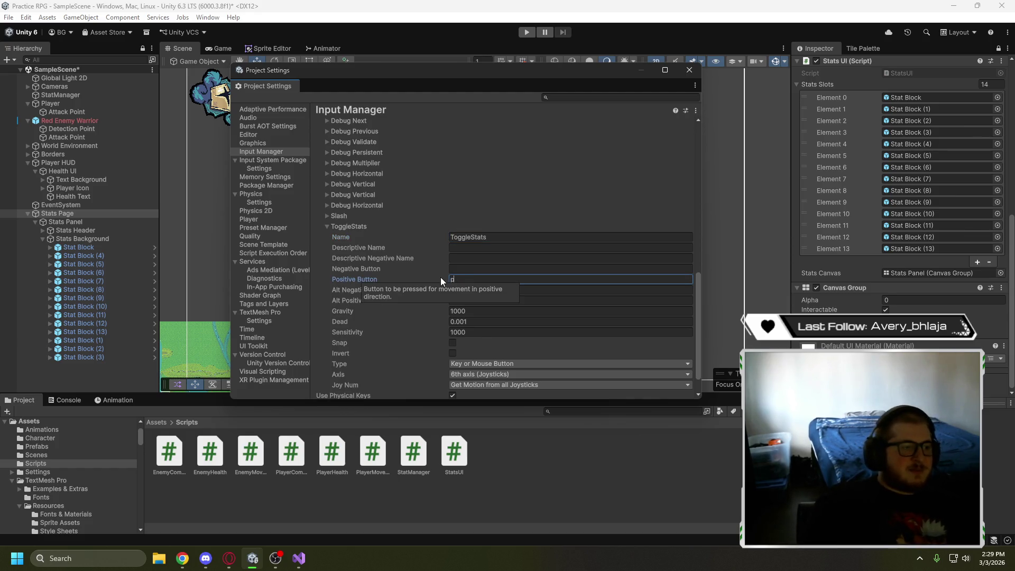
{"action": "key", "text": "BackSpace"}
{"action": "type", "text": "p"}
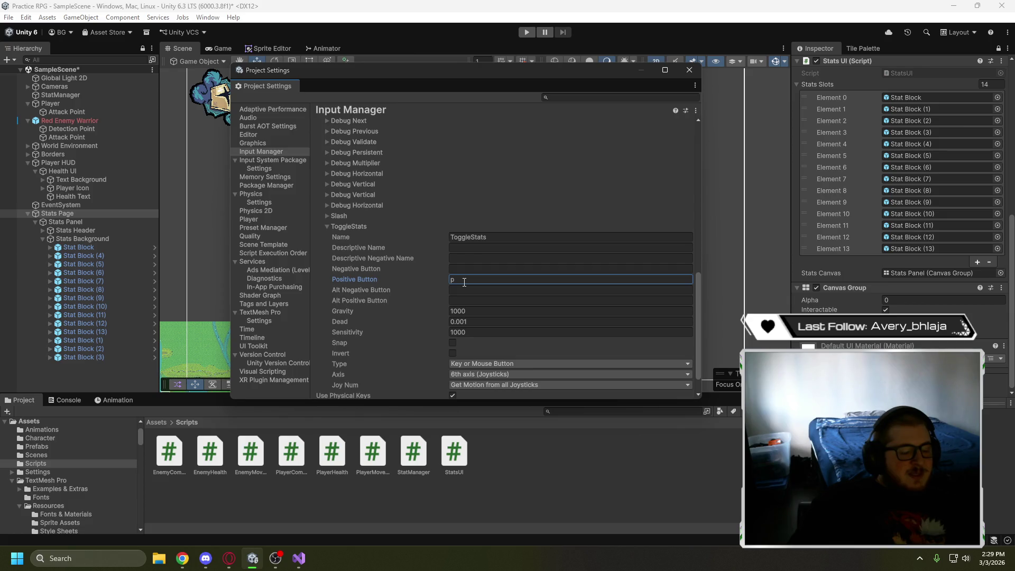
Collapse the ToggleStats and Horizontal axes and close Project Settings
{"action": "scroll", "coordinate": [416, 284], "scroll_direction": "up", "scroll_amount": 2}
{"action": "left_click", "coordinate": [334, 288]}
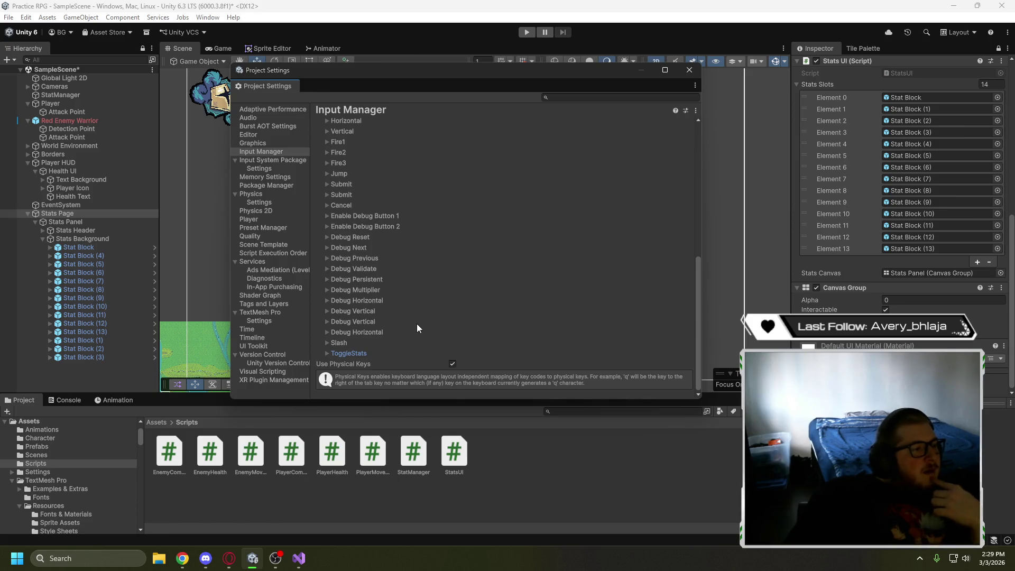
{"action": "scroll", "coordinate": [415, 328], "scroll_direction": "up", "scroll_amount": 2}
{"action": "scroll", "coordinate": [414, 325], "scroll_direction": "up", "scroll_amount": 3}
{"action": "scroll", "coordinate": [414, 325], "scroll_direction": "up", "scroll_amount": 4}
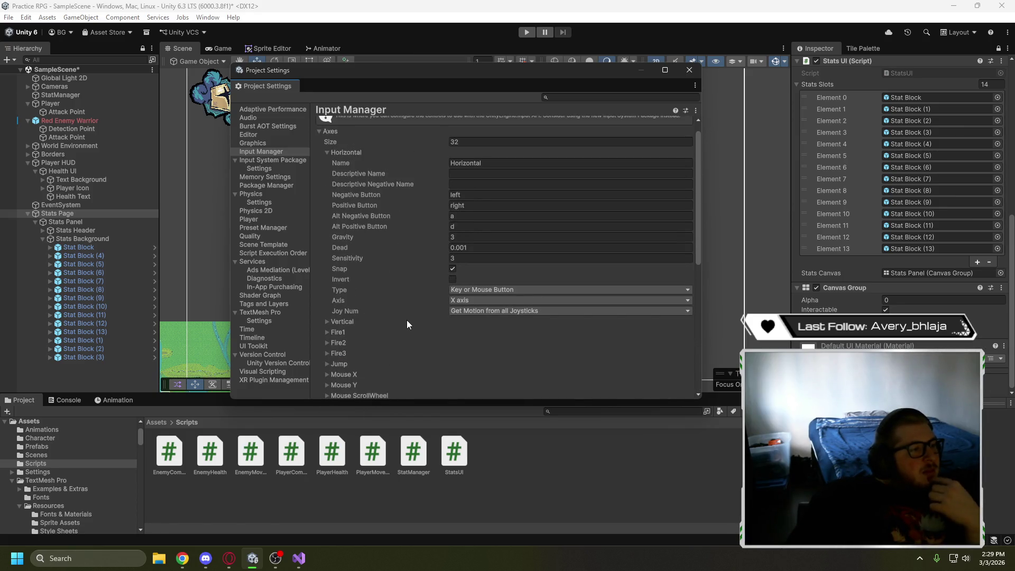
{"action": "left_click", "coordinate": [334, 154]}
{"action": "scroll", "coordinate": [429, 282], "scroll_direction": "down", "scroll_amount": 3}
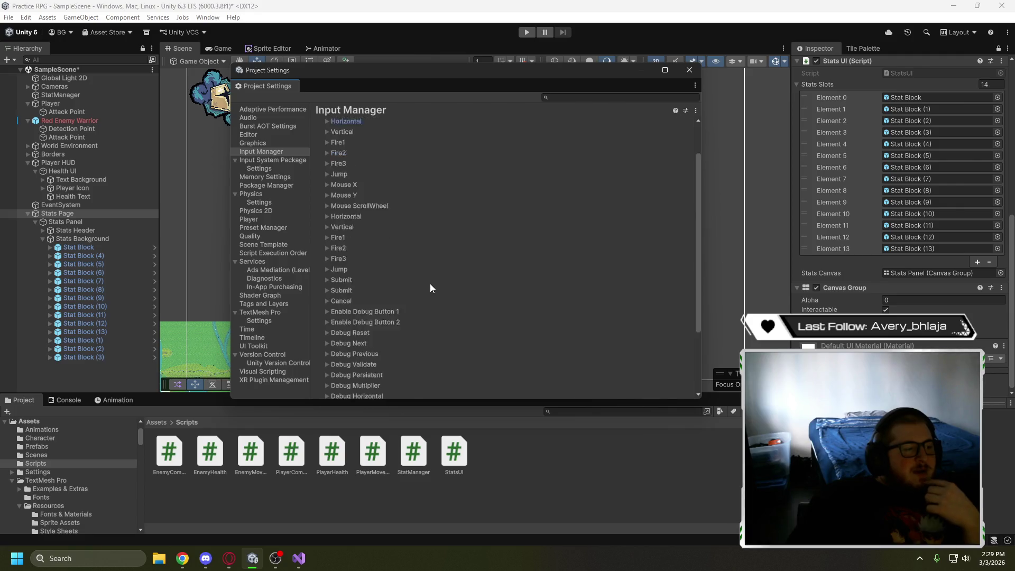
{"action": "scroll", "coordinate": [430, 281], "scroll_direction": "up", "scroll_amount": 3}
{"action": "left_click", "coordinate": [688, 70]}
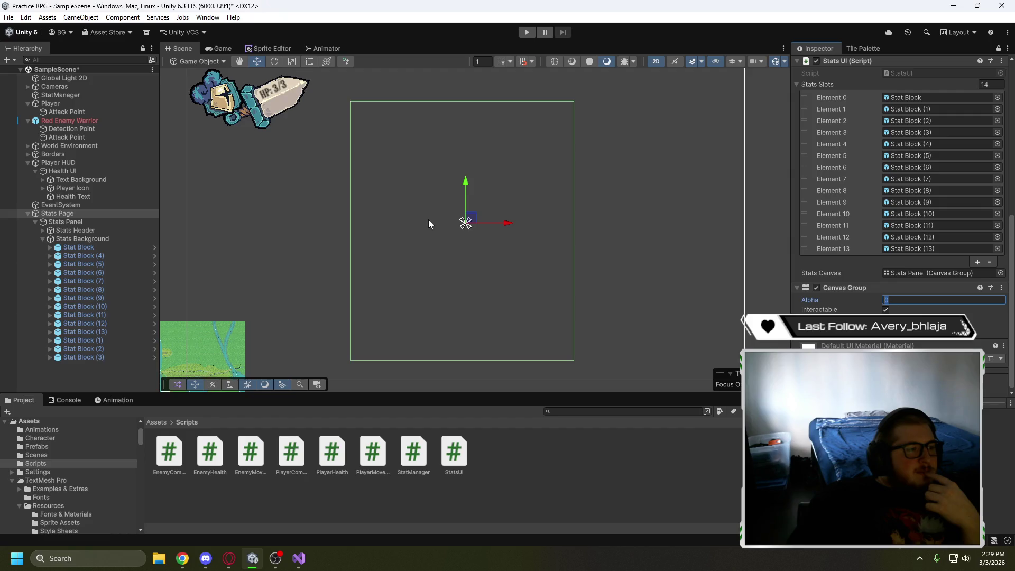
Play the game, check Console errors, and toggle open the stats panel showing Damage: 1 and Damage: 6
{"action": "scroll", "coordinate": [428, 219], "scroll_direction": "down", "scroll_amount": 3}
{"action": "left_click", "coordinate": [527, 35]}
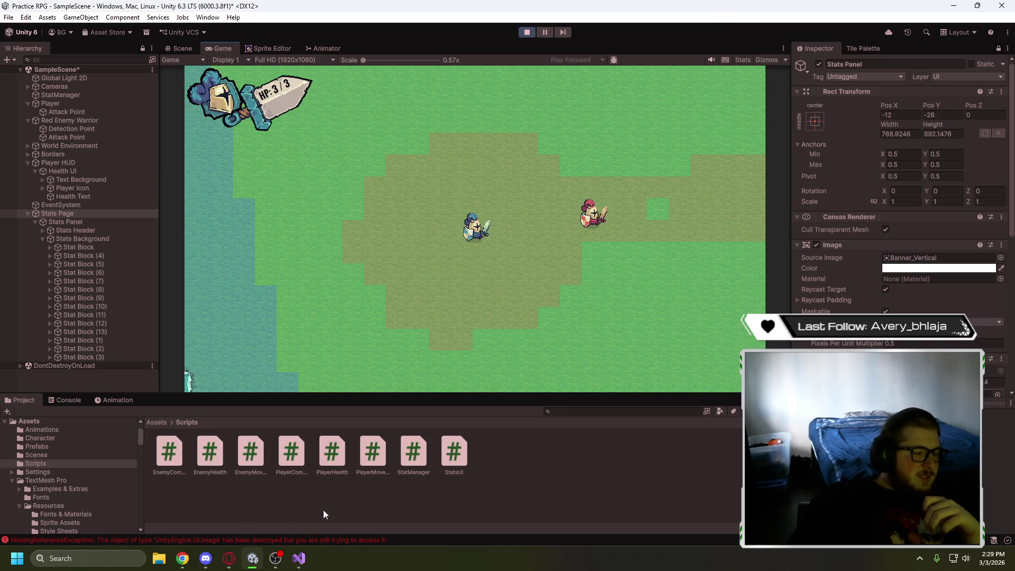
{"action": "left_click", "coordinate": [68, 398]}
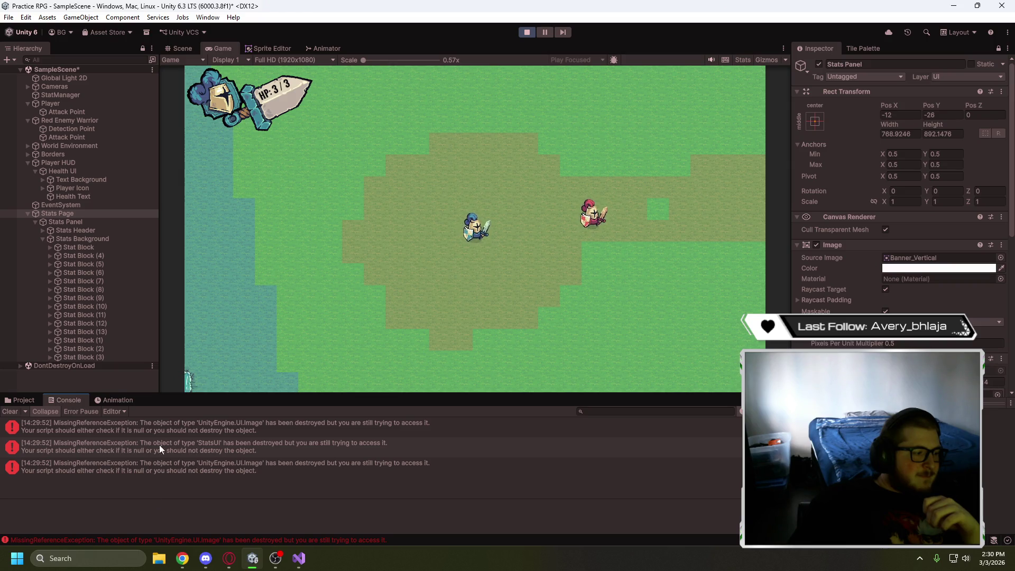
{"action": "left_click", "coordinate": [166, 424]}
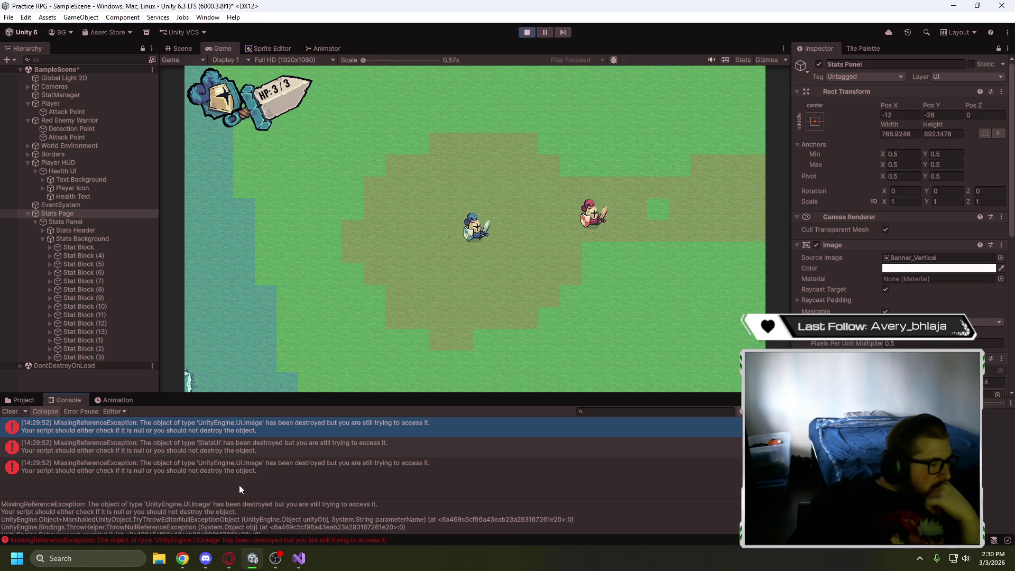
{"action": "scroll", "coordinate": [241, 516], "scroll_direction": "down", "scroll_amount": 3}
{"action": "scroll", "coordinate": [232, 515], "scroll_direction": "up", "scroll_amount": 2}
{"action": "scroll", "coordinate": [211, 510], "scroll_direction": "up", "scroll_amount": 2}
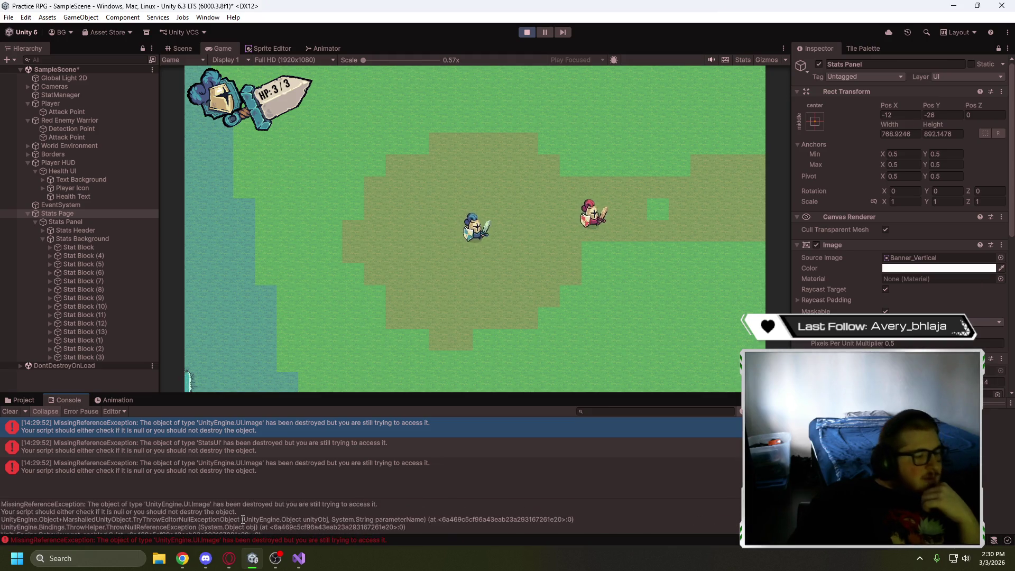
{"action": "left_click", "coordinate": [22, 401]}
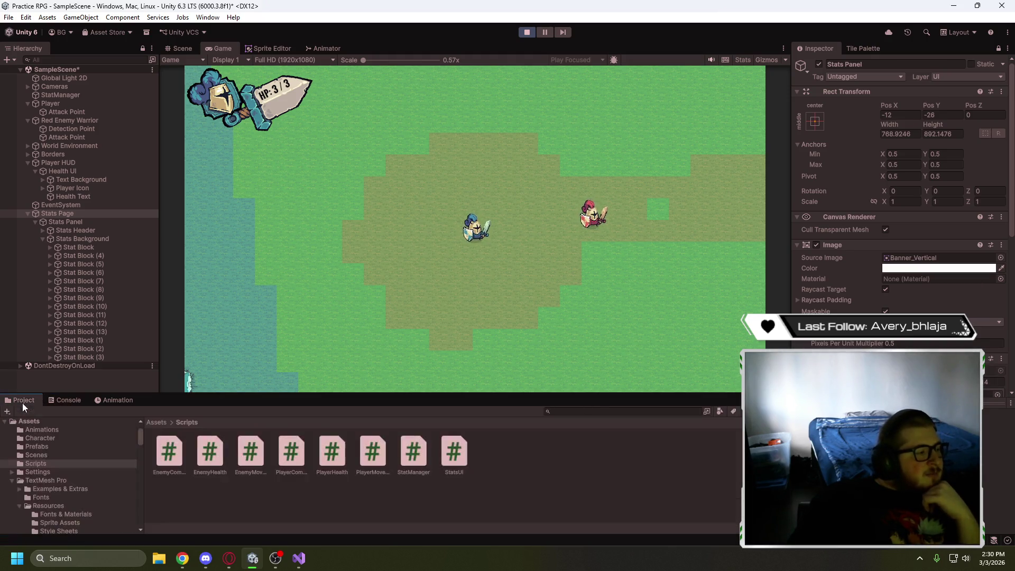
{"action": "key", "text": "Tab"}
{"action": "key", "text": "Tab"}
{"action": "key", "text": "Tab"}
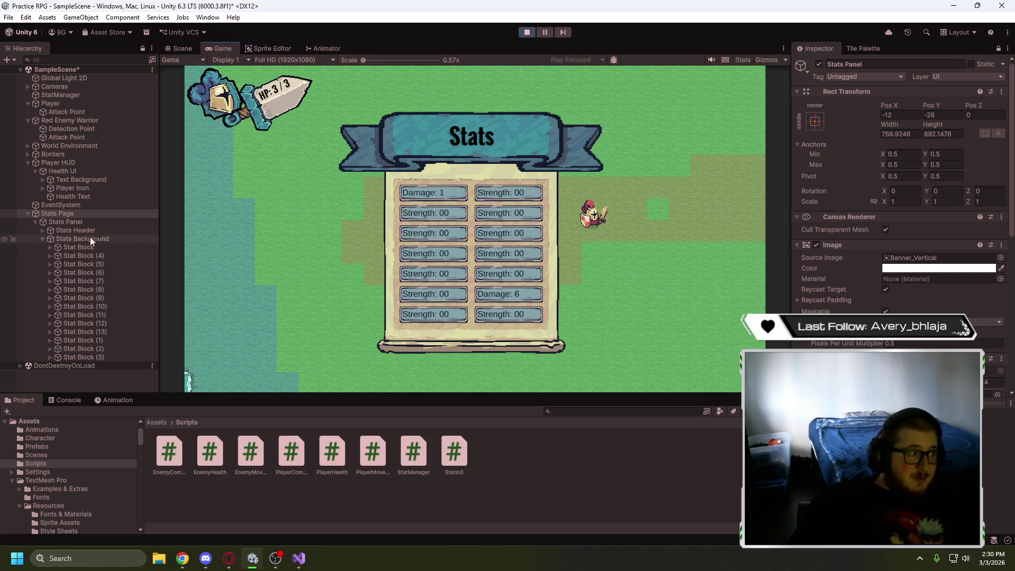
{"action": "left_click", "coordinate": [526, 32]}
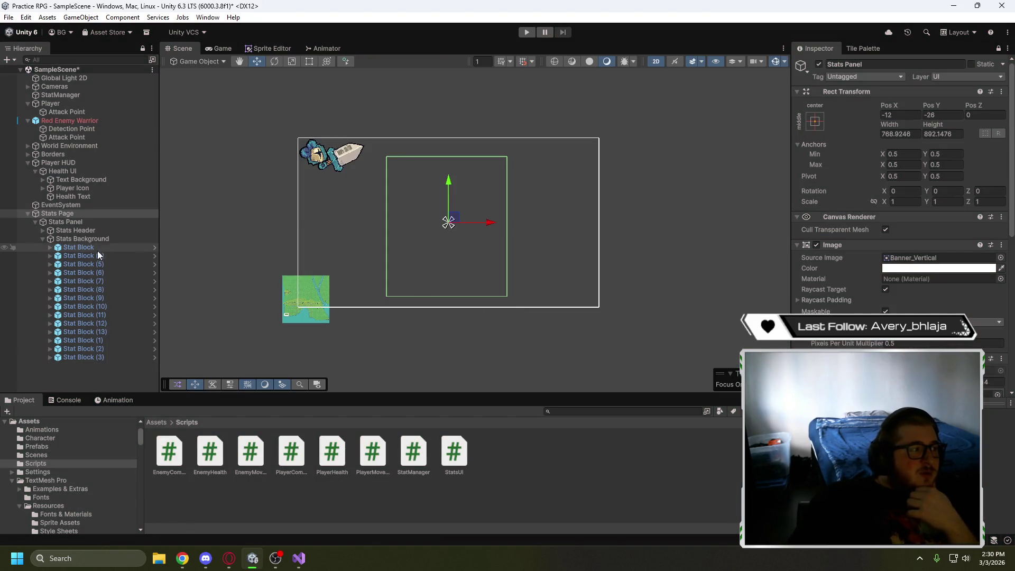
Scroll to the Stats UI Stats Slots list, then switch to StatsUI.cs in Visual Studio
{"action": "scroll", "coordinate": [899, 211], "scroll_direction": "down", "scroll_amount": 5}
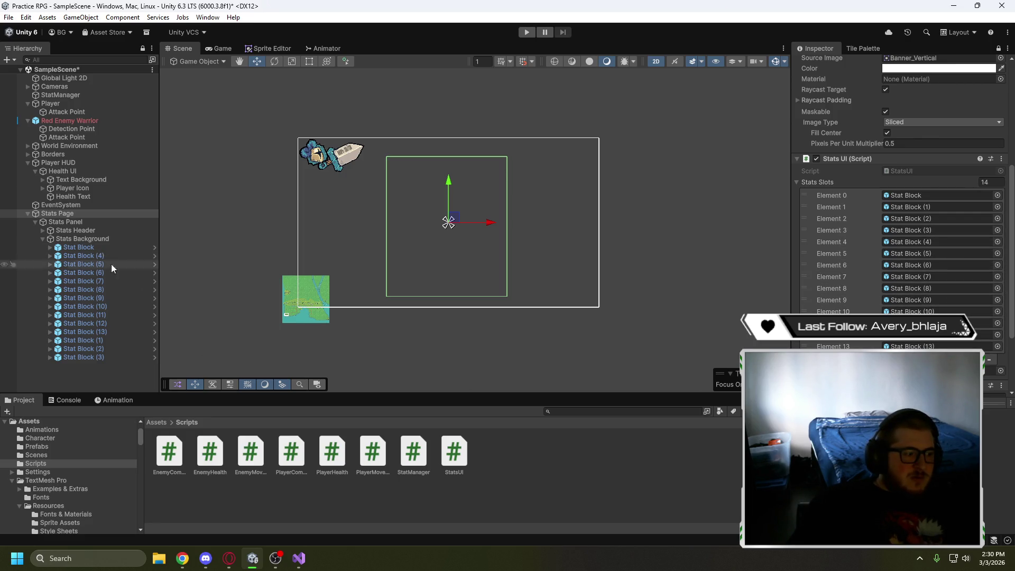
{"action": "left_click", "coordinate": [298, 558]}
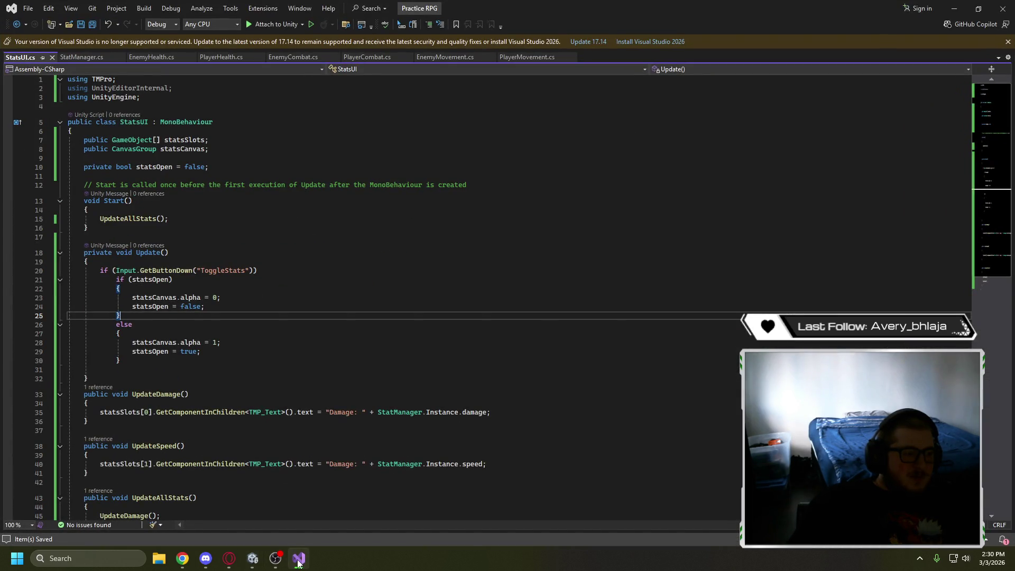
Change the UpdateSpeed label on line 40 from "Damage: " to "Speed: " and save StatsUI.cs
{"action": "scroll", "coordinate": [338, 403], "scroll_direction": "down", "scroll_amount": 4}
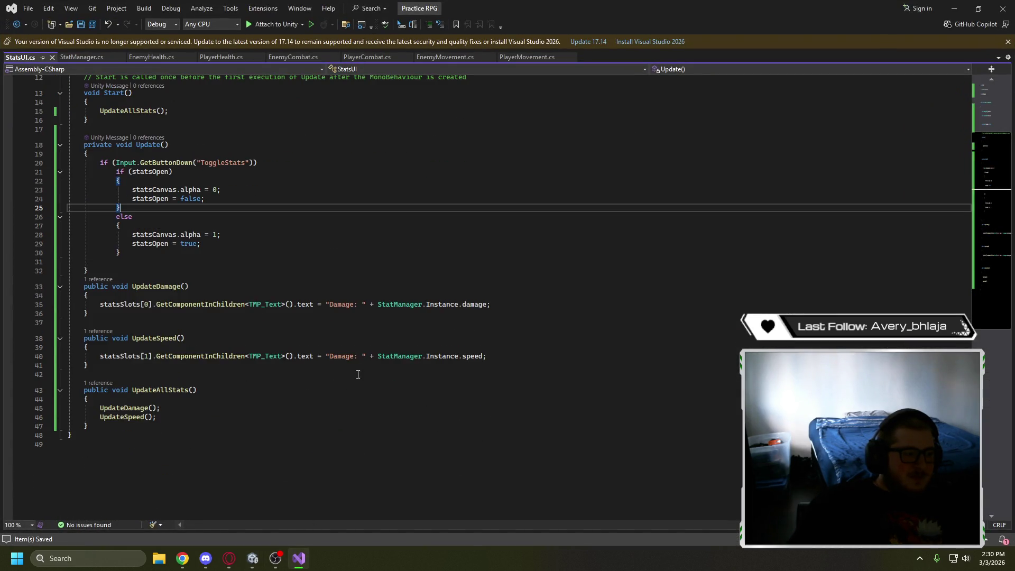
{"action": "left_click_drag", "start_coordinate": [354, 351], "coordinate": [345, 359]}
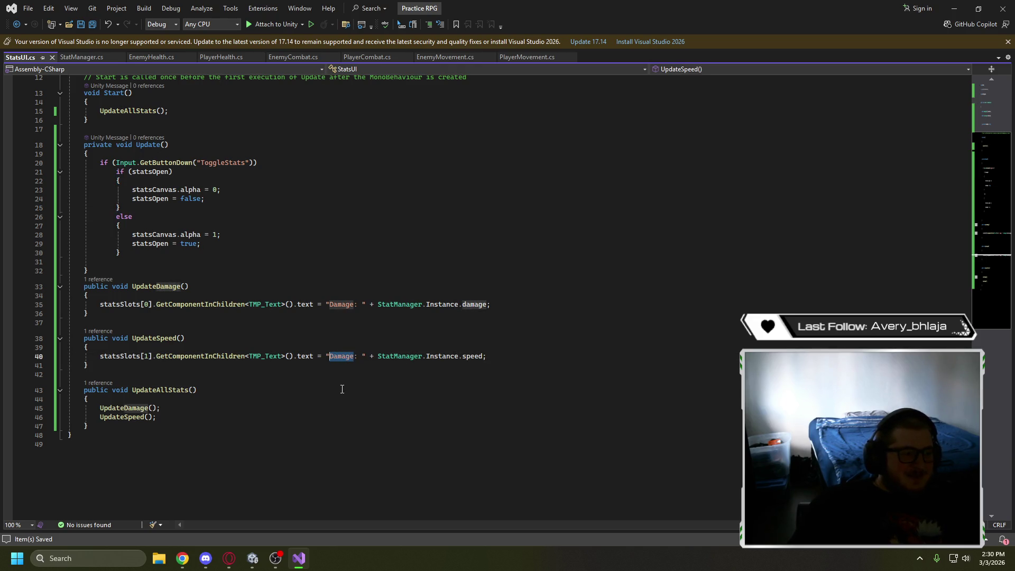
{"action": "type", "text": "Speed"}
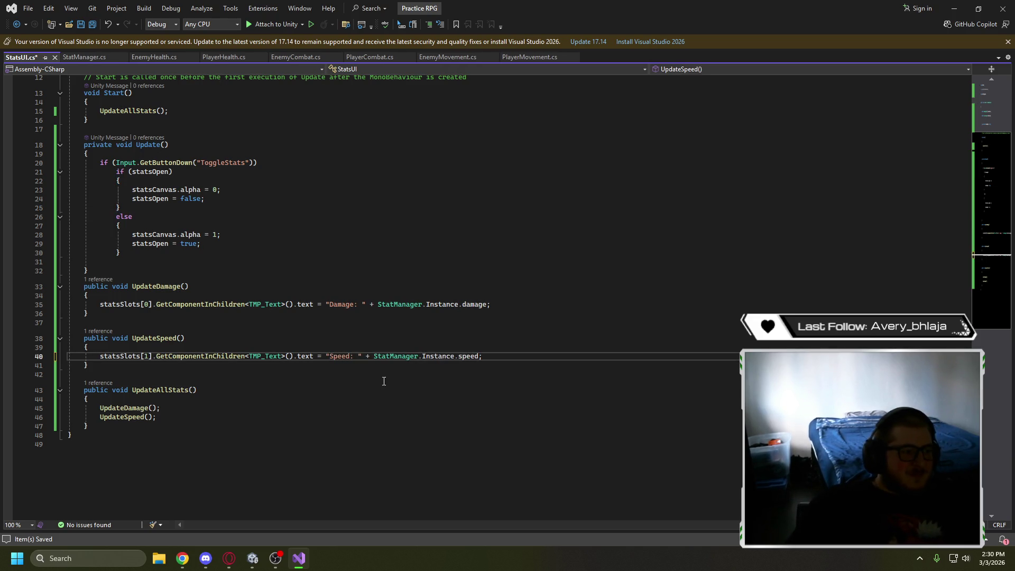
{"action": "left_click", "coordinate": [394, 375]}
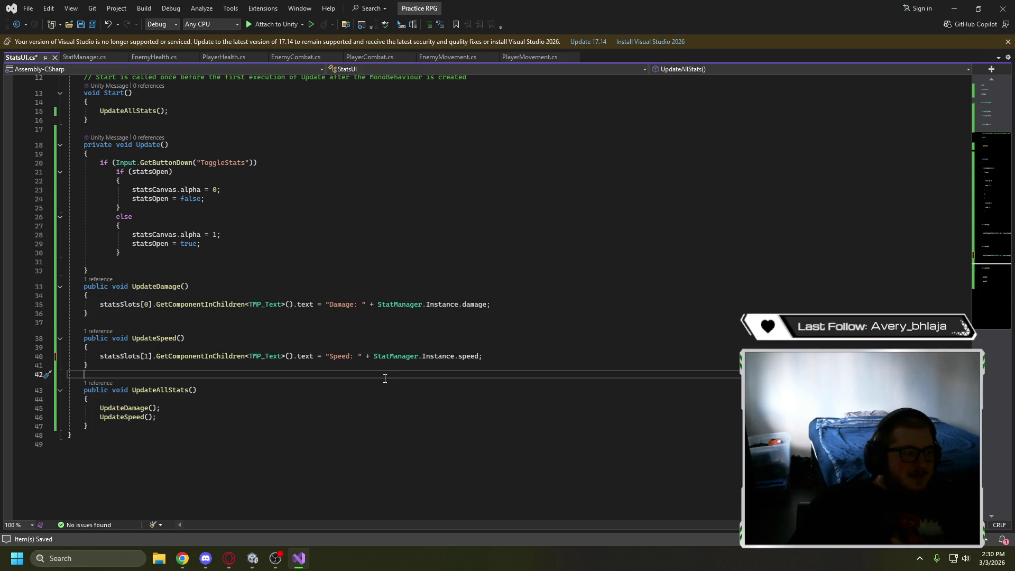
{"action": "left_click", "coordinate": [150, 357]}
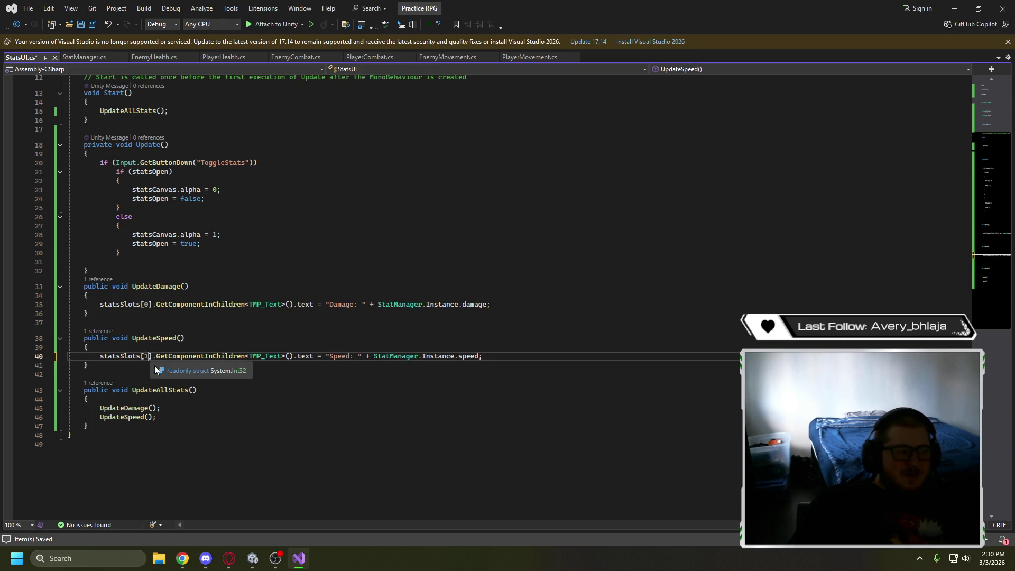
{"action": "key", "text": "ctrl+s"}
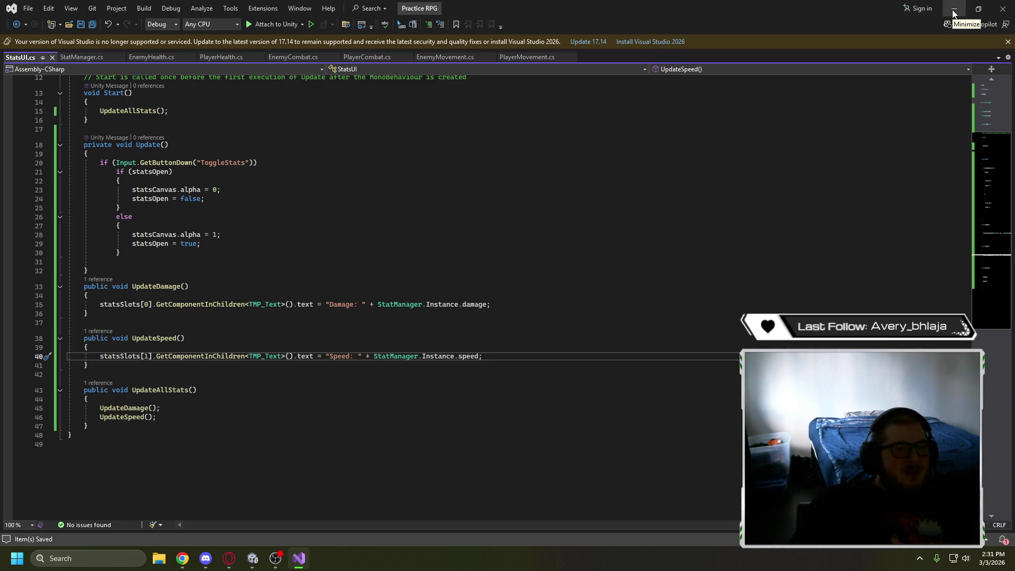
{"action": "left_click", "coordinate": [953, 11]}
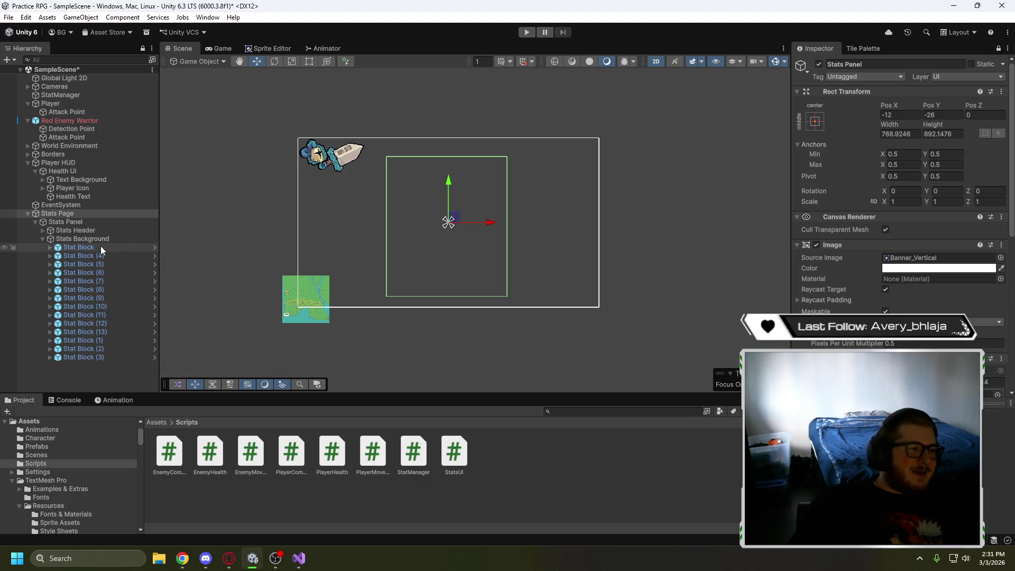
Select Stats Background and set its Canvas Group Alpha to 1 to show the stats panel
{"action": "left_click", "coordinate": [82, 238]}
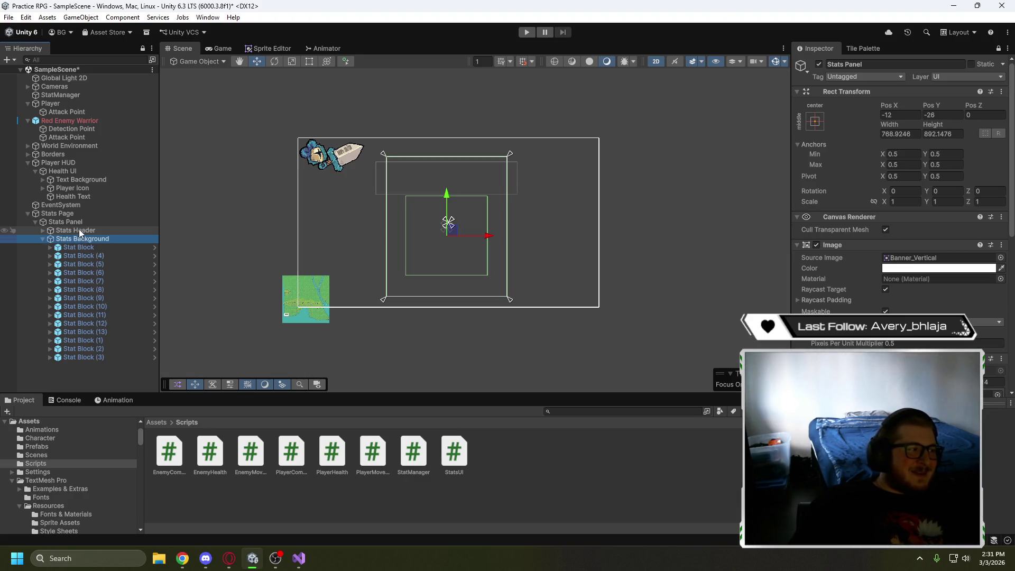
{"action": "scroll", "coordinate": [854, 259], "scroll_direction": "down", "scroll_amount": 3}
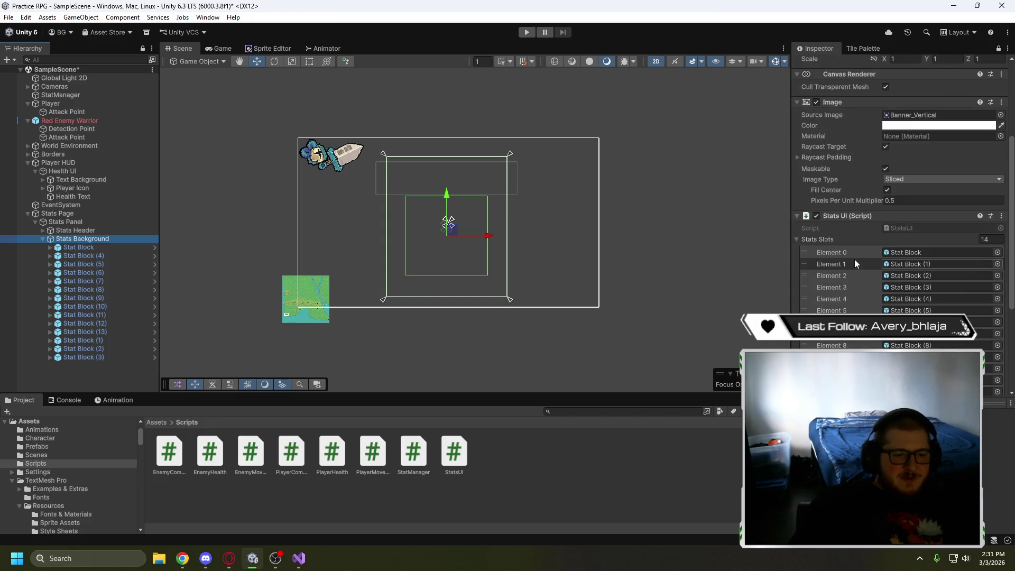
{"action": "left_click", "coordinate": [798, 215]}
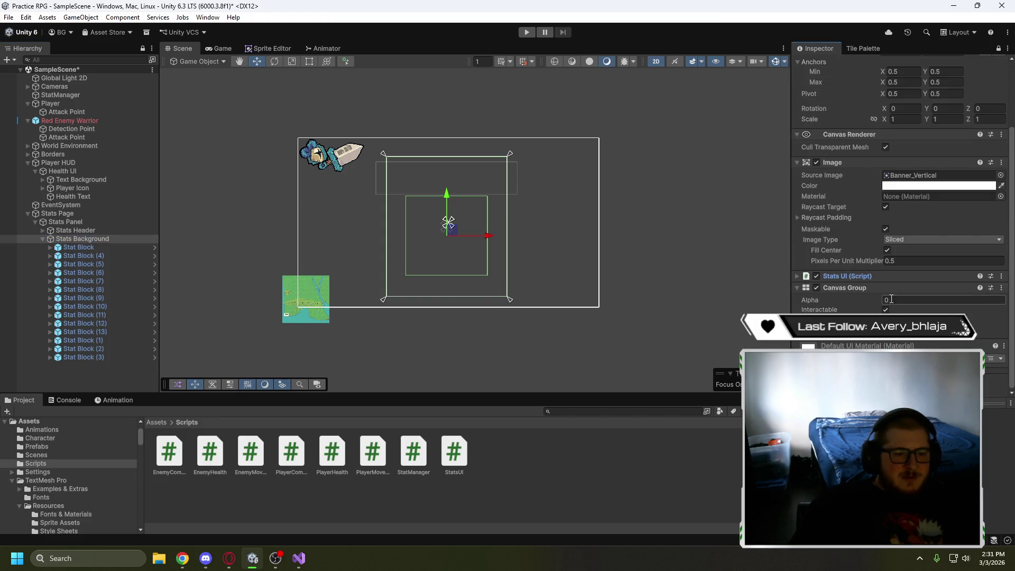
{"action": "type", "text": "1"}
{"action": "scroll", "coordinate": [313, 227], "scroll_direction": "up", "scroll_amount": 3}
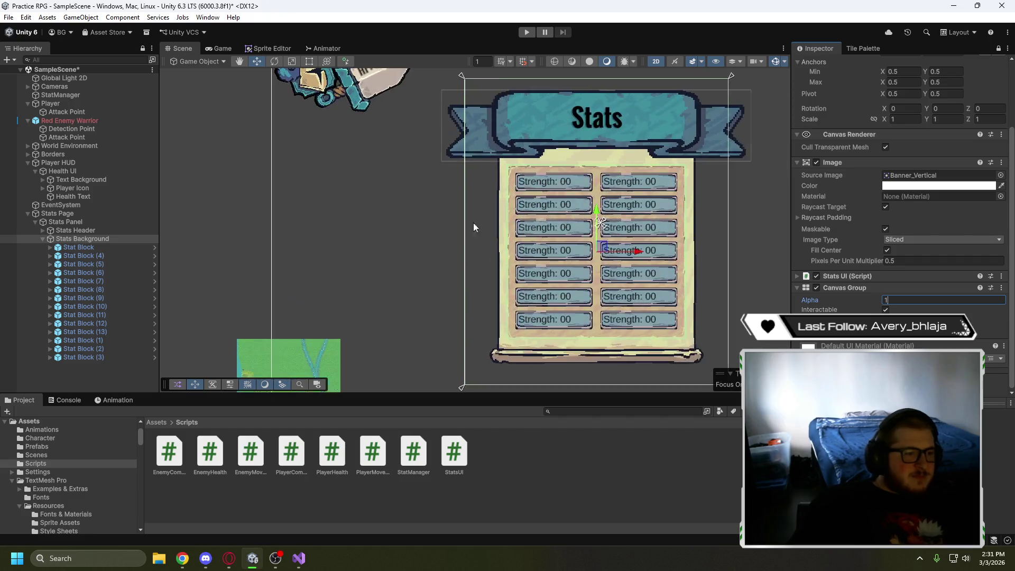
{"action": "scroll", "coordinate": [626, 205], "scroll_direction": "down", "scroll_amount": 3}
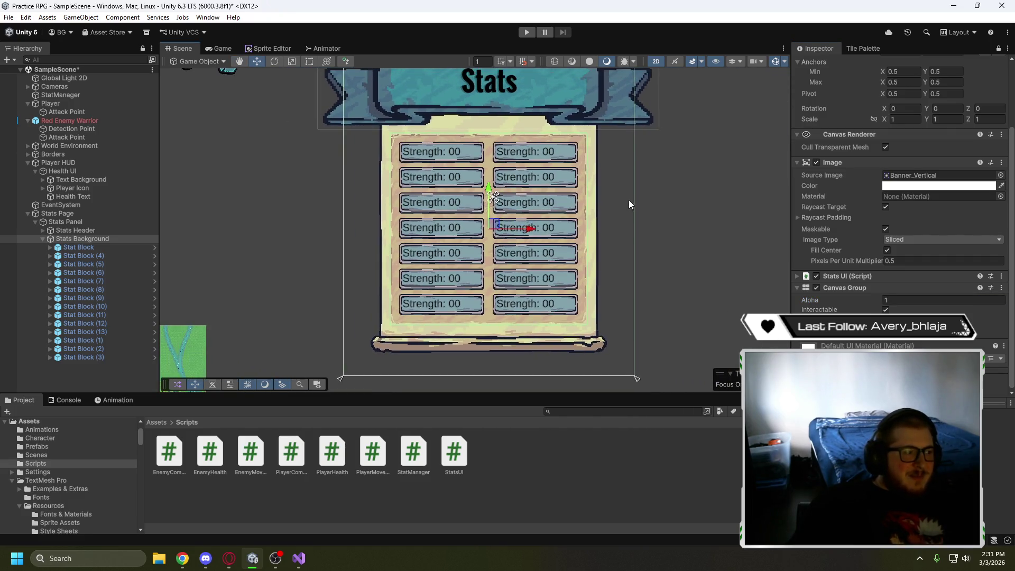
Check Stat Block (4)'s hierarchy position and empty the Stats Slots list to size 0
{"action": "left_click", "coordinate": [97, 245]}
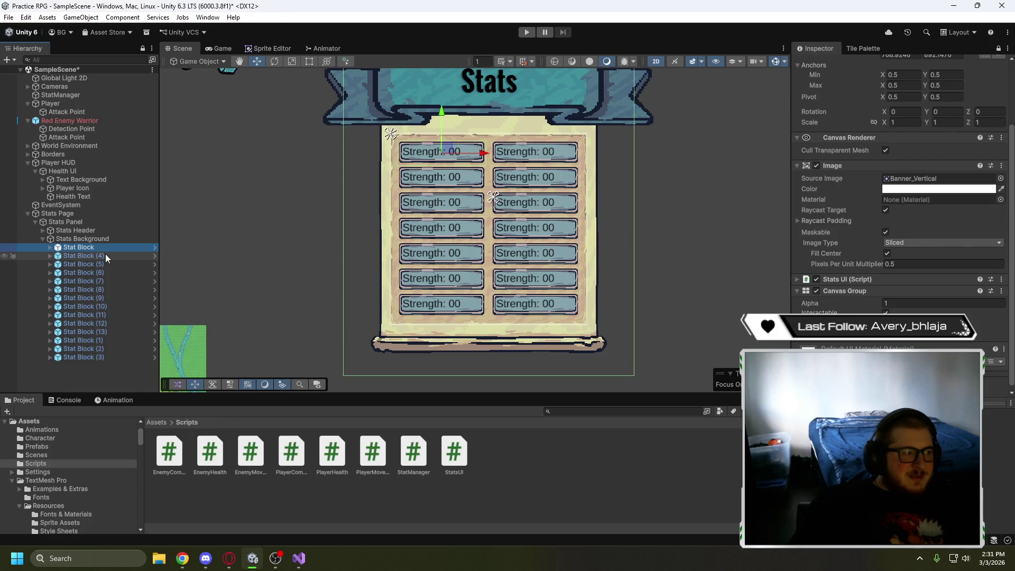
{"action": "left_click", "coordinate": [109, 256]}
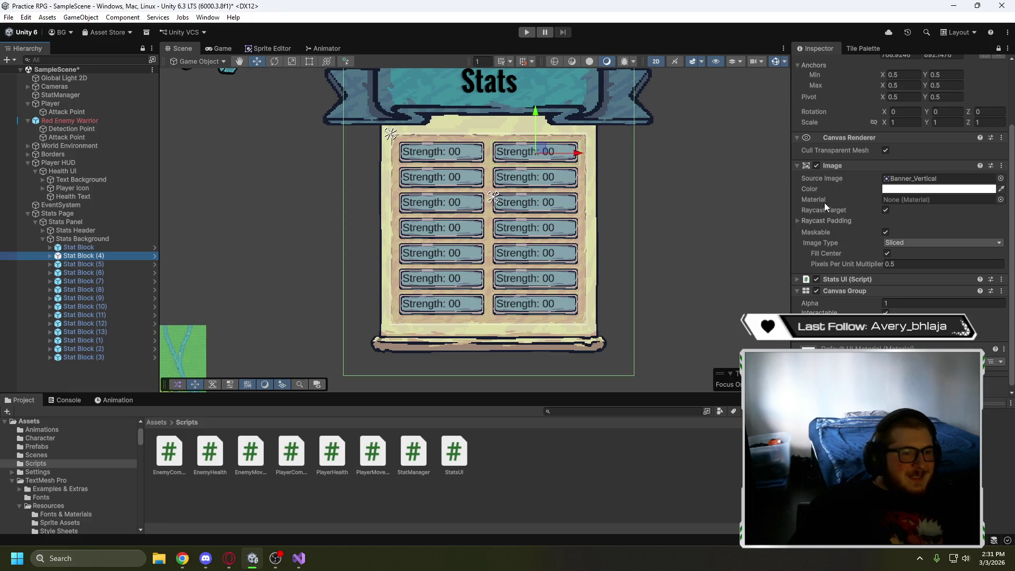
{"action": "scroll", "coordinate": [797, 287], "scroll_direction": "down", "scroll_amount": 1}
{"action": "left_click", "coordinate": [797, 276]}
{"action": "scroll", "coordinate": [830, 266], "scroll_direction": "down", "scroll_amount": 5}
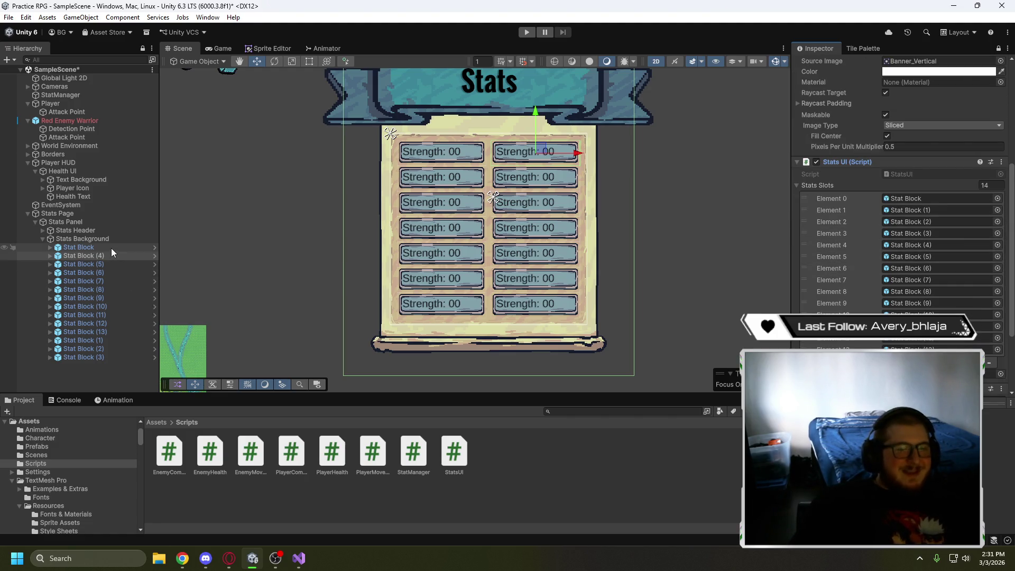
{"action": "left_click", "coordinate": [995, 184]}
{"action": "type", "text": "0"}
{"action": "key", "text": "Return"}
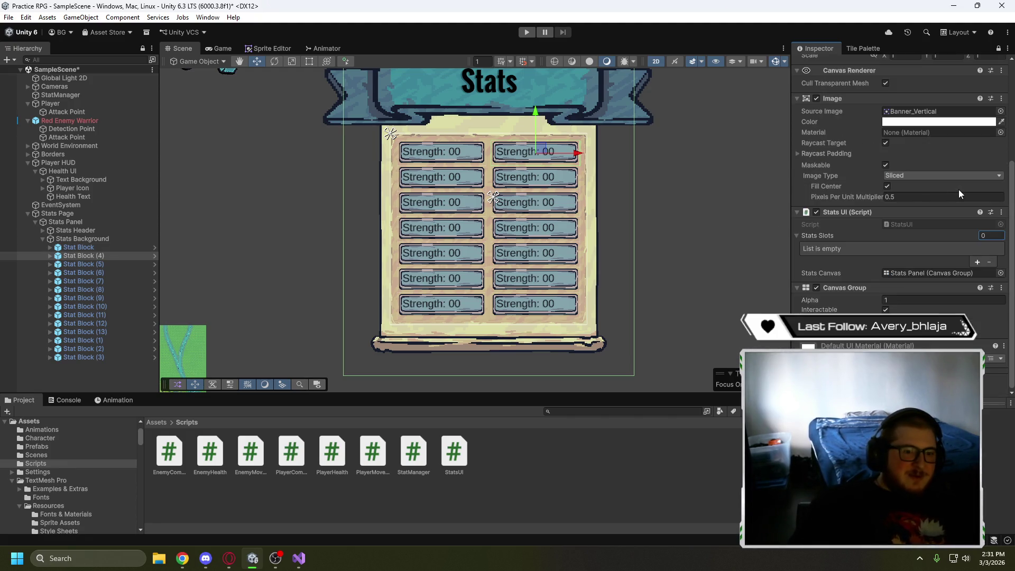
Drag all 14 Stat Blocks into the Stats Slots list in hierarchy order
{"action": "left_click", "coordinate": [84, 247]}
{"action": "left_click", "coordinate": [103, 354], "text": "shift"}
{"action": "mouse_move", "coordinate": [93, 250]}
{"action": "left_mouse_down"}
{"action": "mouse_move", "coordinate": [147, 258]}
{"action": "mouse_move", "coordinate": [845, 238]}
{"action": "left_mouse_up"}
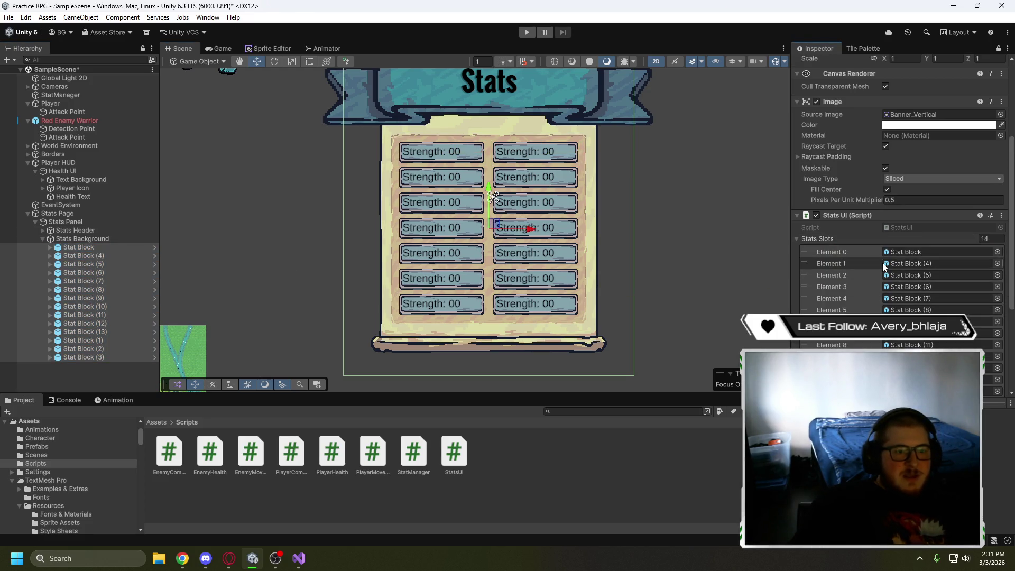
{"action": "left_click", "coordinate": [525, 150]}
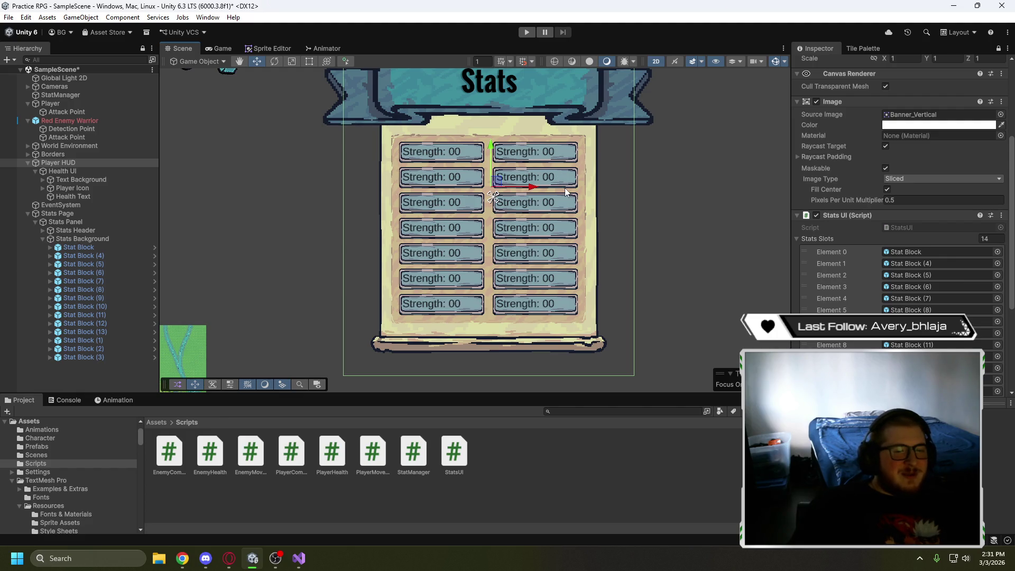
{"action": "left_click", "coordinate": [109, 379]}
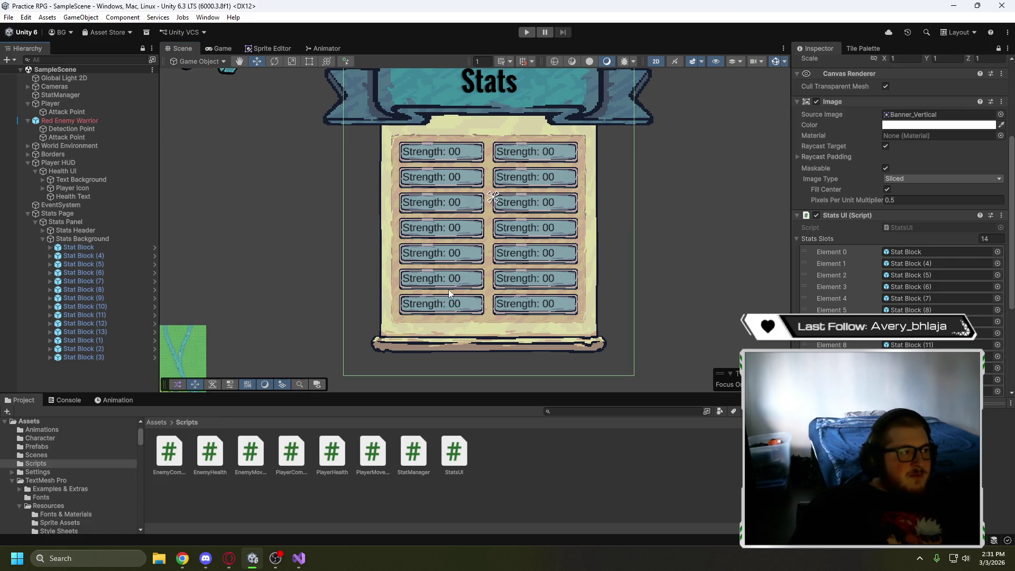
Set the Canvas Group Alpha back to 0 to hide the panel and view the game
{"action": "mouse_move", "coordinate": [299, 564]}
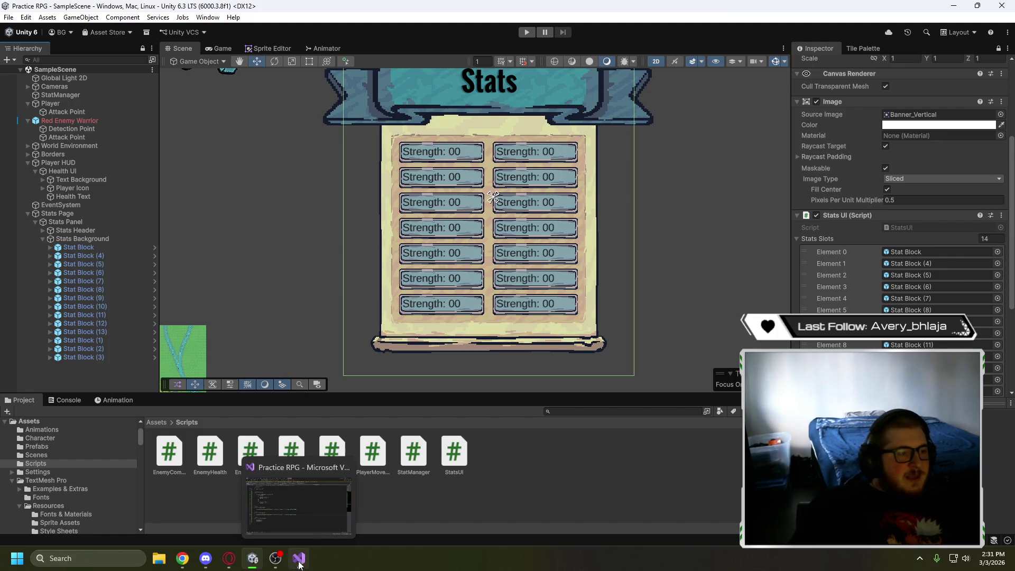
{"action": "left_click", "coordinate": [797, 215]}
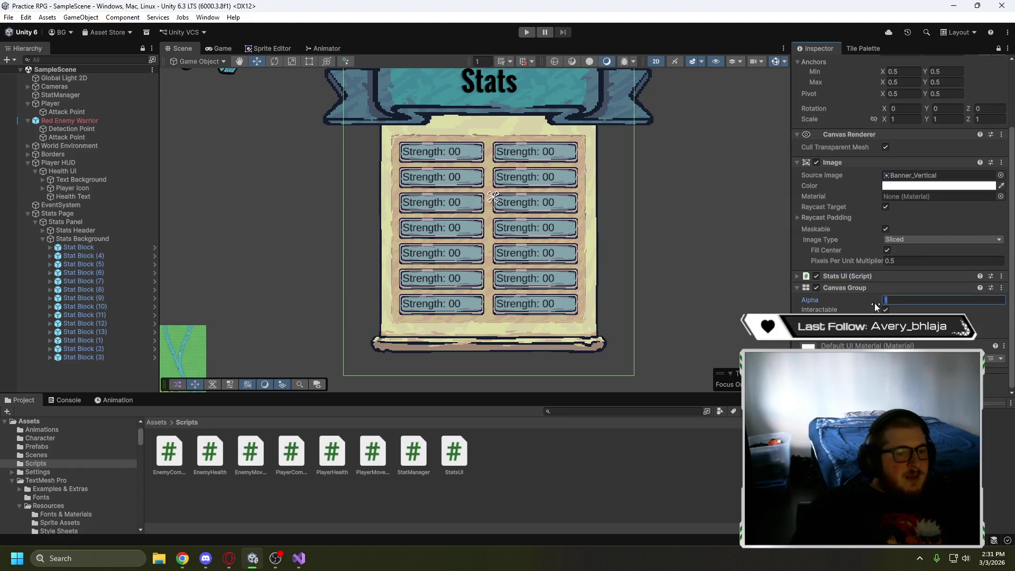
{"action": "type", "text": "0"}
{"action": "key", "text": "Return"}
{"action": "left_click", "coordinate": [219, 49]}
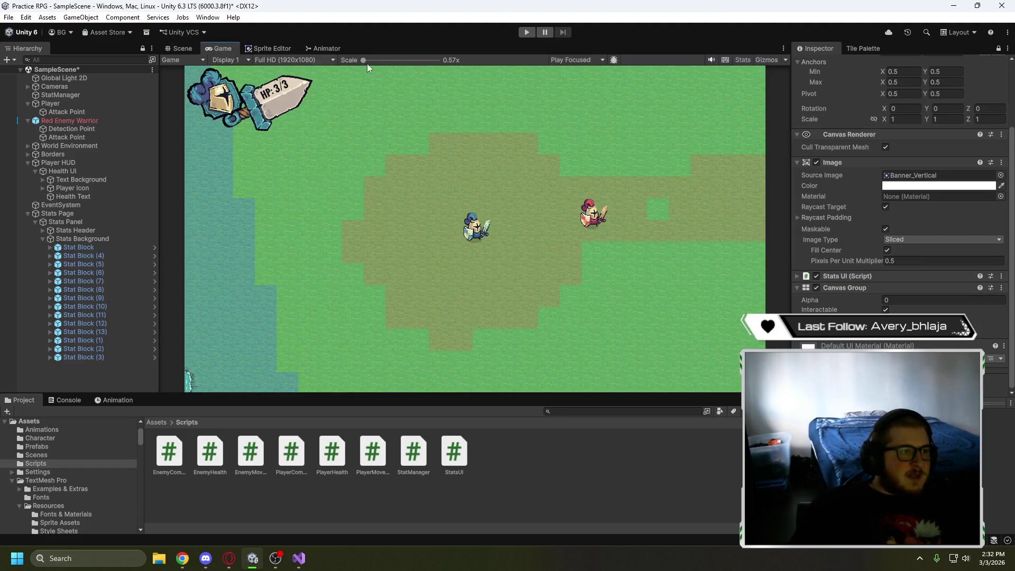
{"action": "left_click", "coordinate": [526, 33]}
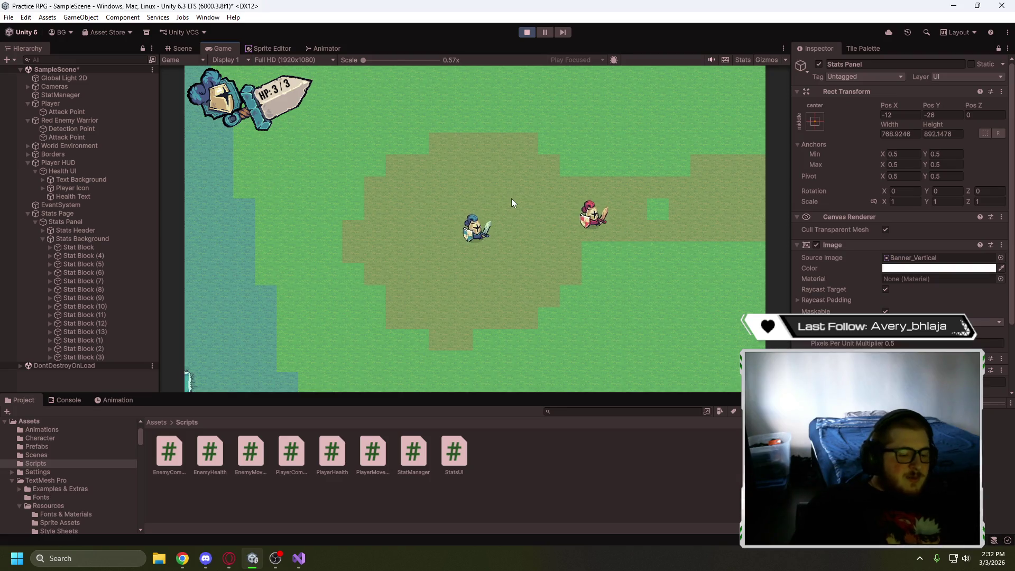
{"action": "key", "text": "Tab"}
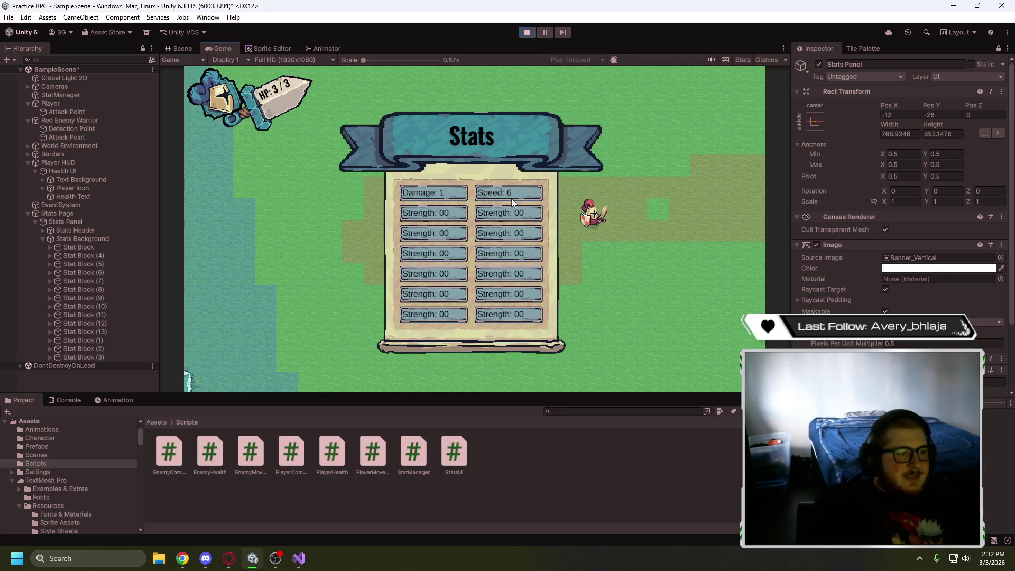
{"action": "key", "text": "Tab"}
{"action": "key", "text": "d"}
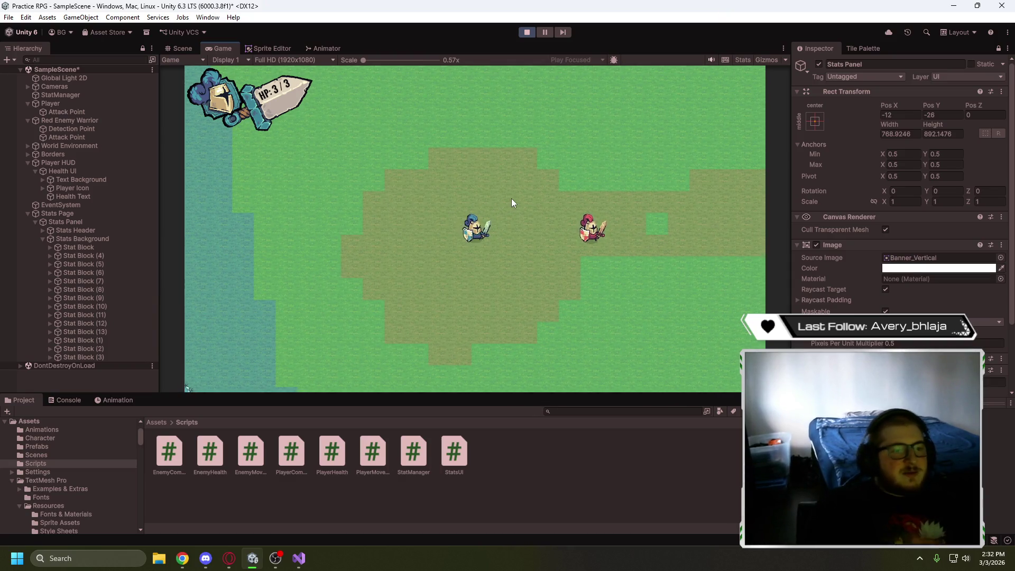
{"action": "left_click", "coordinate": [519, 31]}
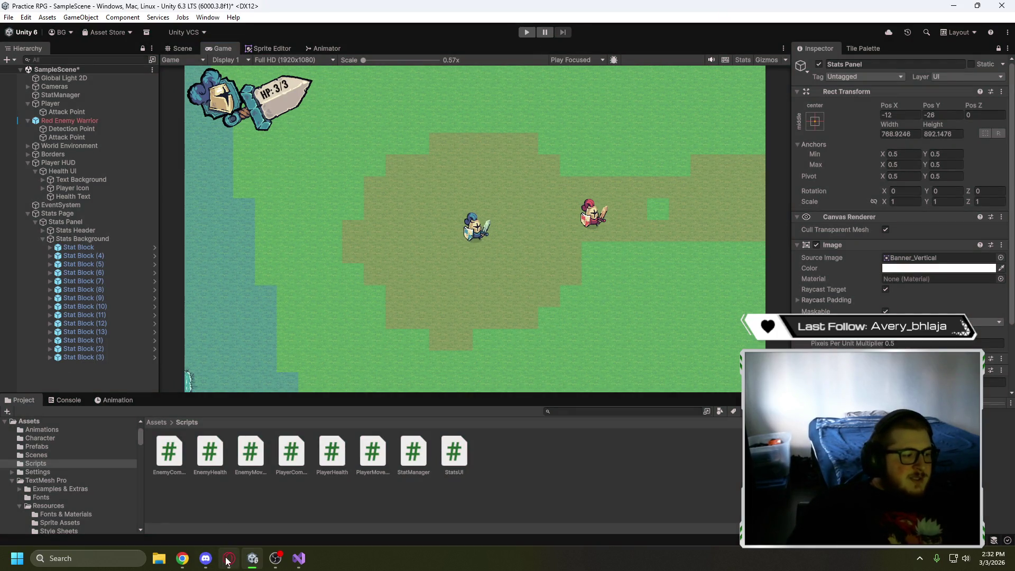
Bring the stats-system tutorial forward in Opera and play it on to the ToggleStats code near 7:31
{"action": "left_click", "coordinate": [227, 558]}
{"action": "left_click", "coordinate": [264, 227]}
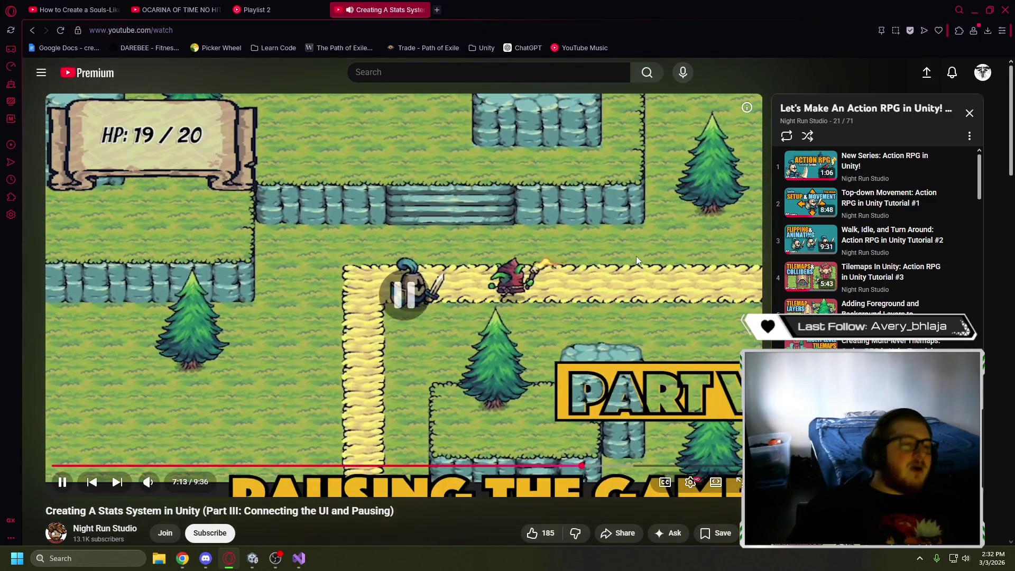
{"action": "left_click", "coordinate": [636, 256]}
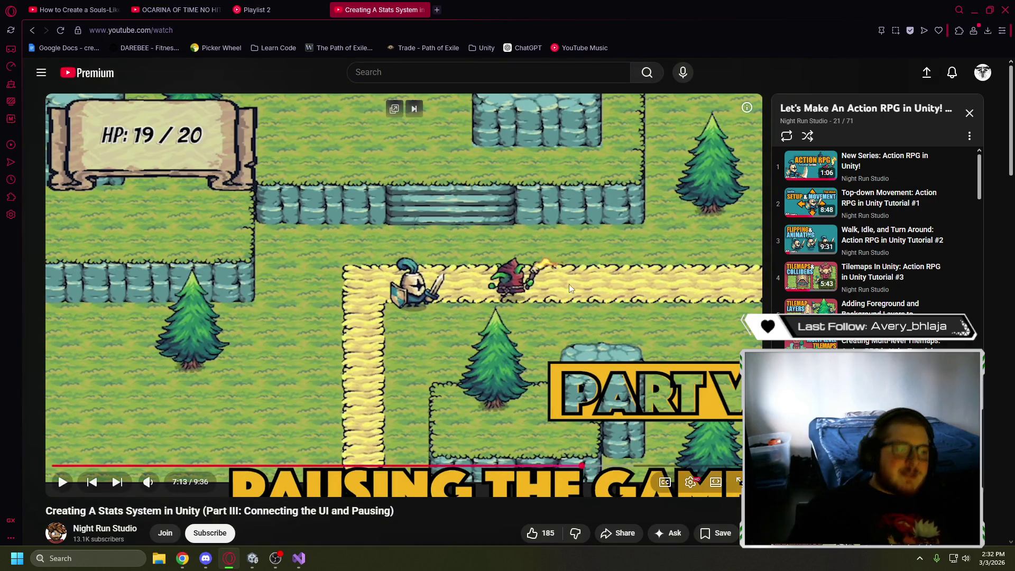
{"action": "left_click", "coordinate": [581, 185]}
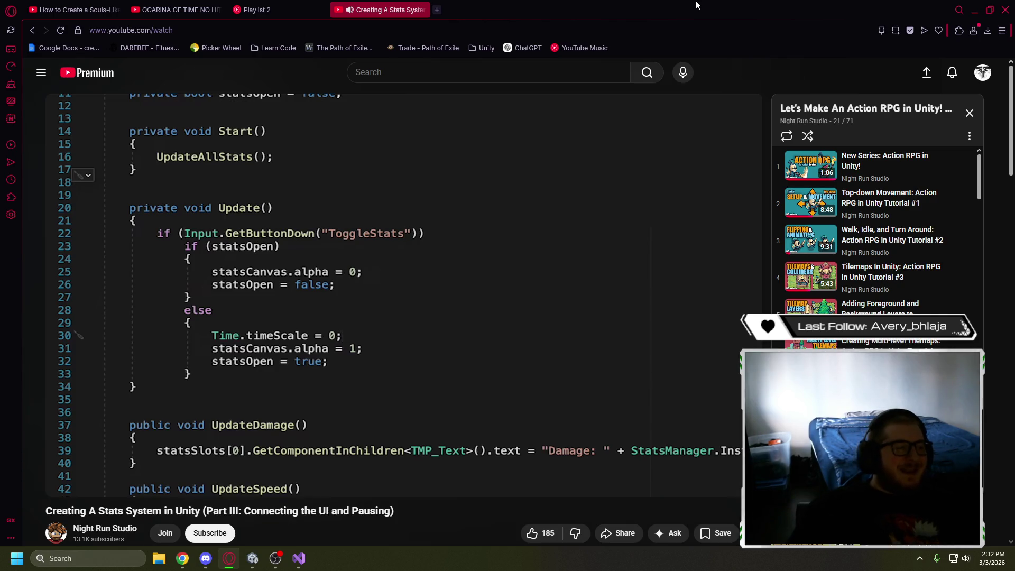
{"action": "mouse_move", "coordinate": [555, 307]}
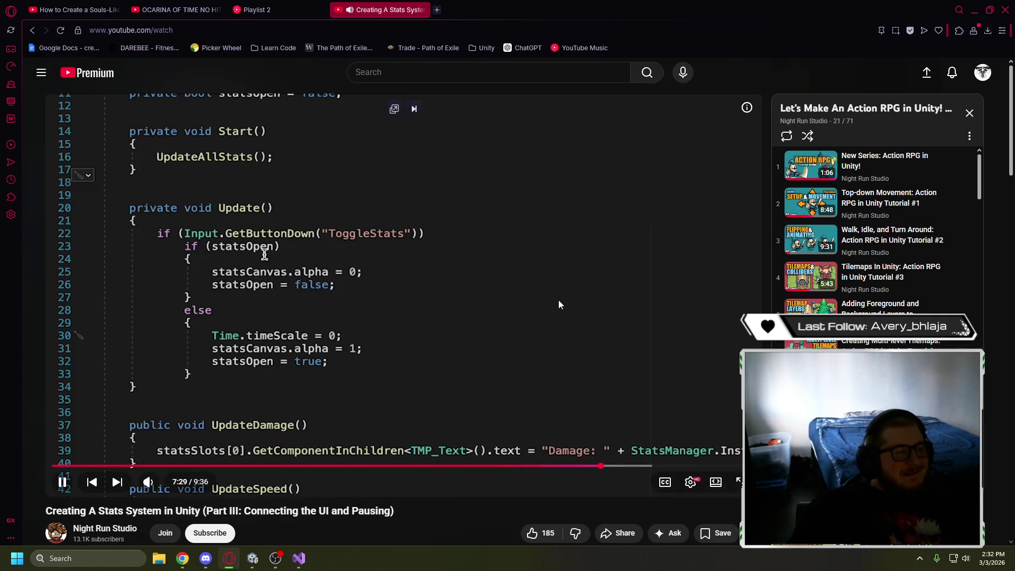
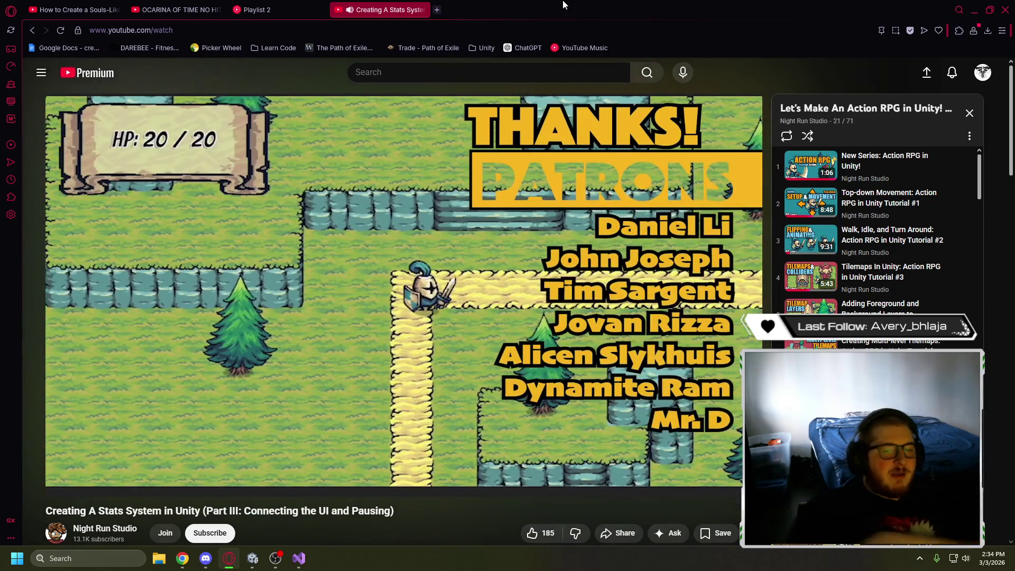
Pause the stats-system tutorial and bring StatsUI.cs in Visual Studio to the front
{"action": "left_click", "coordinate": [429, 219]}
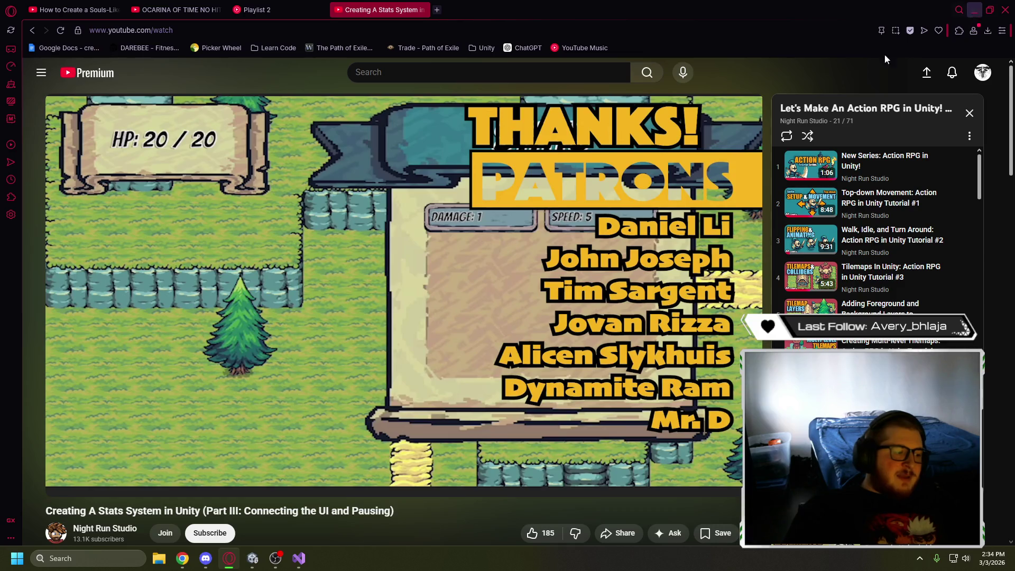
{"action": "left_click", "coordinate": [302, 560]}
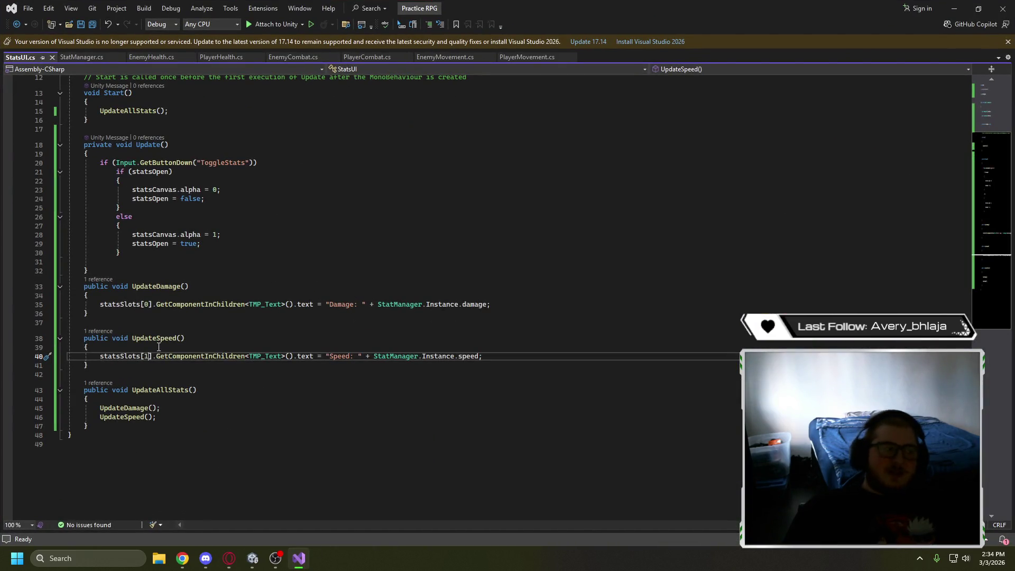
Open blank lines inside both the if (statsOpen) and else branches of Update()
{"action": "scroll", "coordinate": [226, 395], "scroll_direction": "up", "scroll_amount": 1}
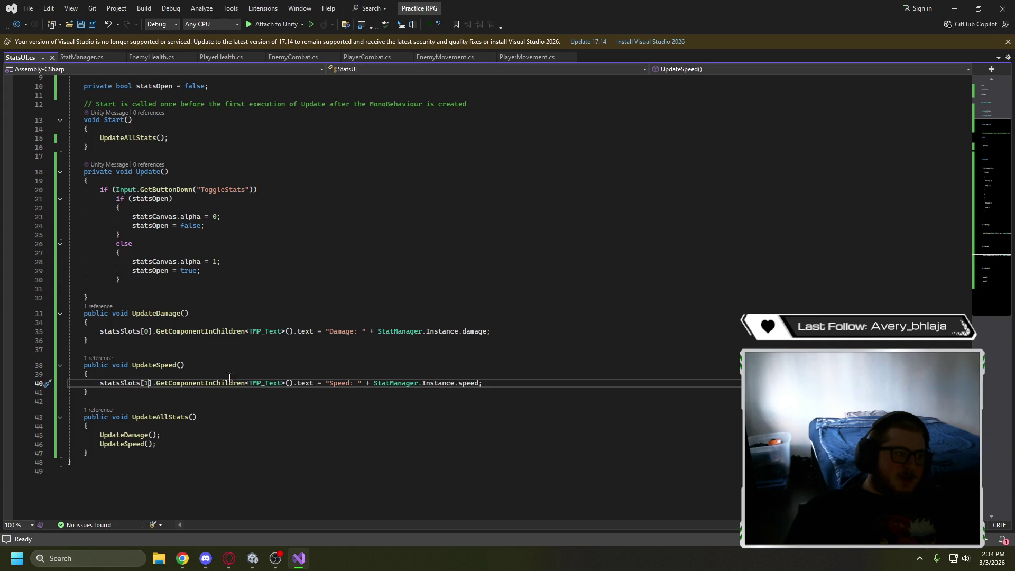
{"action": "left_click", "coordinate": [216, 210]}
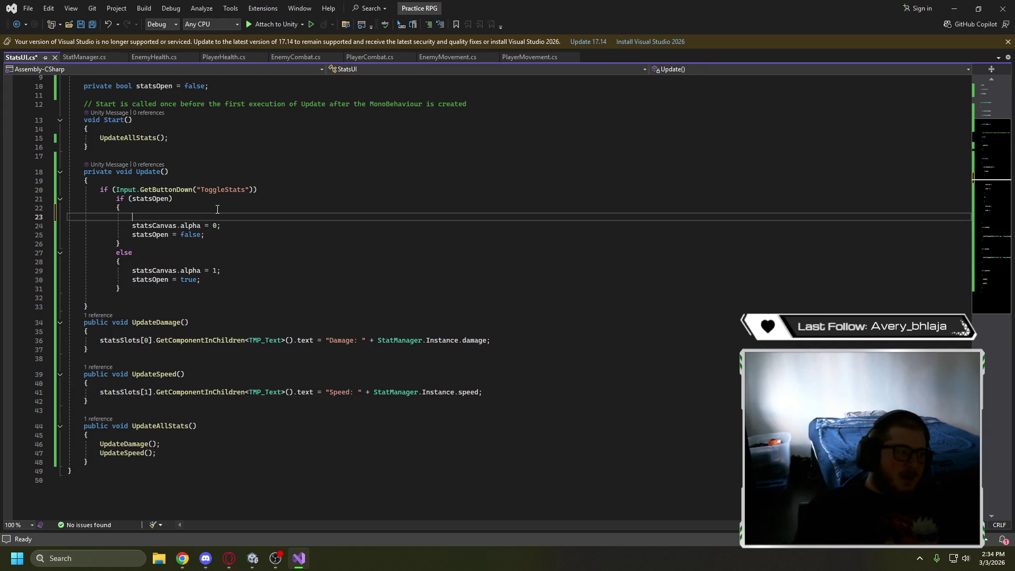
{"action": "key", "text": "Return"}
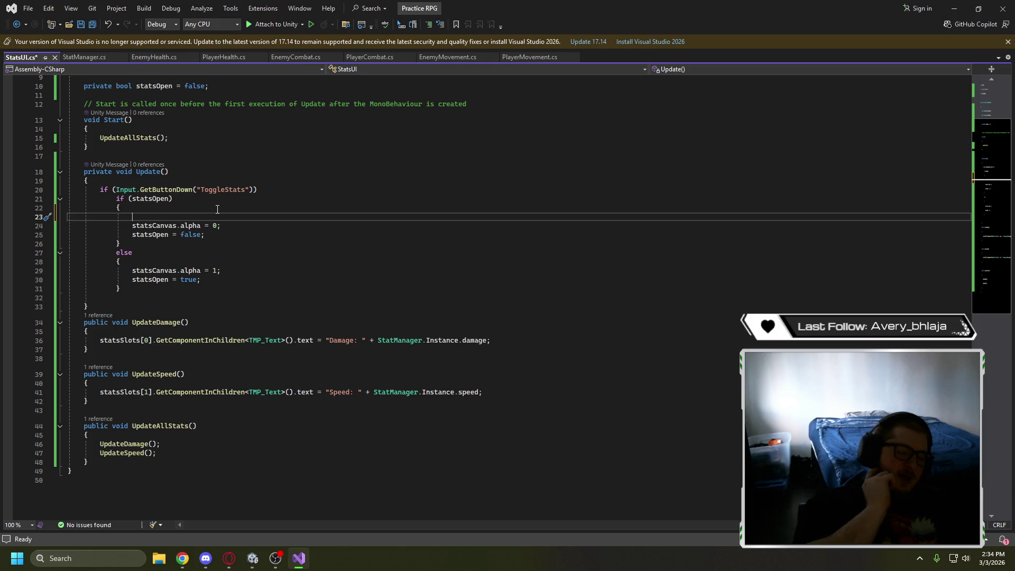
{"action": "type", "text": "//"}
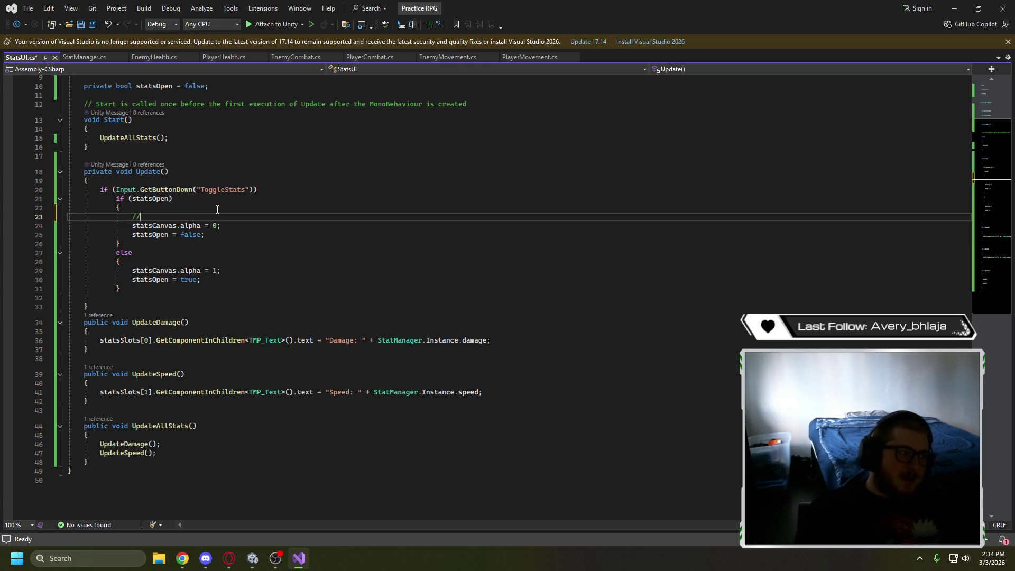
{"action": "key", "text": "Down"}
{"action": "key", "text": "Down"}
{"action": "key", "text": "Down"}
{"action": "key", "text": "Return"}
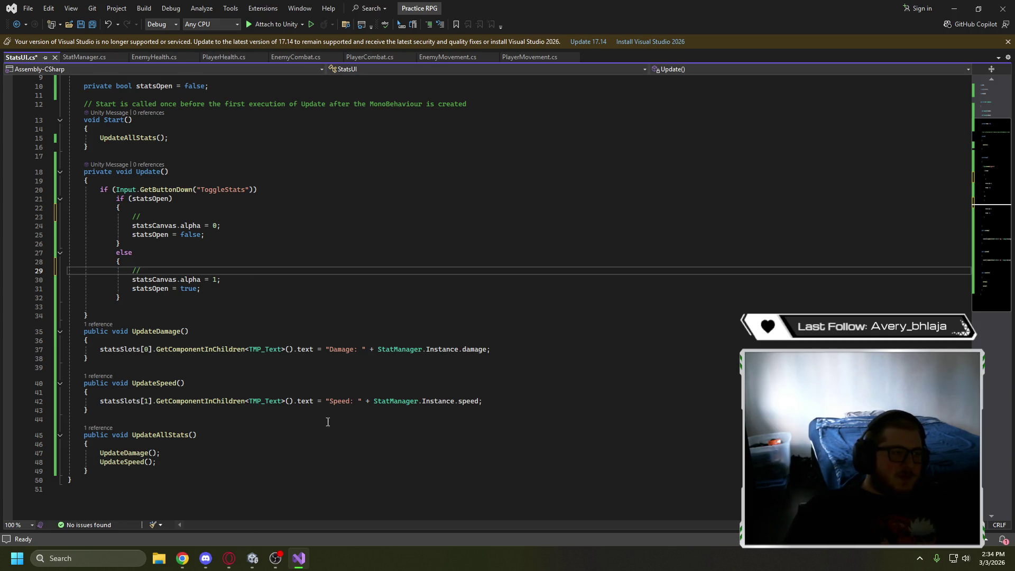
{"action": "left_click", "coordinate": [229, 558]}
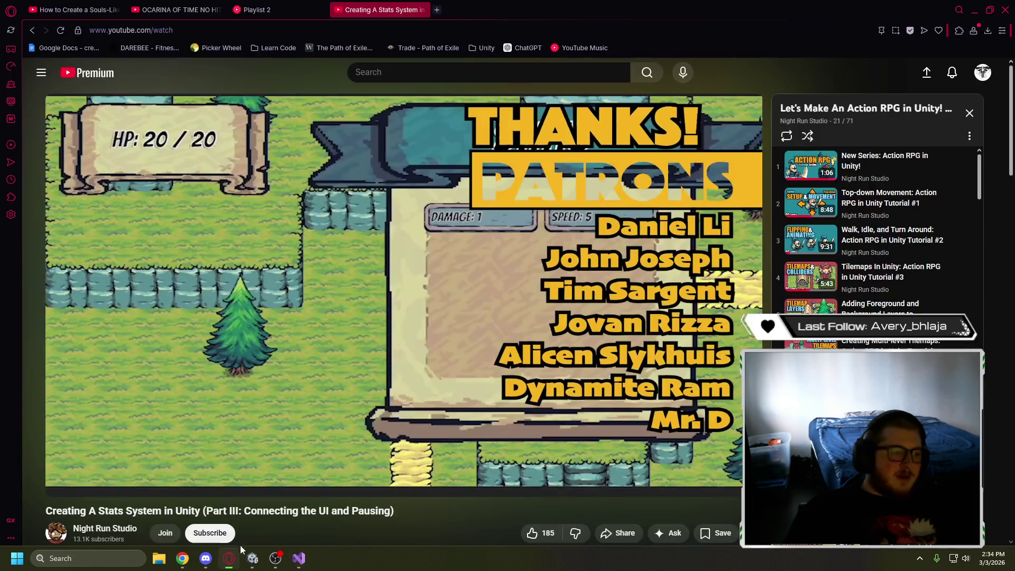
{"action": "left_click", "coordinate": [228, 558]}
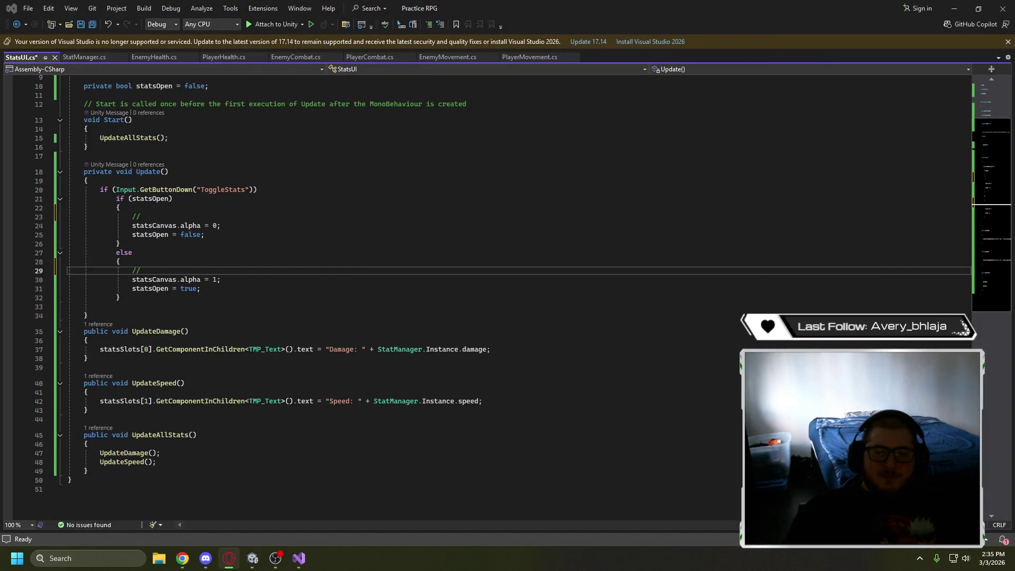
Write Time.timeScale = 1; in the statsOpen branch and paste it into else, clearing the 1
{"action": "left_click", "coordinate": [210, 214]}
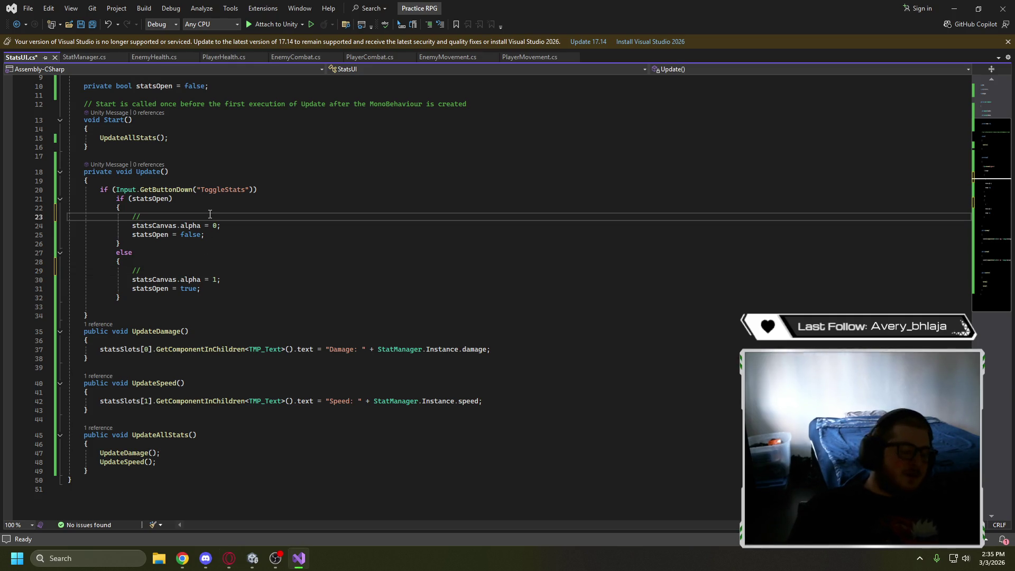
{"action": "type", "text": "Time.ti"}
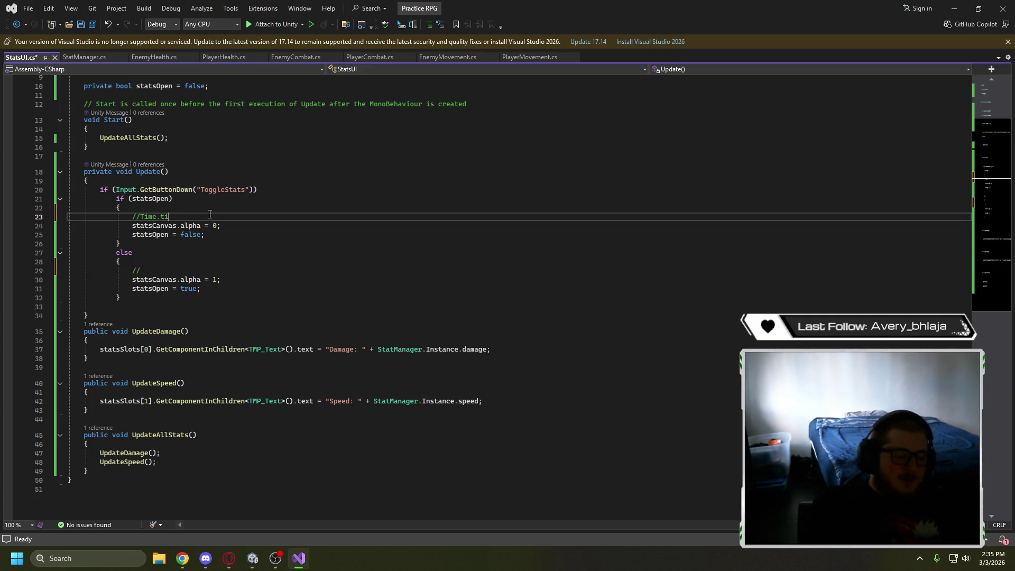
{"action": "type", "text": "meScale = 1;"}
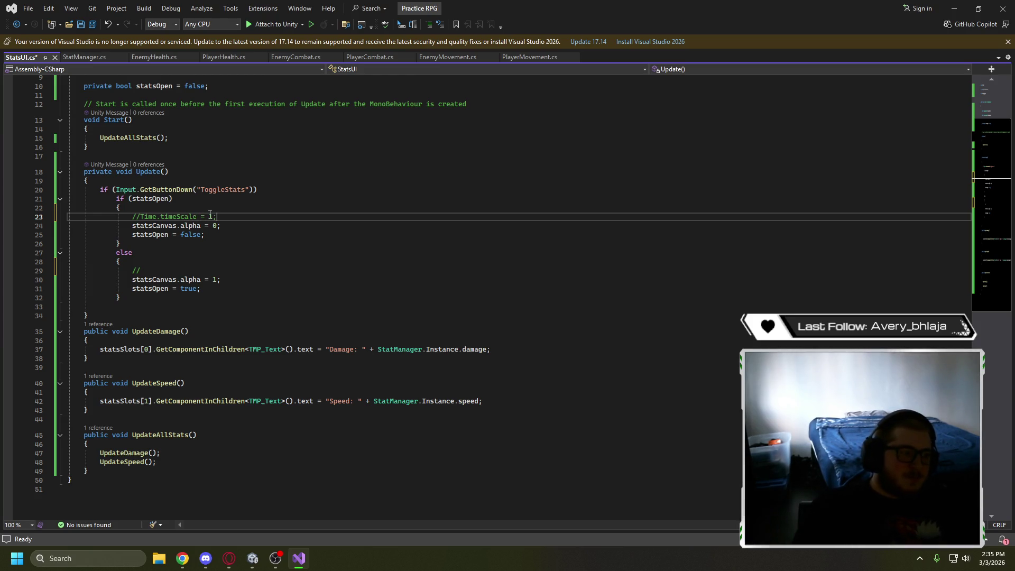
{"action": "left_click_drag", "start_coordinate": [215, 216], "coordinate": [140, 217]}
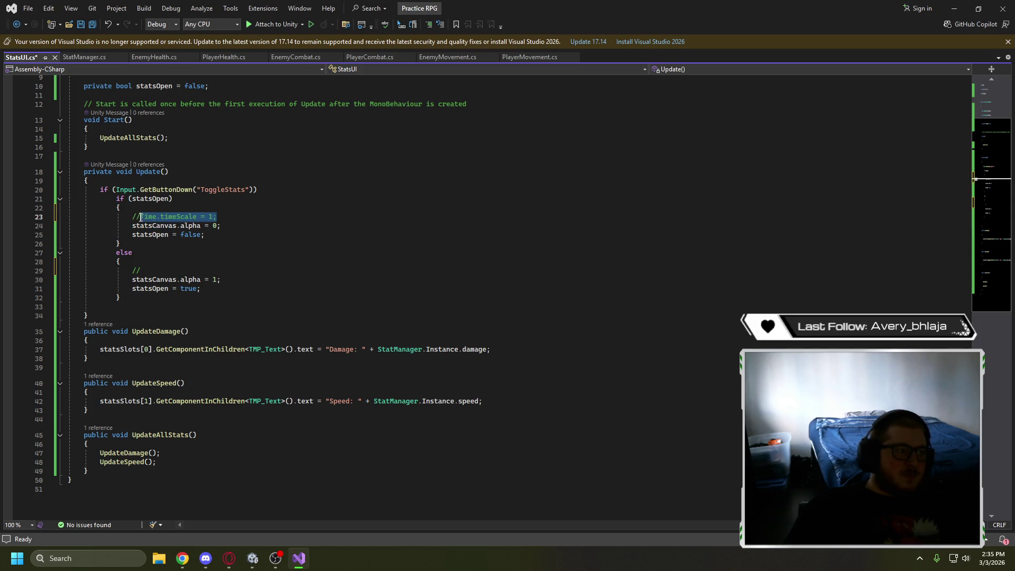
{"action": "key", "text": "ctrl+c"}
{"action": "left_click", "coordinate": [169, 271]}
{"action": "key", "text": "ctrl+v"}
{"action": "key", "text": "Left"}
{"action": "key", "text": "BackSpace"}
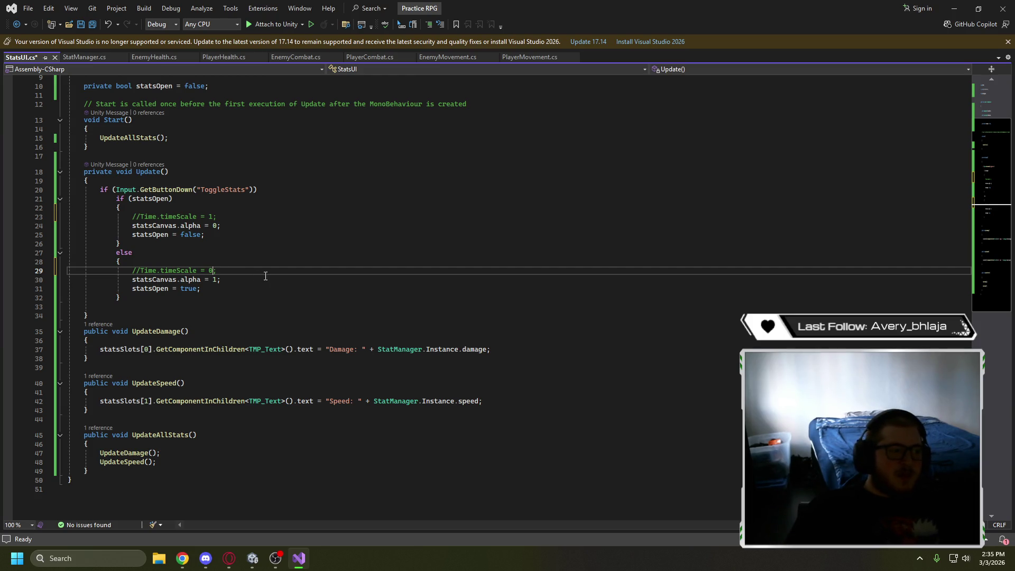
Add UpdateAllStats(); below the Time.timeScale = 1 comment and copy the statement
{"action": "left_click", "coordinate": [247, 214]}
{"action": "key", "text": "Return"}
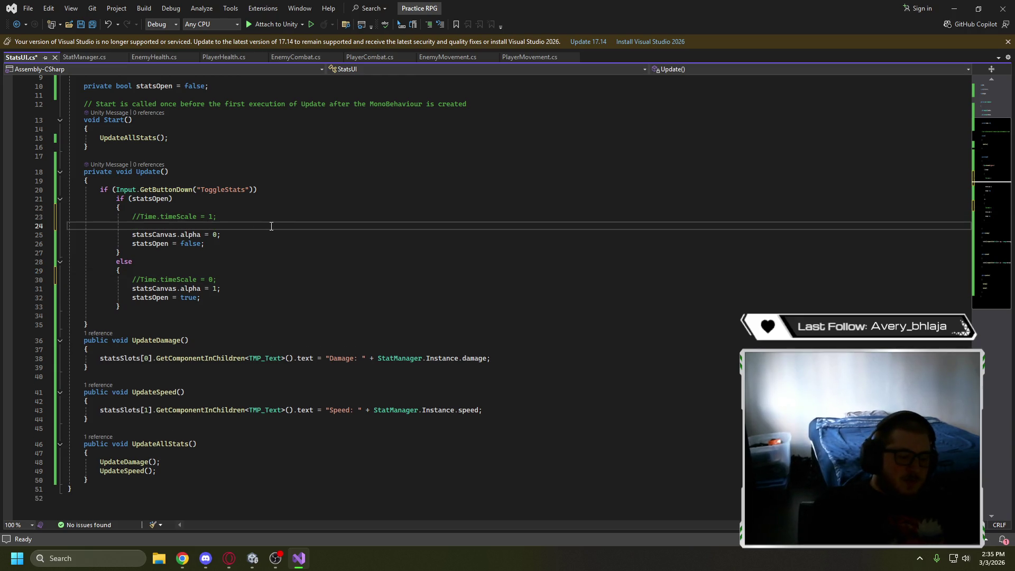
{"action": "type", "text": "Update"}
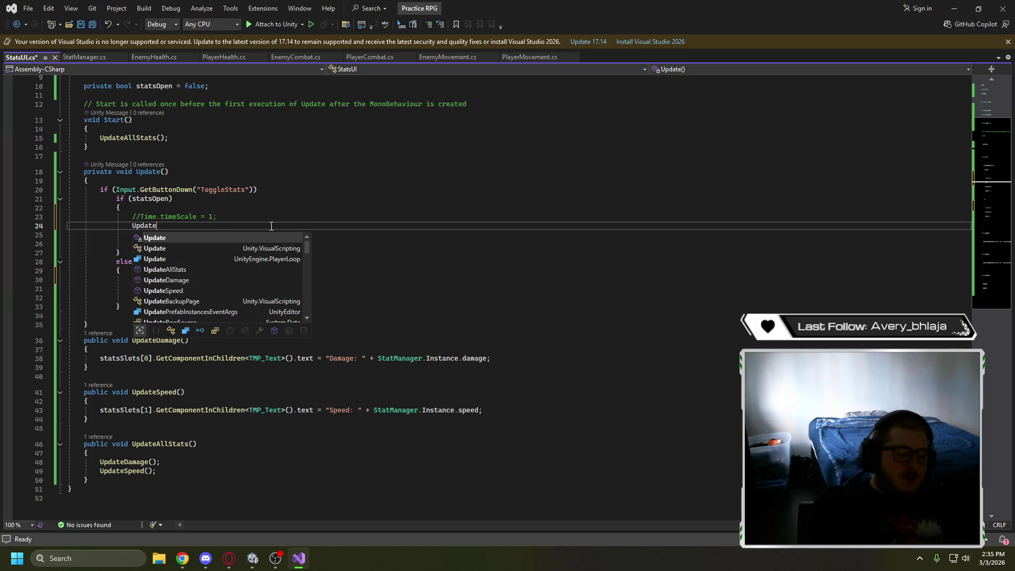
{"action": "type", "text": "AllStats();"}
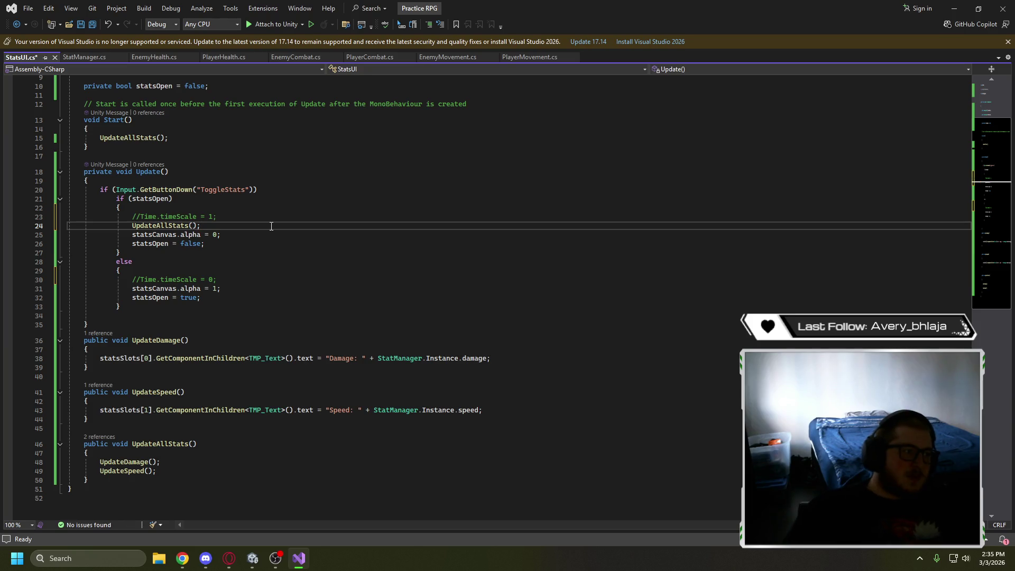
{"action": "double_click", "coordinate": [147, 226]}
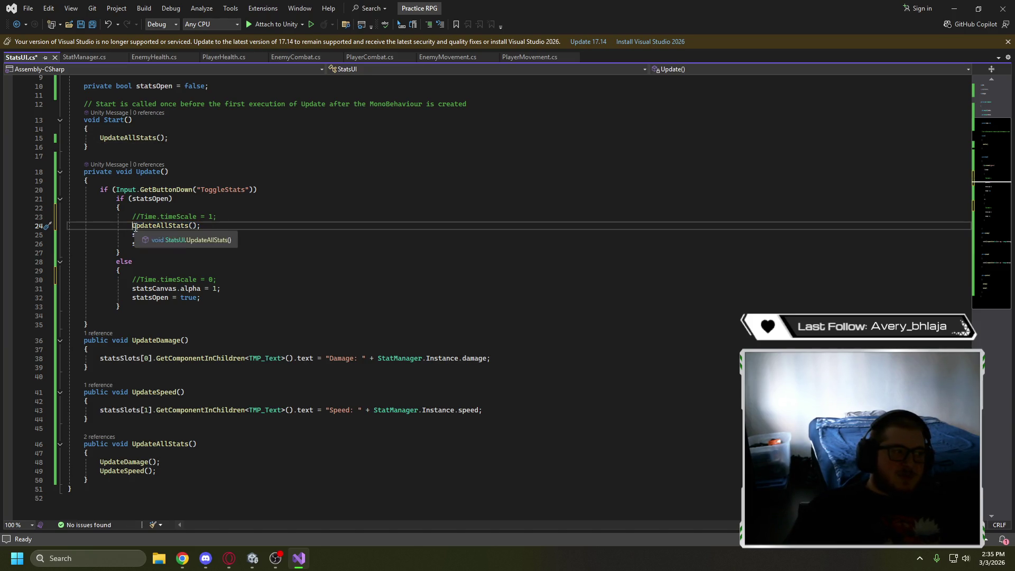
{"action": "left_click", "coordinate": [199, 226]}
{"action": "type", "text": ";"}
{"action": "key", "text": "shift+Home"}
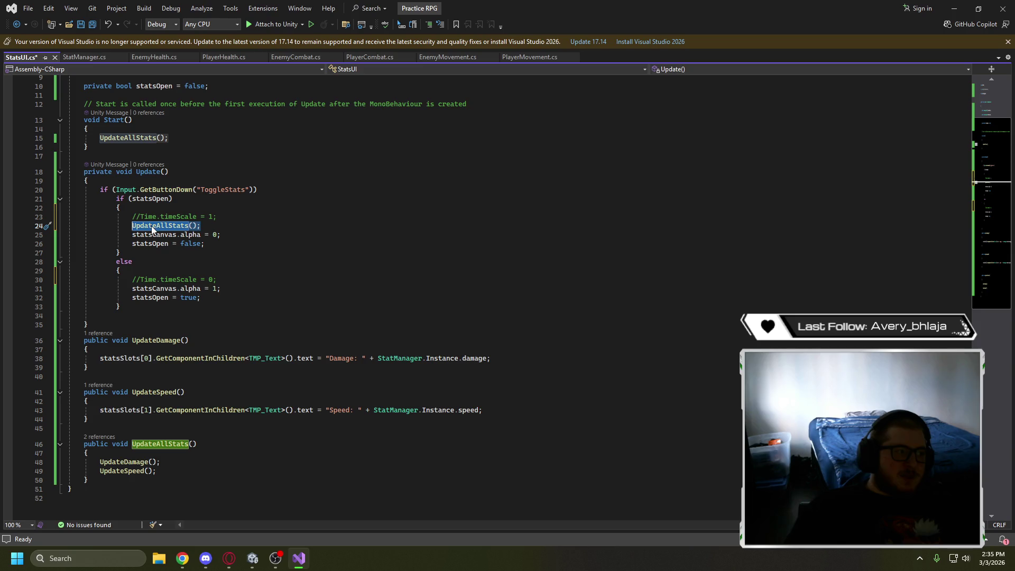
{"action": "key", "text": "ctrl+c"}
Paste UpdateAllStats(); below the Time.timeScale = 0 comment in the else branch
{"action": "left_click", "coordinate": [227, 280]}
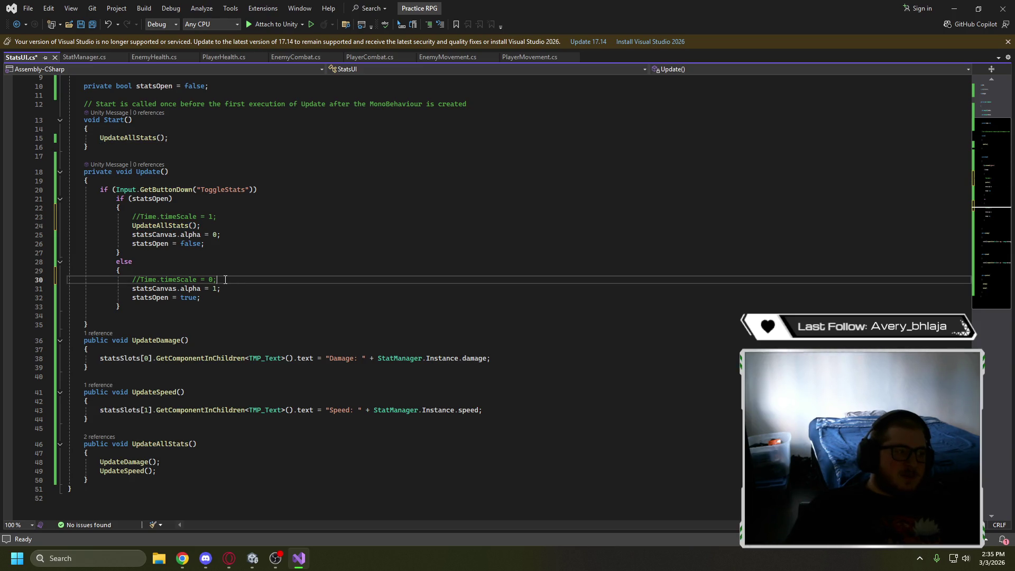
{"action": "key", "text": "Return"}
{"action": "key", "text": "ctrl+v"}
{"action": "key", "text": "Down"}
{"action": "key", "text": "Down"}
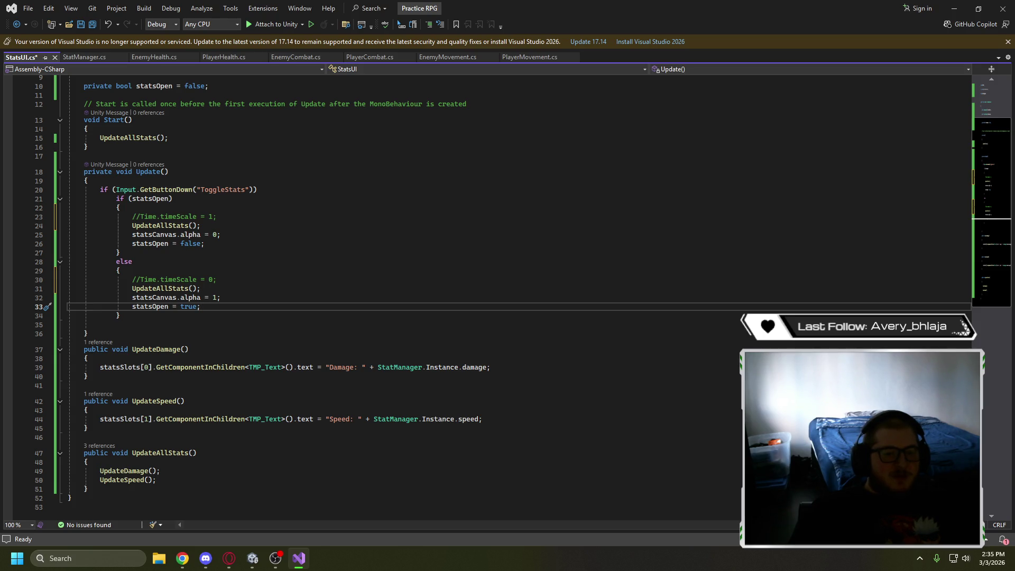
Save StatsUI.cs and switch back to the Unity editor
{"action": "left_click", "coordinate": [165, 173]}
{"action": "left_click_drag", "start_coordinate": [135, 171], "coordinate": [162, 172]}
{"action": "left_click", "coordinate": [233, 172]}
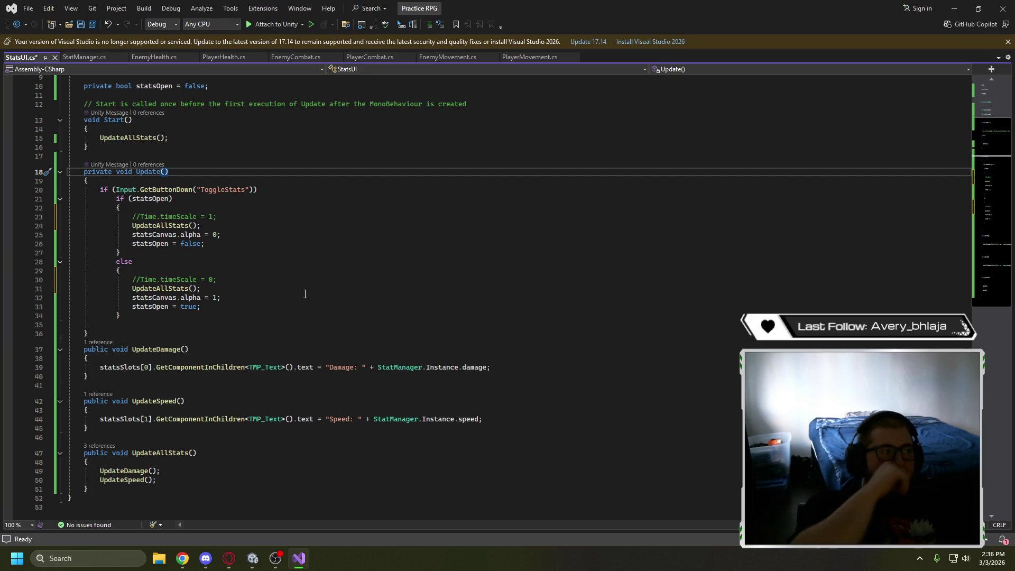
{"action": "key", "text": "ctrl+s"}
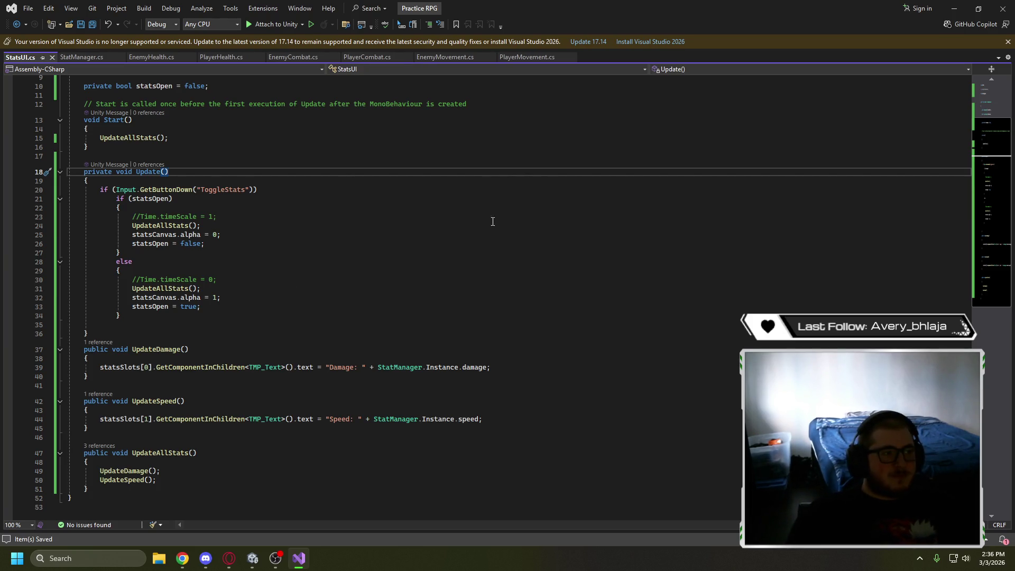
{"action": "left_click", "coordinate": [957, 11]}
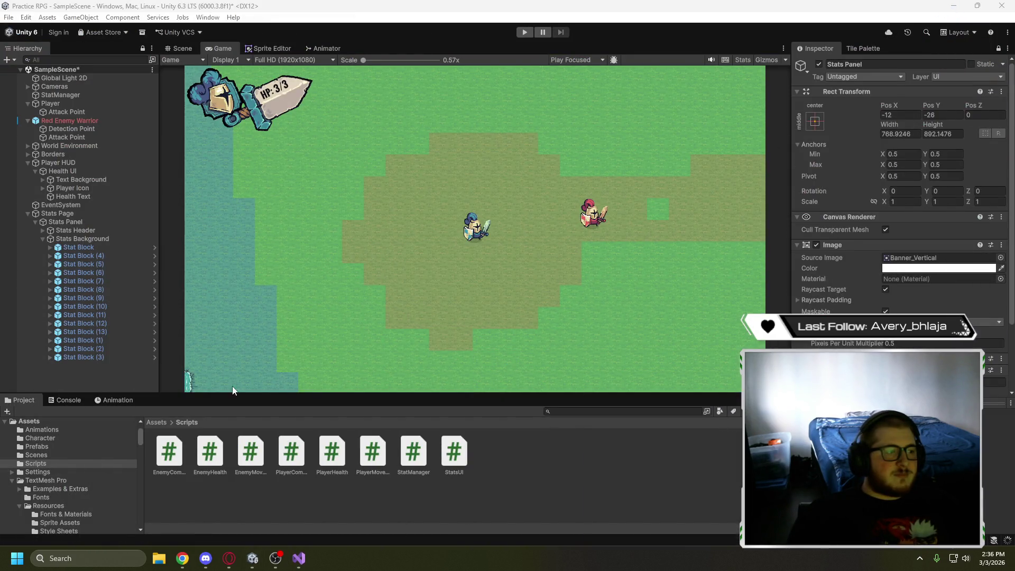
Delete the extra stat blocks, Stat Block (3) through (5), from the Stats Panel
{"action": "left_click", "coordinate": [181, 50]}
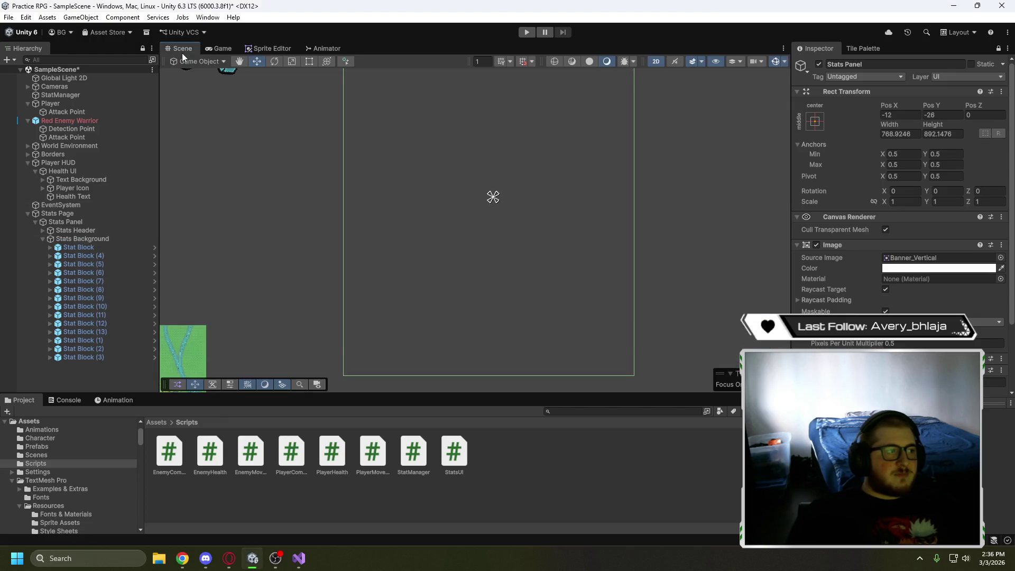
{"action": "left_click", "coordinate": [100, 223]}
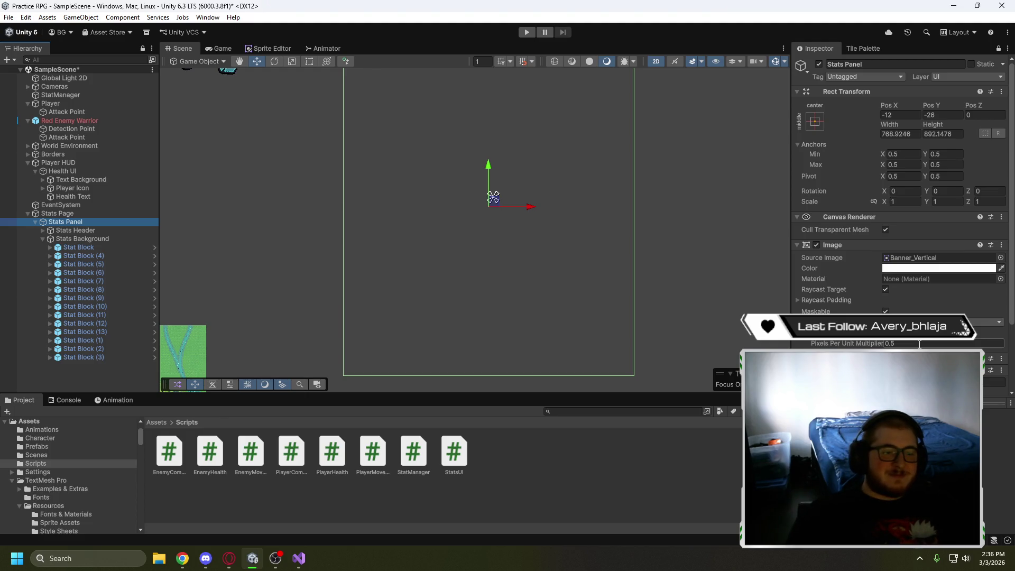
{"action": "left_click", "coordinate": [995, 382]}
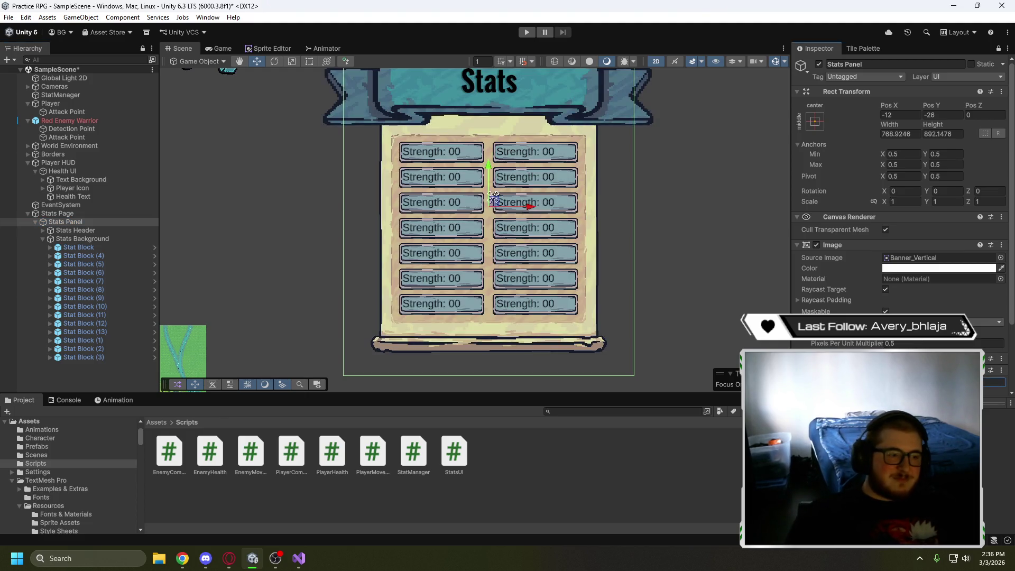
{"action": "left_click", "coordinate": [111, 261]}
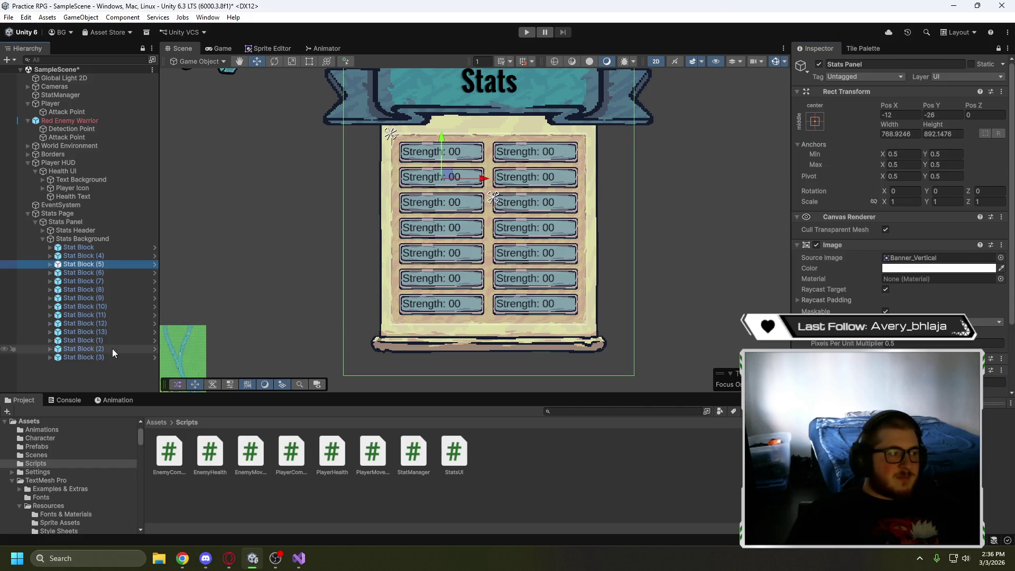
{"action": "left_click", "coordinate": [109, 357], "text": "shift"}
{"action": "key", "text": "Delete"}
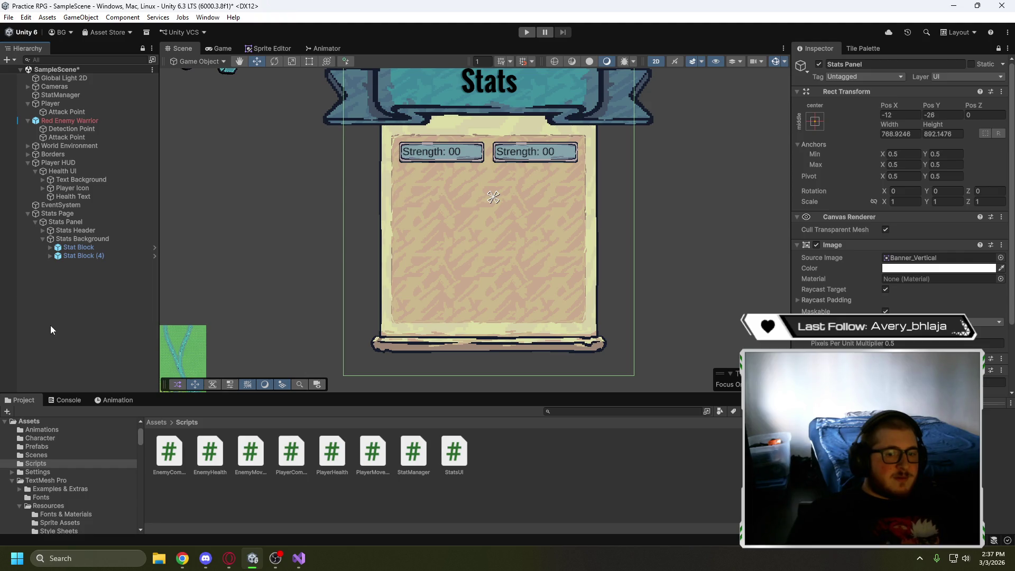
Collapse the Stats Page, Red Enemy Warrior, Player and Player HUD branches in the Hierarchy
{"action": "left_click", "coordinate": [28, 212]}
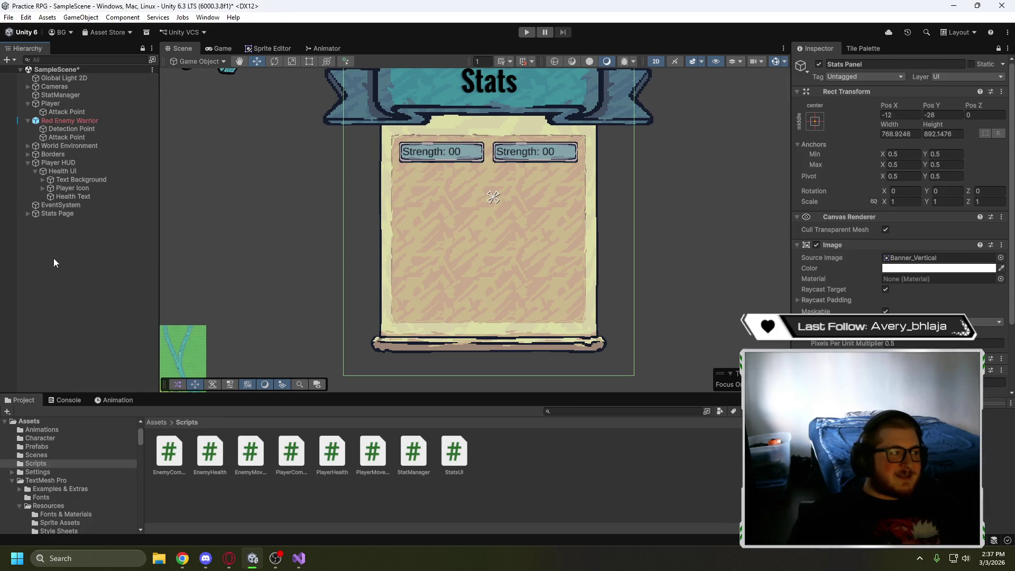
{"action": "left_click", "coordinate": [28, 121]}
{"action": "left_click", "coordinate": [28, 103]}
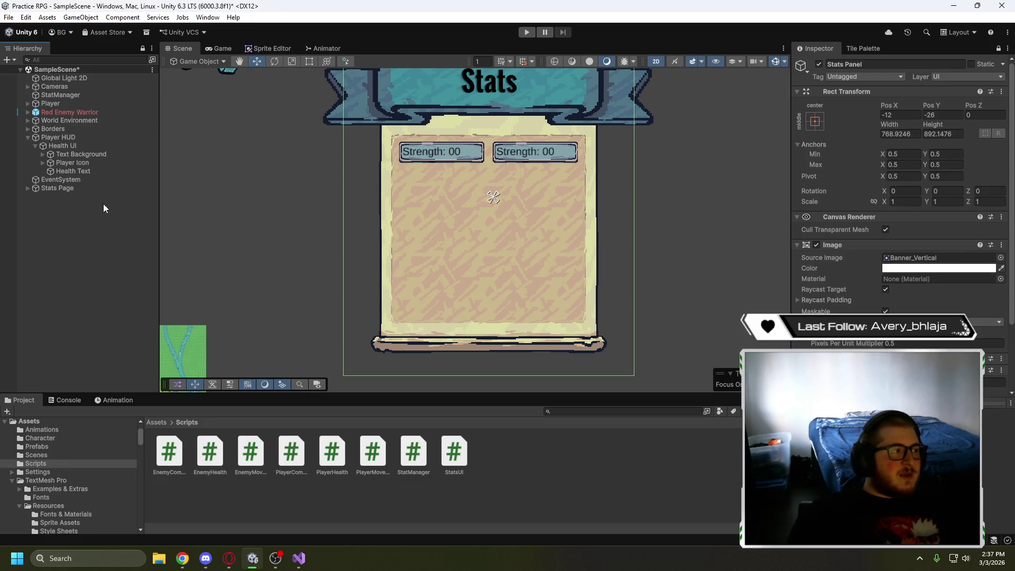
{"action": "left_click", "coordinate": [28, 137]}
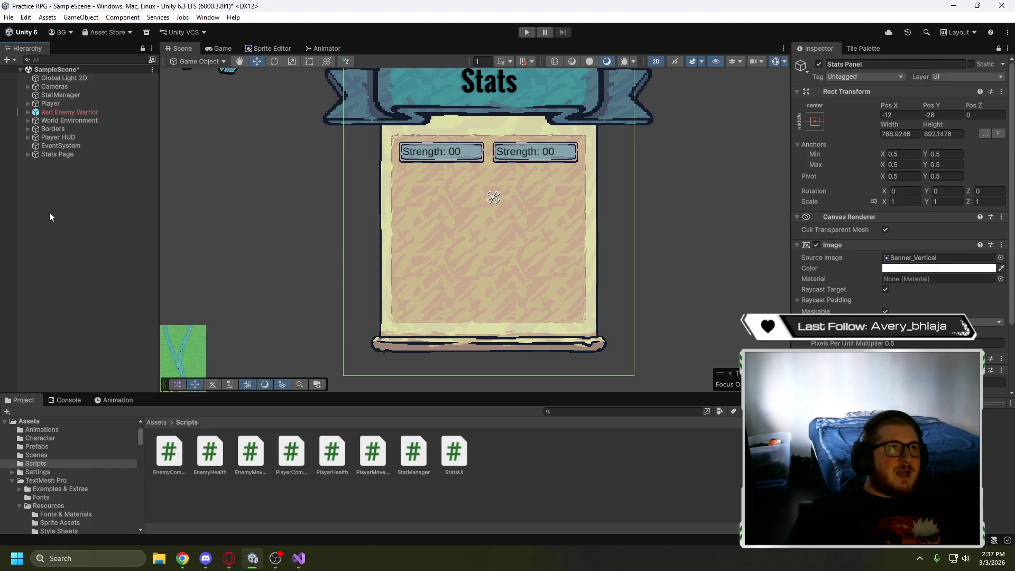
Rename the Stats Page object to Stats Page UI
{"action": "left_click", "coordinate": [78, 155]}
{"action": "left_click", "coordinate": [79, 154]}
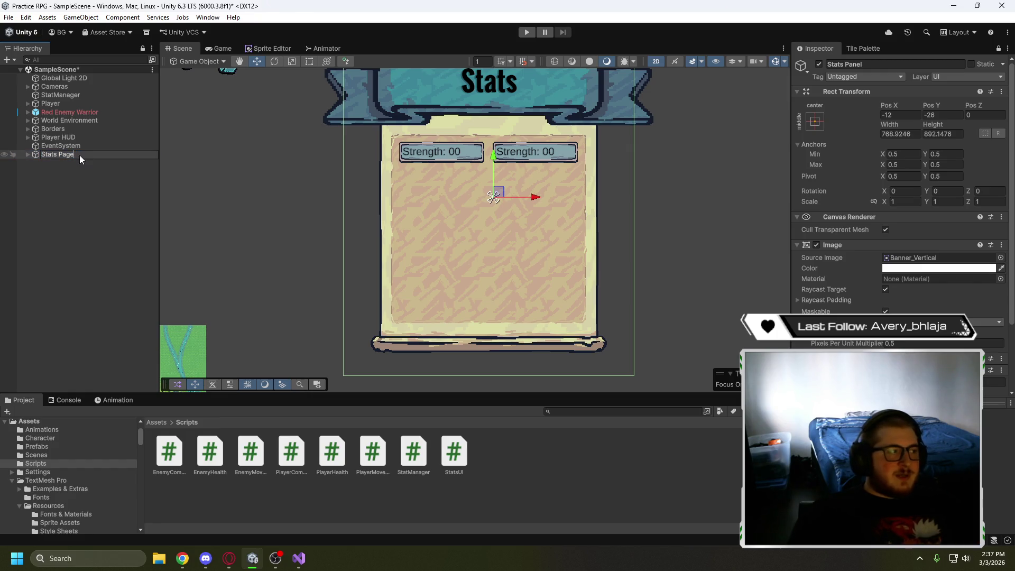
{"action": "type", "text": "UI"}
{"action": "left_click", "coordinate": [91, 185]}
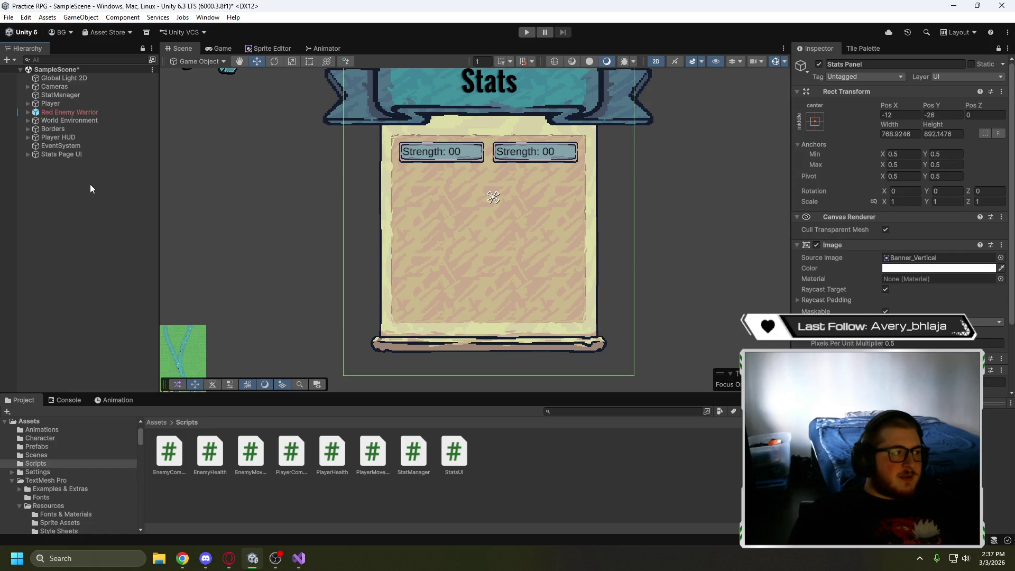
Inspect Player HUD, Stats Page UI and the EventSystem settings in the Inspector
{"action": "left_click", "coordinate": [86, 138]}
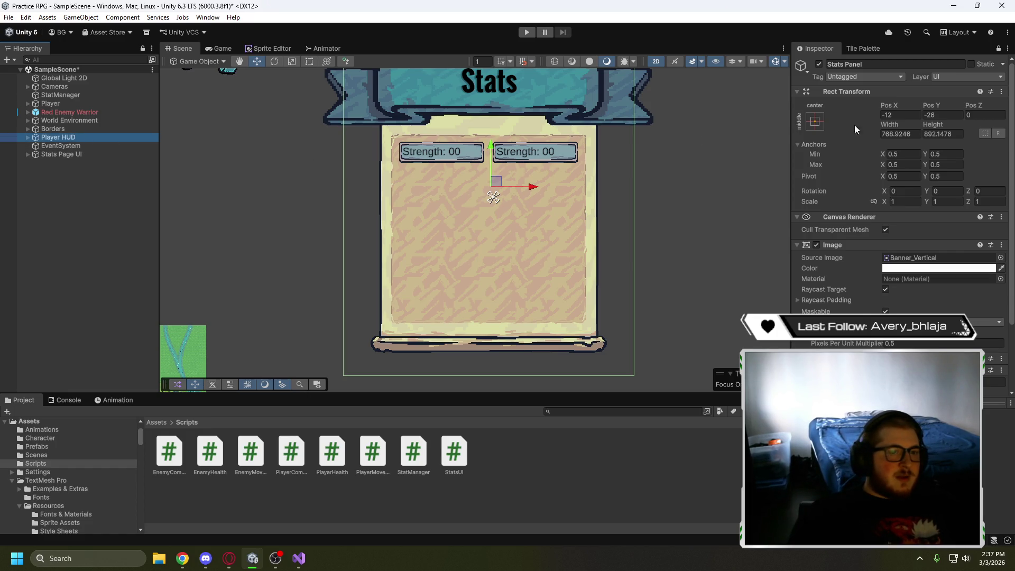
{"action": "left_click", "coordinate": [108, 153]}
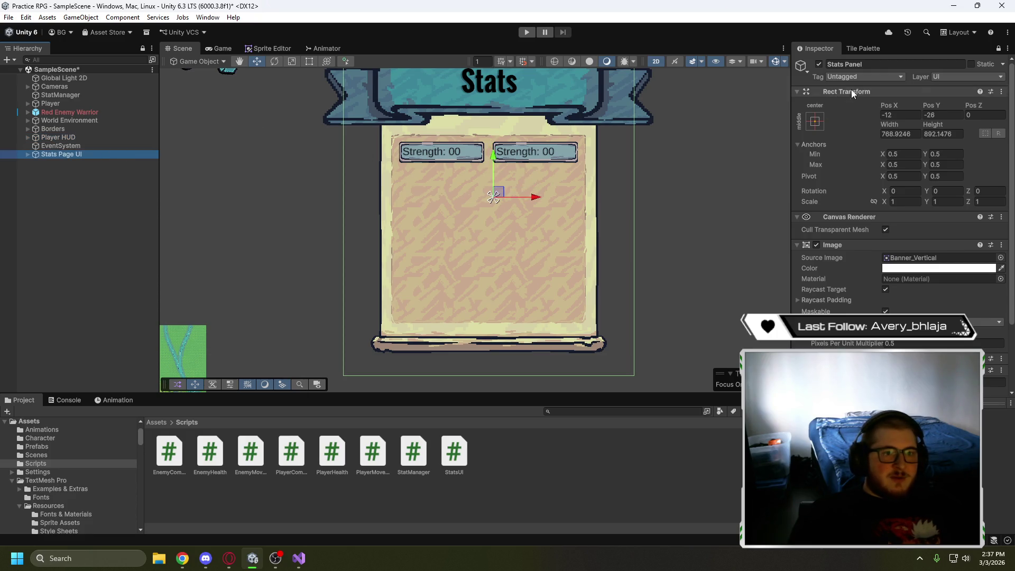
{"action": "left_click", "coordinate": [88, 148]}
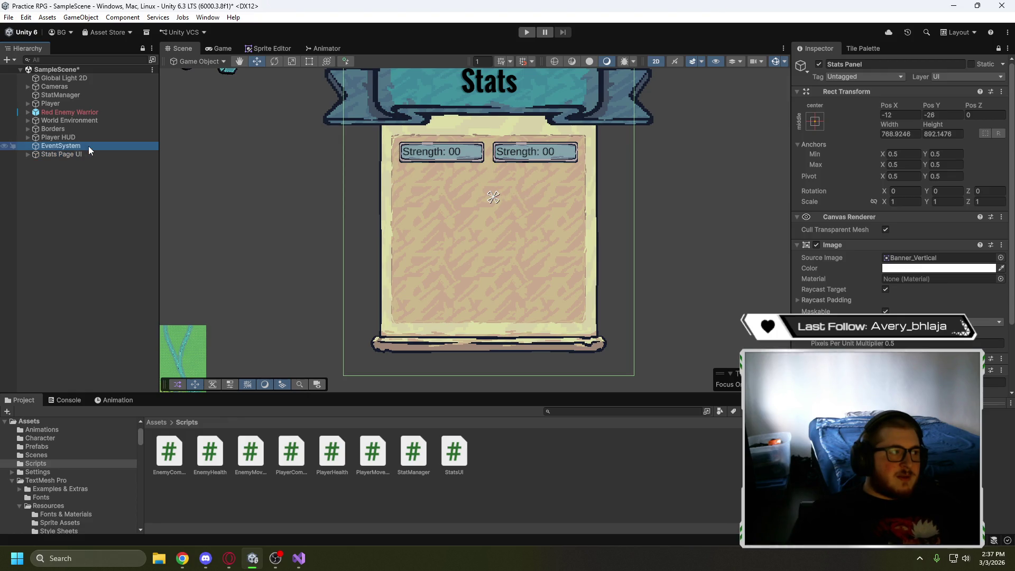
{"action": "left_click", "coordinate": [828, 115]}
{"action": "left_click", "coordinate": [571, 174]}
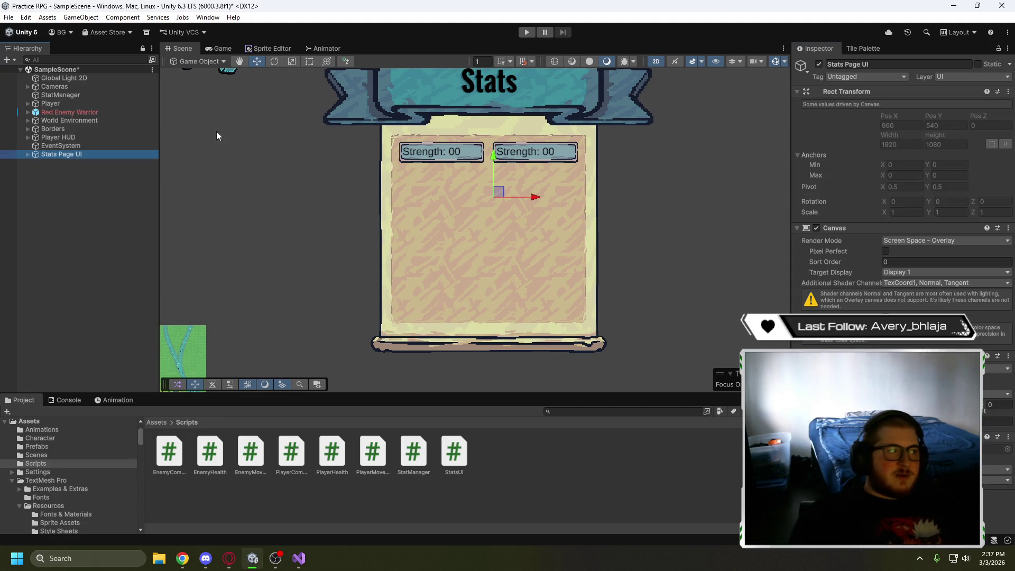
Review the EventSystem's input settings like Move Repeat Delay, then bring up the YouTube tutorial
{"action": "left_click", "coordinate": [81, 137]}
{"action": "left_click", "coordinate": [80, 154]}
{"action": "left_click", "coordinate": [87, 145]}
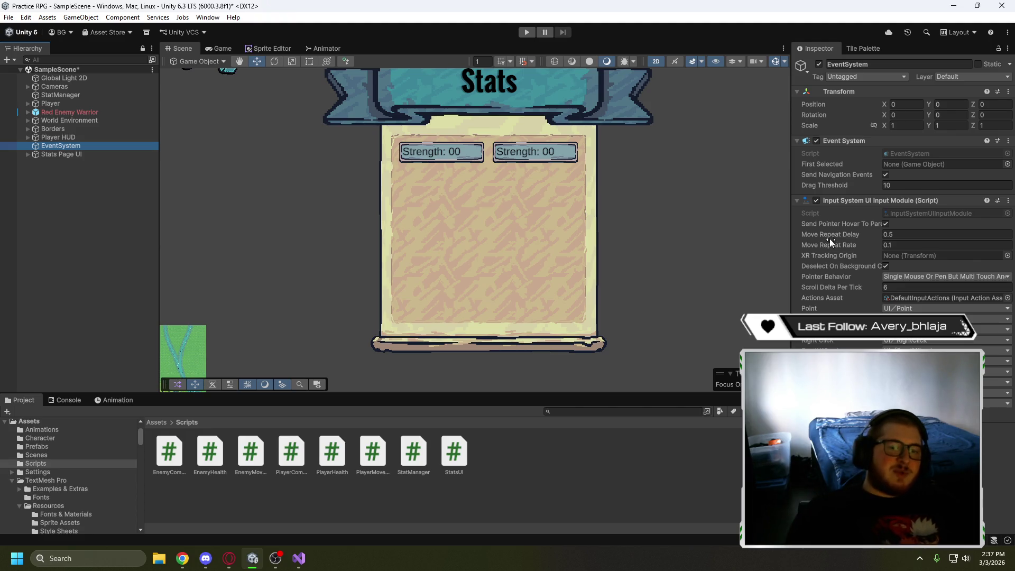
{"action": "mouse_move", "coordinate": [829, 239]}
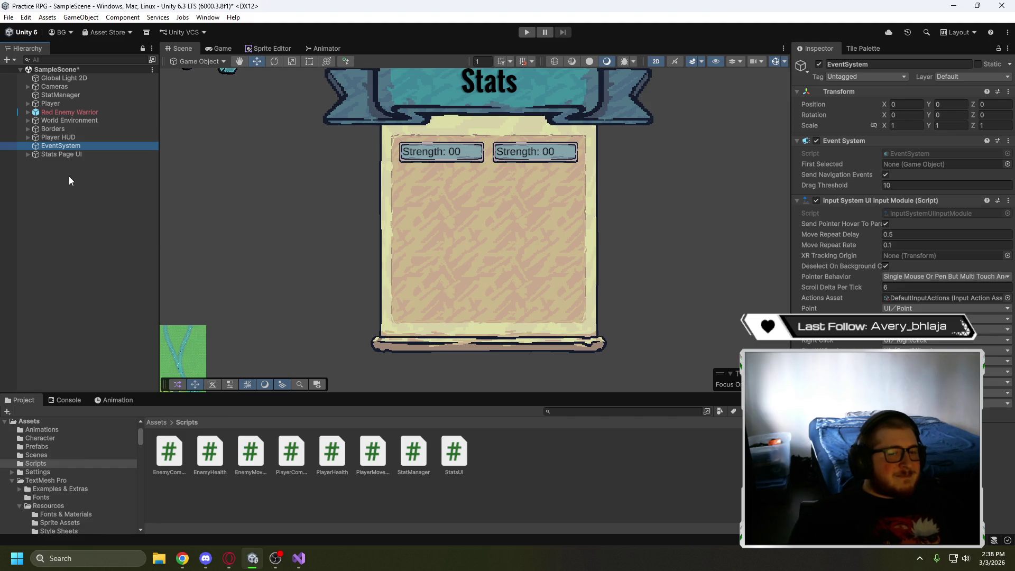
{"action": "left_click", "coordinate": [229, 558]}
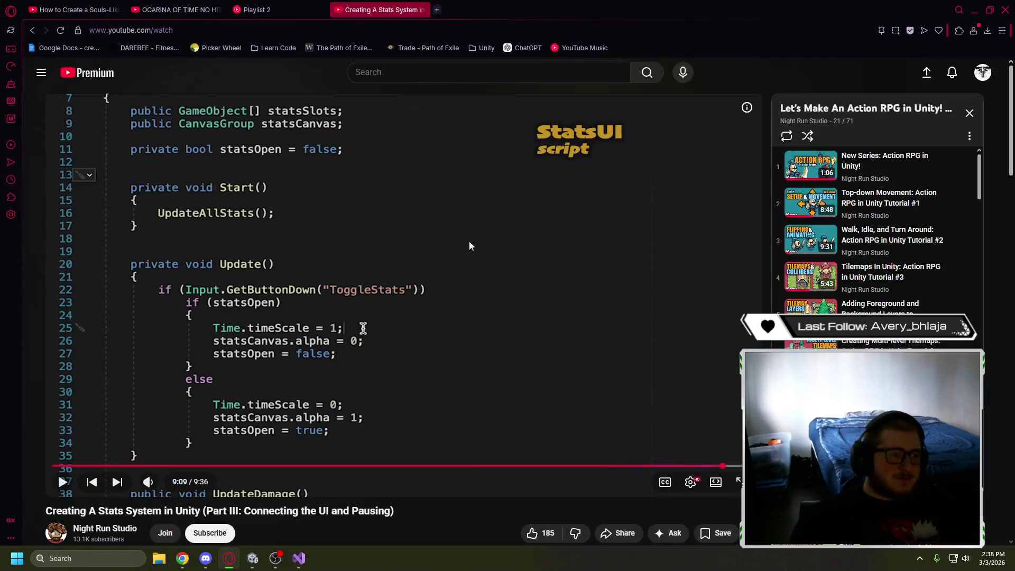
{"action": "left_click", "coordinate": [342, 248]}
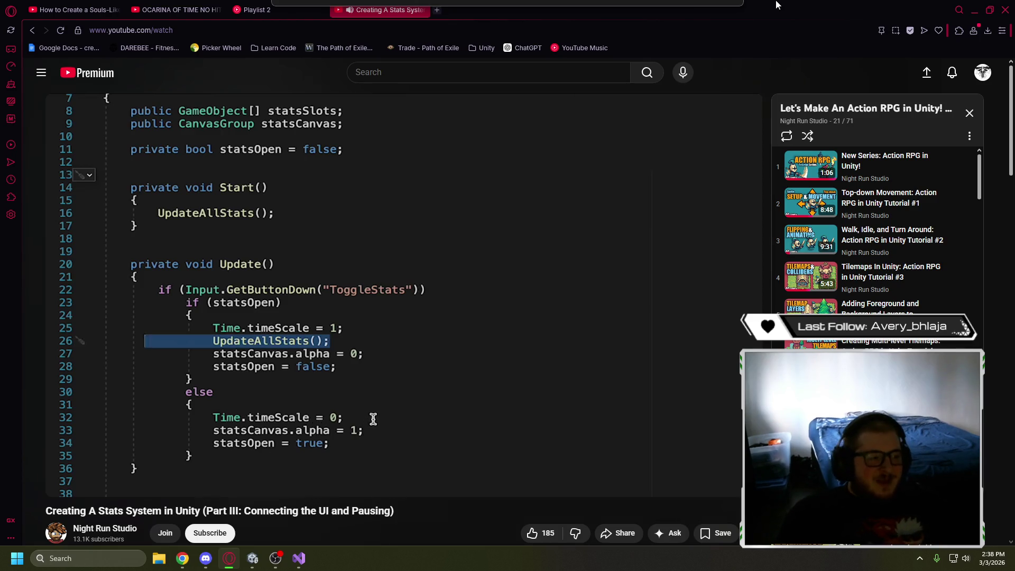
Rewind 5 seconds to rewatch the UpdateAllStats code, then play Part III to its end
{"action": "left_click", "coordinate": [706, 290]}
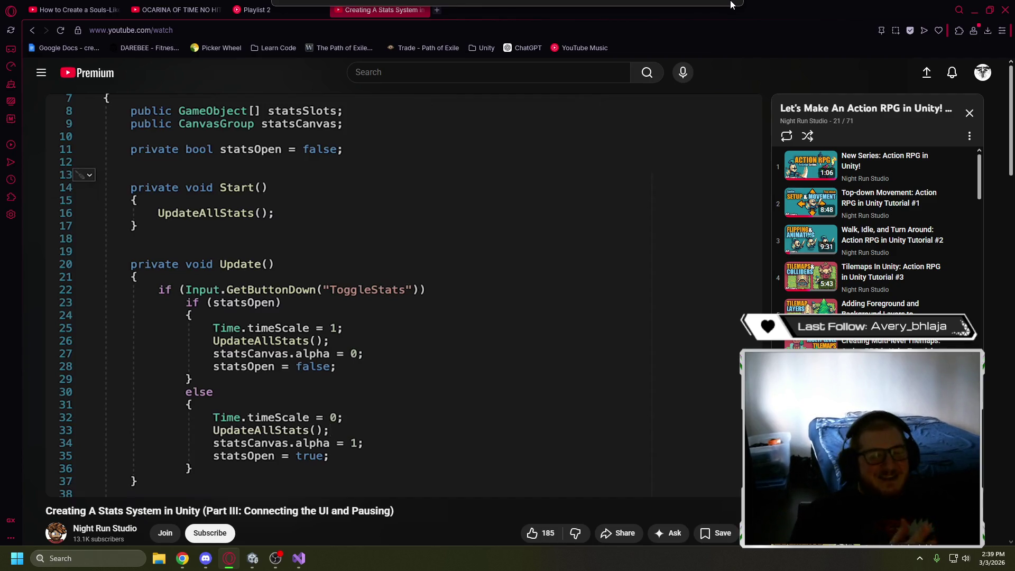
{"action": "mouse_move", "coordinate": [377, 367]}
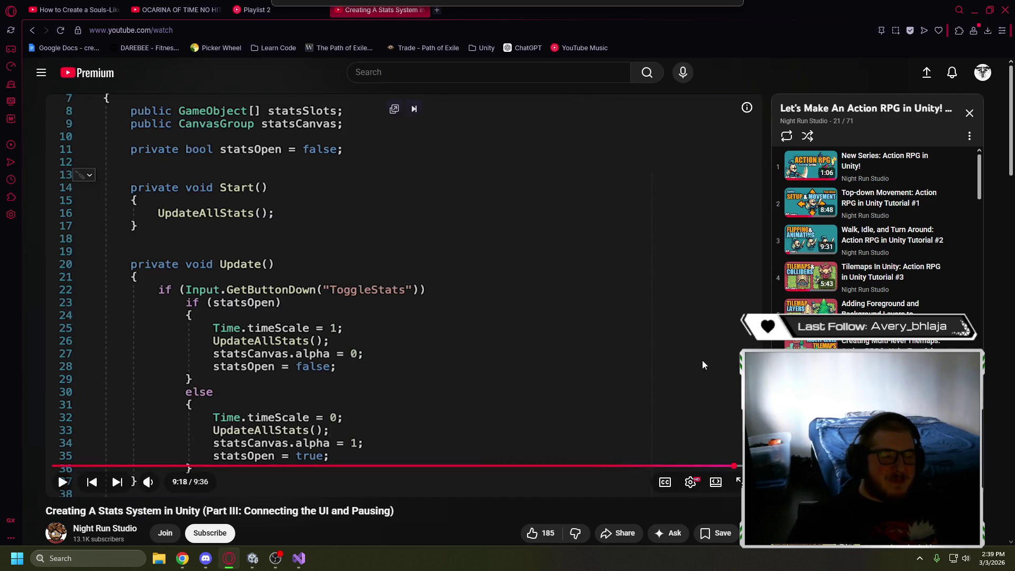
{"action": "key", "text": "Left"}
{"action": "key", "text": "space"}
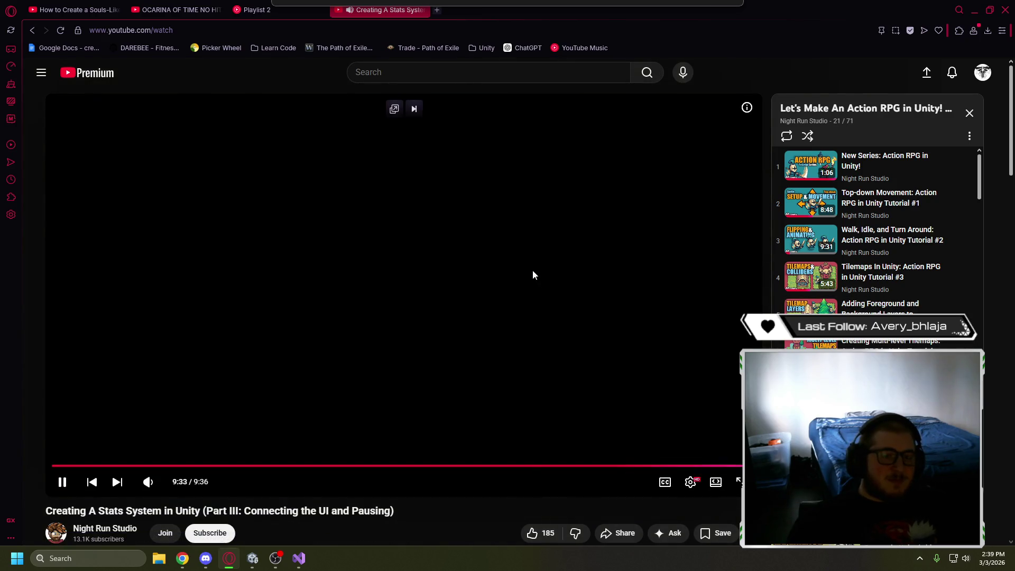
{"action": "left_click", "coordinate": [533, 271]}
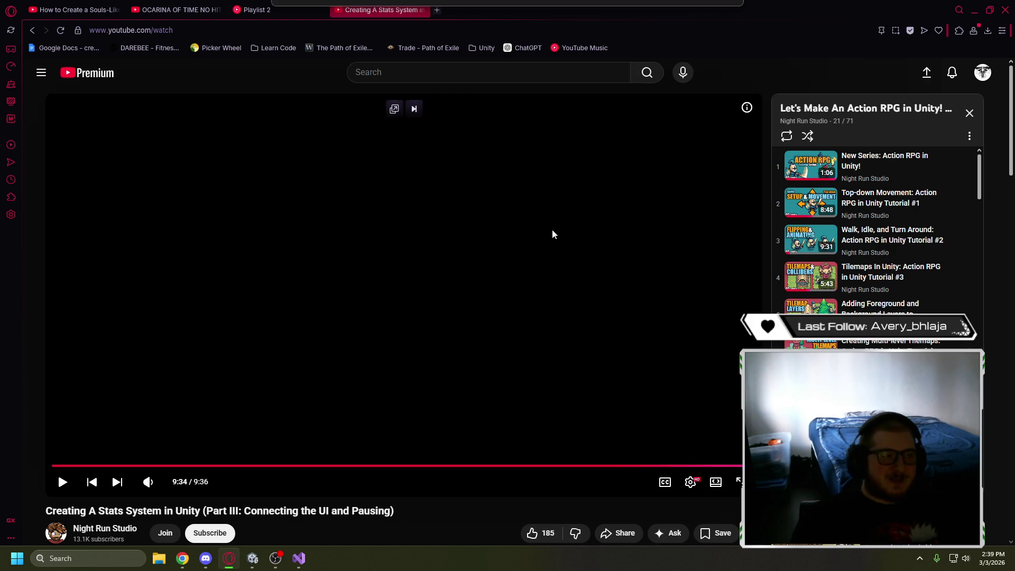
{"action": "scroll", "coordinate": [897, 297], "scroll_direction": "down", "scroll_amount": 5}
{"action": "scroll", "coordinate": [897, 297], "scroll_direction": "down", "scroll_amount": 6}
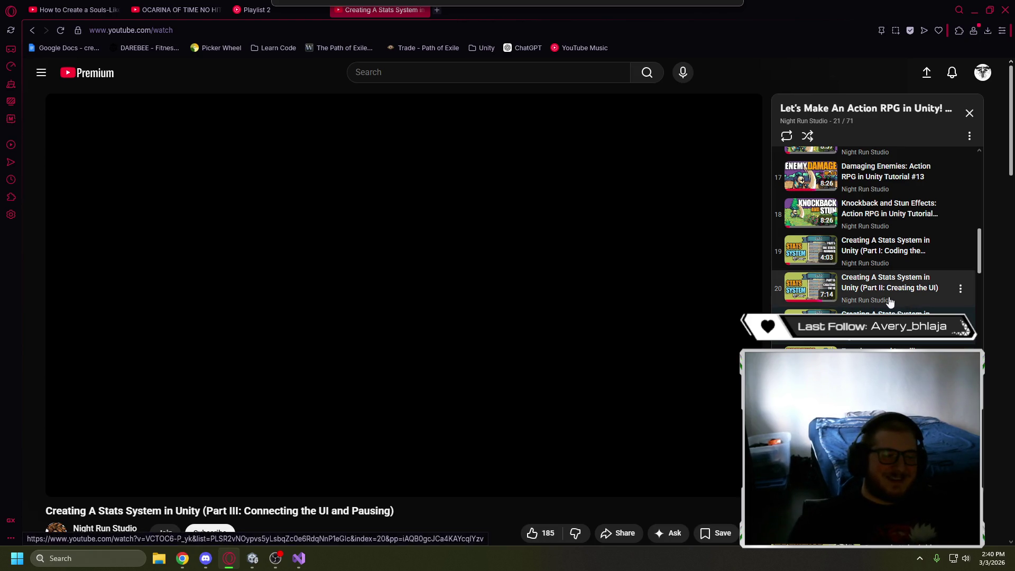
{"action": "left_click", "coordinate": [415, 263]}
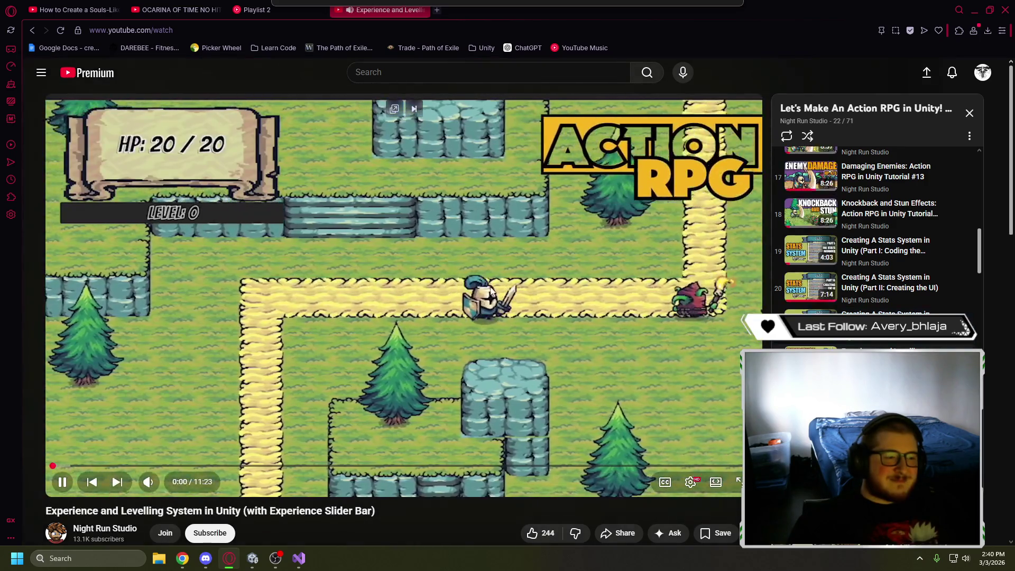
Start the playlist's Experience and Levelling System in Unity video
{"action": "left_click", "coordinate": [562, 219]}
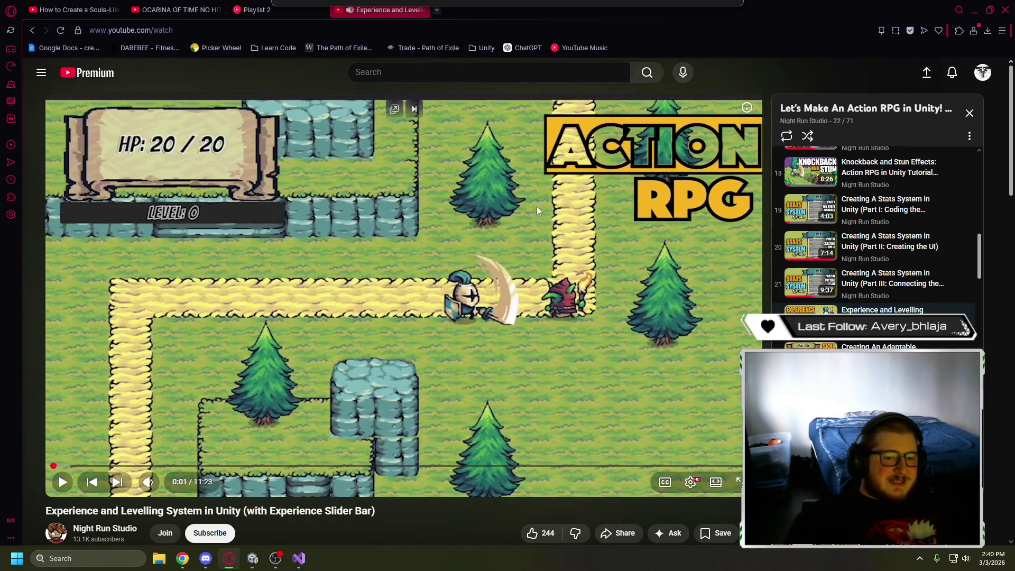
{"action": "mouse_move", "coordinate": [297, 565]}
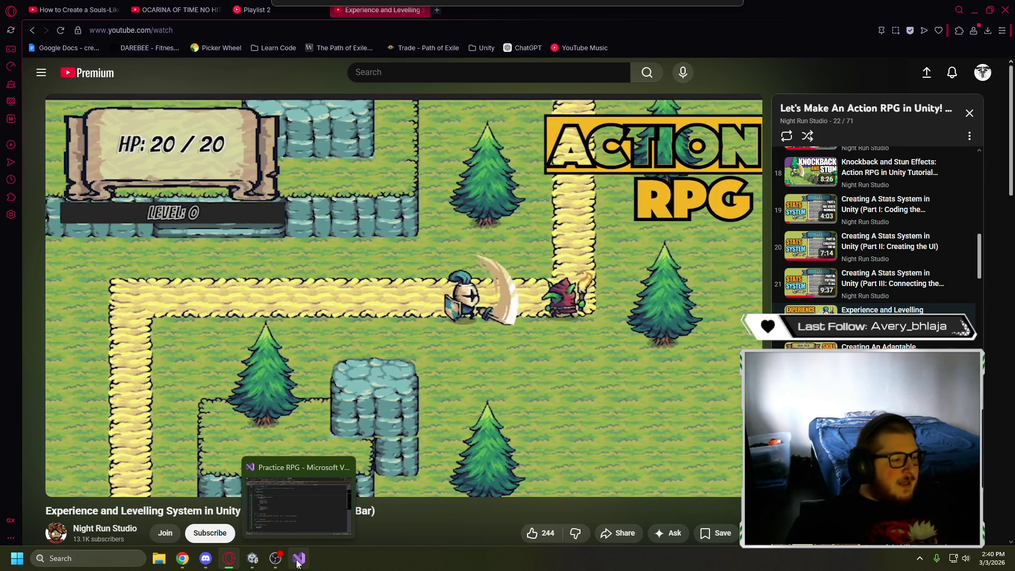
{"action": "mouse_move", "coordinate": [252, 560]}
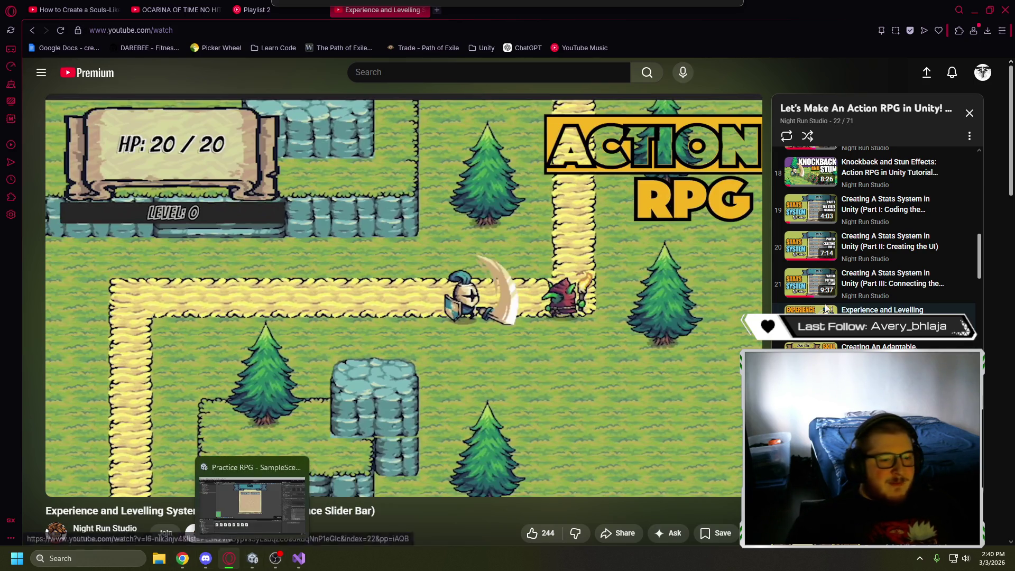
{"action": "scroll", "coordinate": [826, 308], "scroll_direction": "down", "scroll_amount": 1}
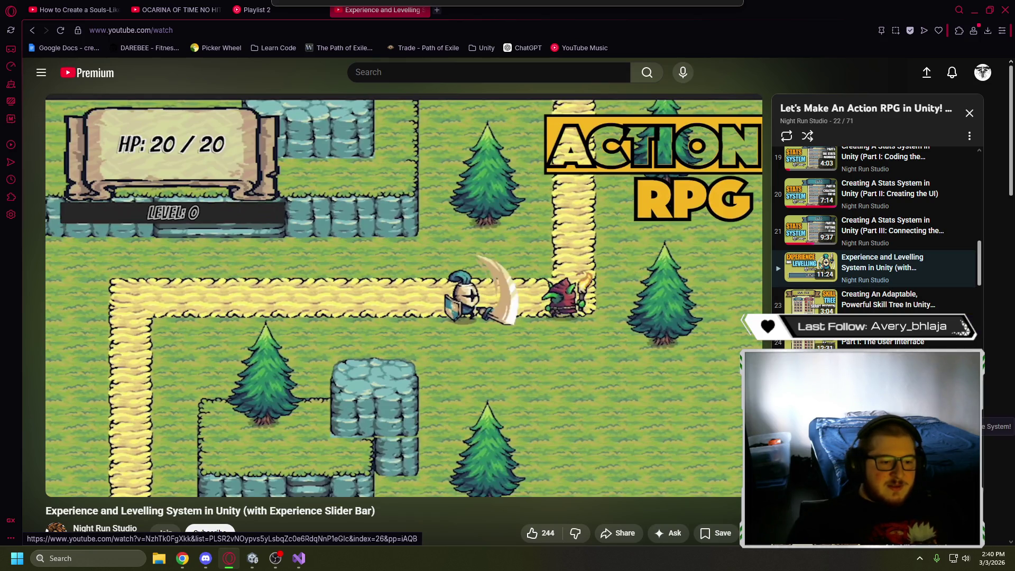
{"action": "scroll", "coordinate": [786, 287], "scroll_direction": "down", "scroll_amount": 3}
{"action": "scroll", "coordinate": [785, 287], "scroll_direction": "up", "scroll_amount": 5}
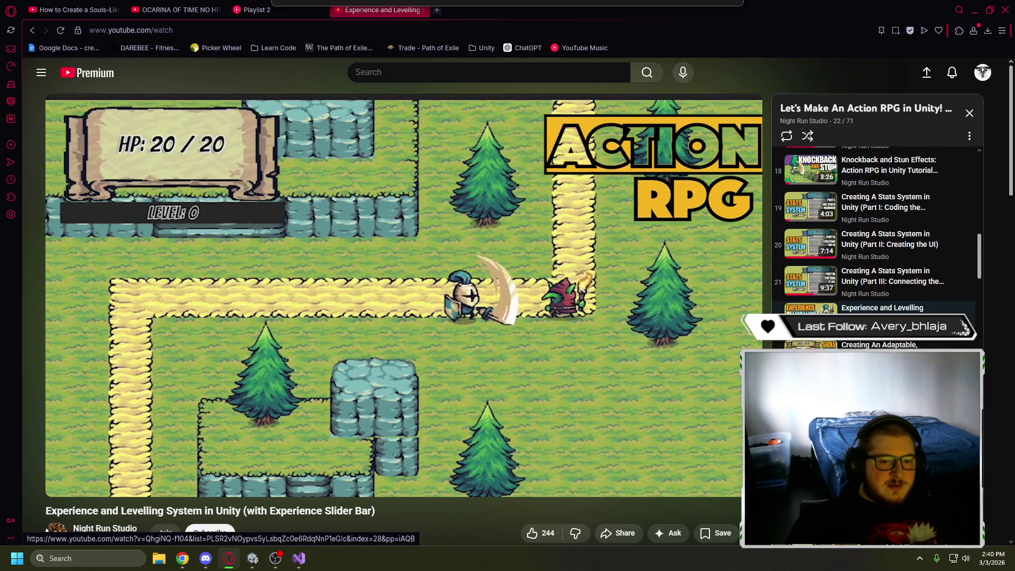
{"action": "left_click", "coordinate": [402, 296]}
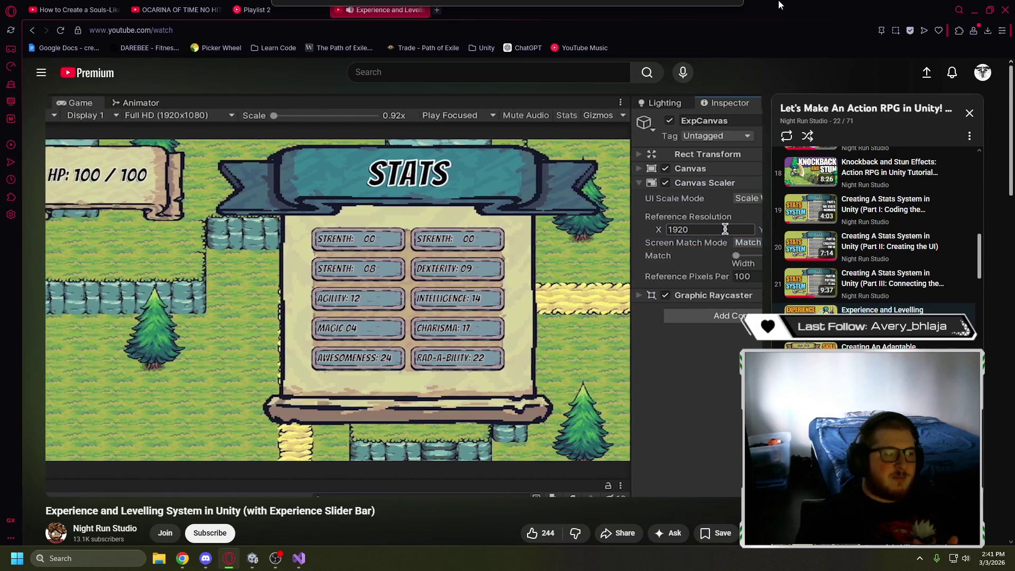
Pause the levelling video and pan Unity's Scene view to show the HP panel
{"action": "left_click", "coordinate": [292, 221]}
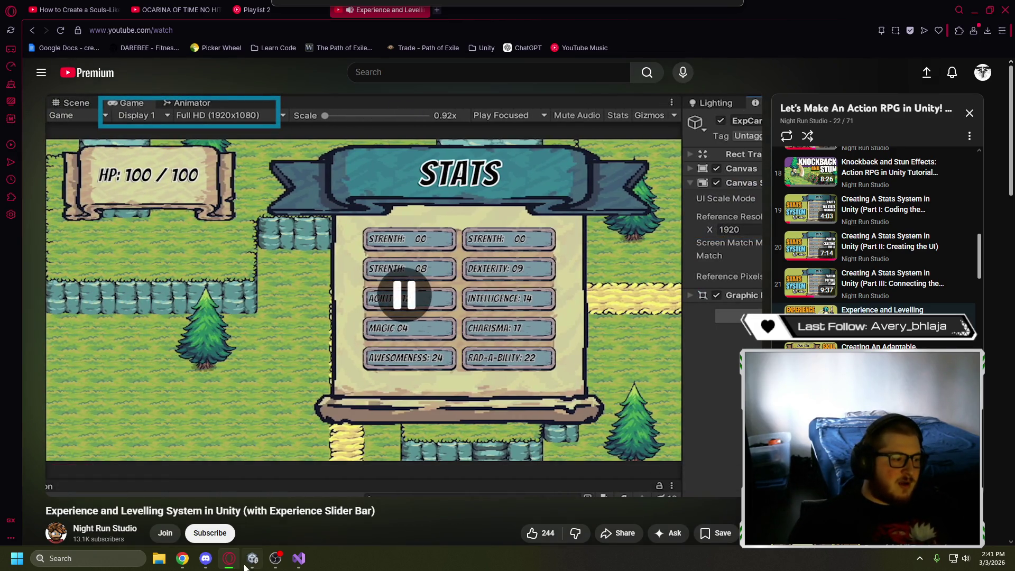
{"action": "left_click", "coordinate": [252, 558]}
{"action": "left_click_drag", "start_coordinate": [259, 191], "coordinate": [398, 309]}
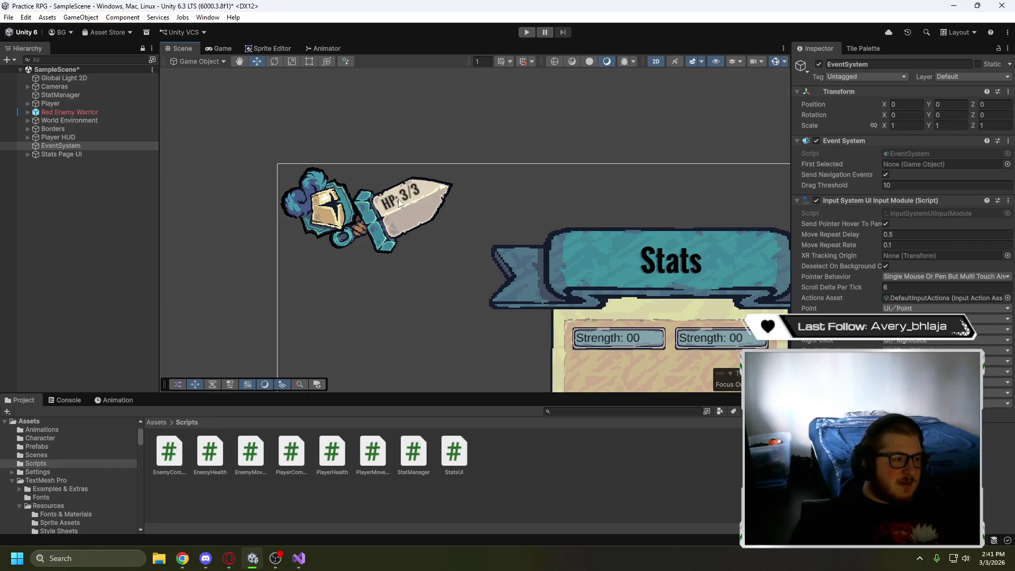
Expand Player HUD and Health UI, undoing a stray empty object created under Player Icon
{"action": "left_click", "coordinate": [28, 137]}
{"action": "left_click", "coordinate": [35, 145]}
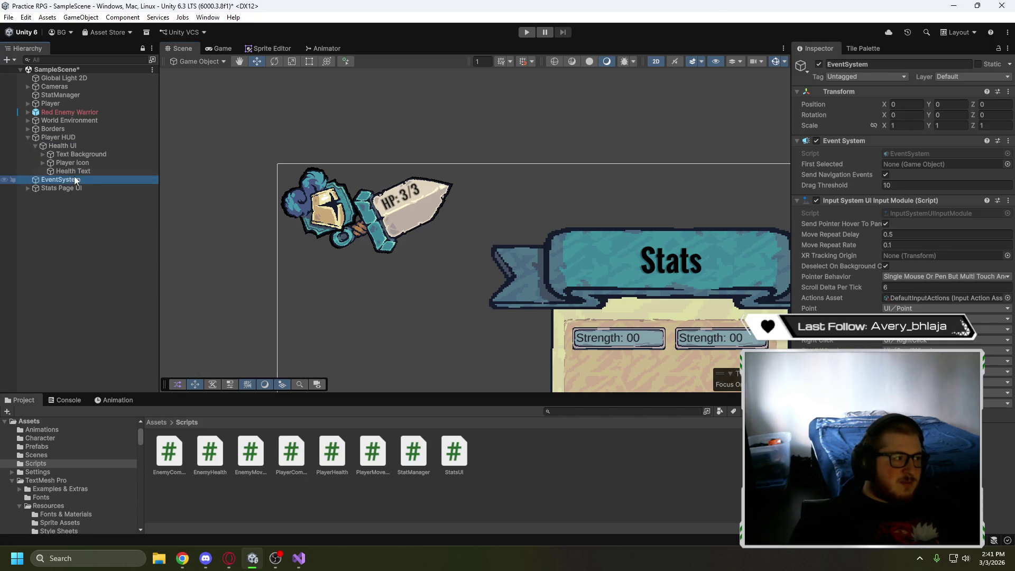
{"action": "left_click", "coordinate": [73, 171]}
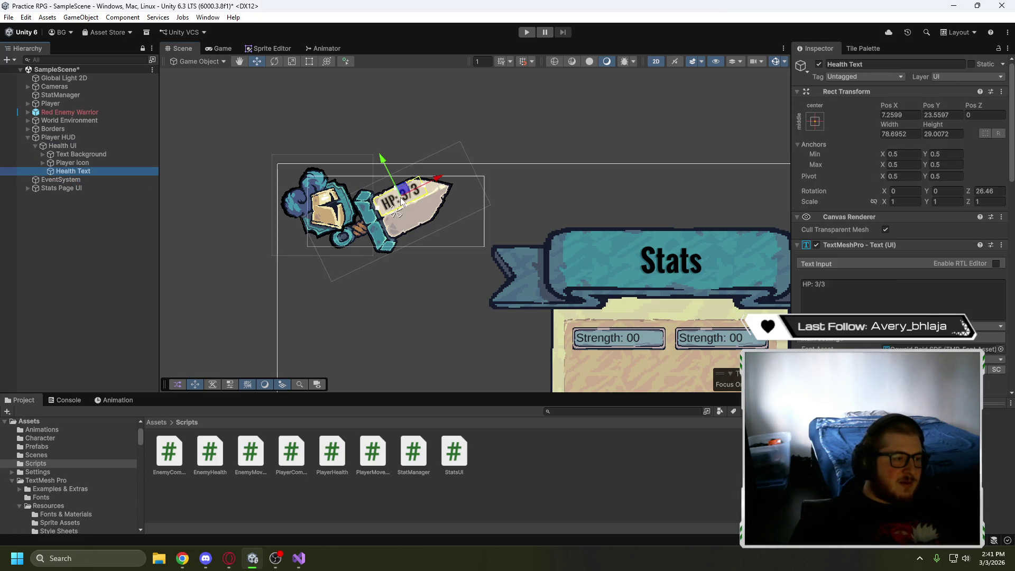
{"action": "scroll", "coordinate": [417, 252], "scroll_direction": "up", "scroll_amount": 5}
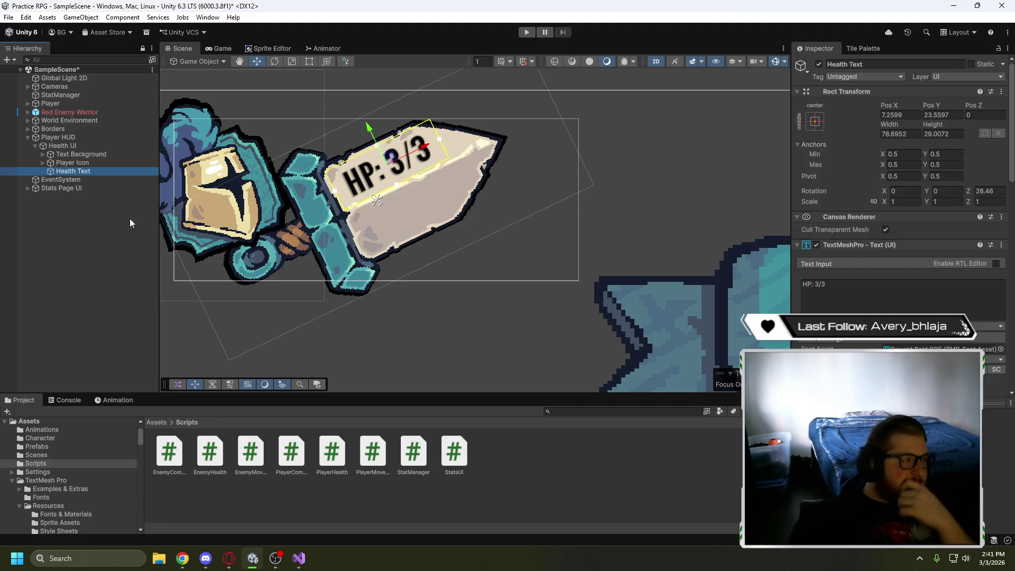
{"action": "right_click", "coordinate": [98, 166]}
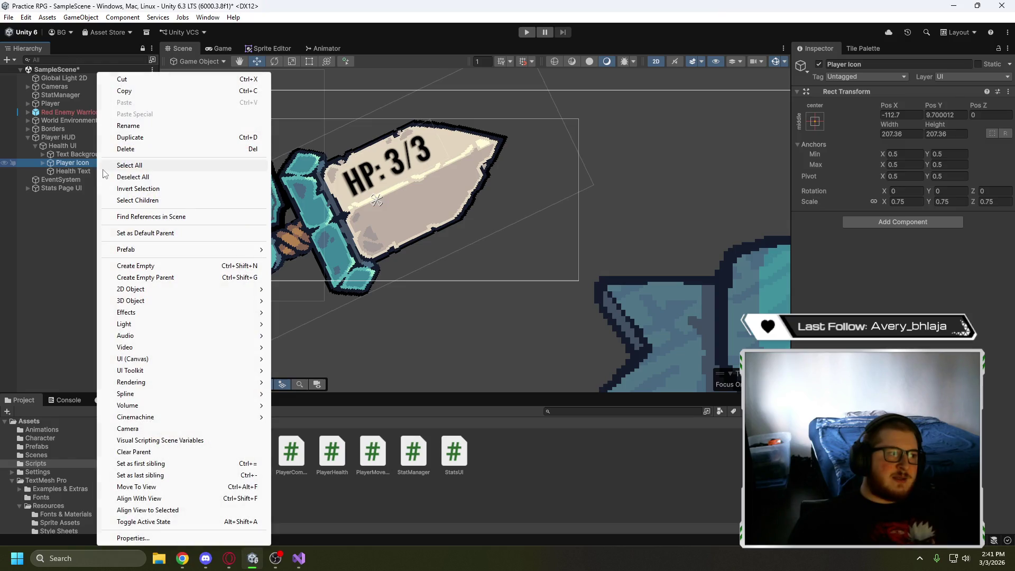
{"action": "left_click", "coordinate": [152, 267]}
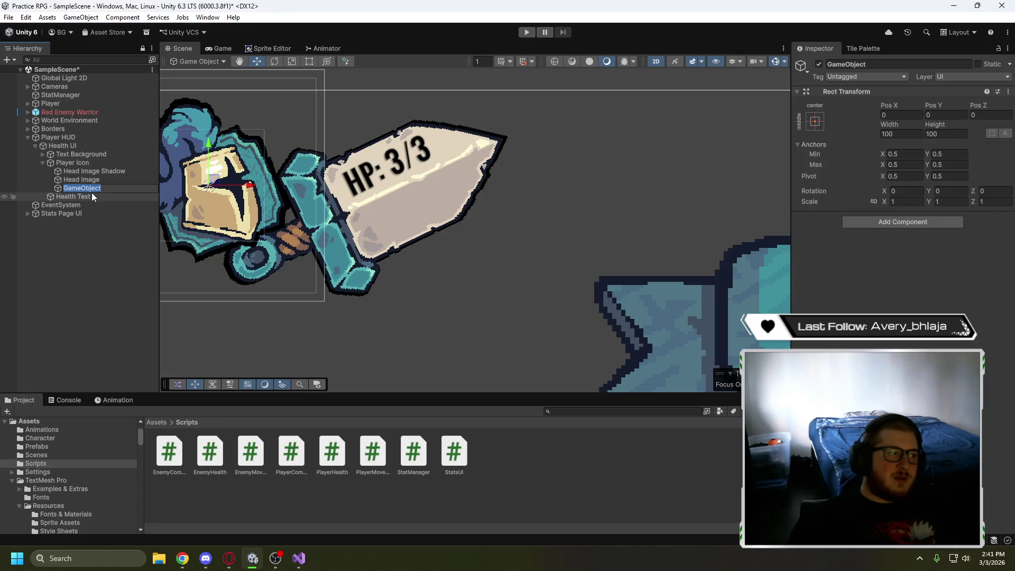
{"action": "key", "text": "ctrl+z"}
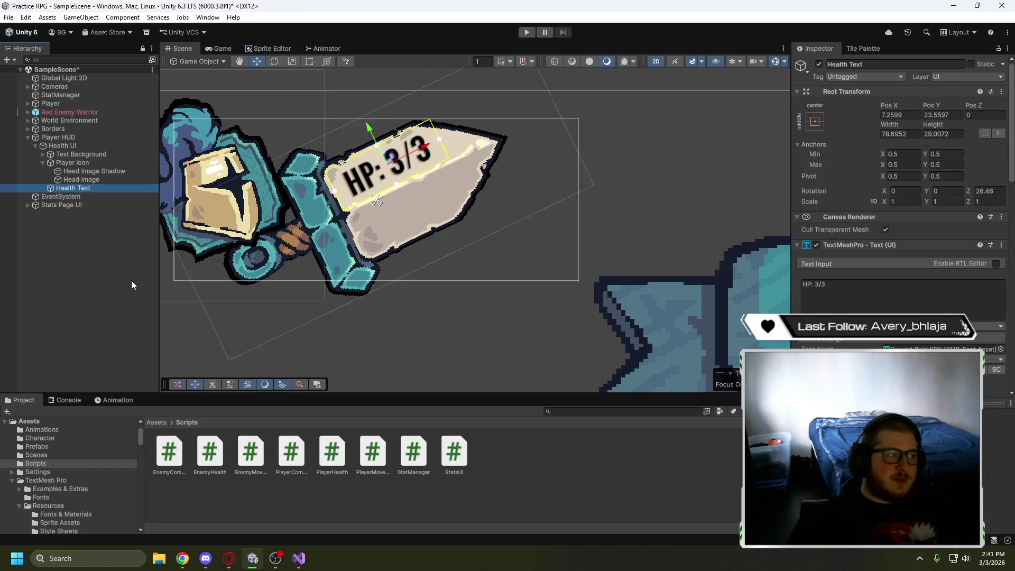
{"action": "left_click", "coordinate": [42, 162]}
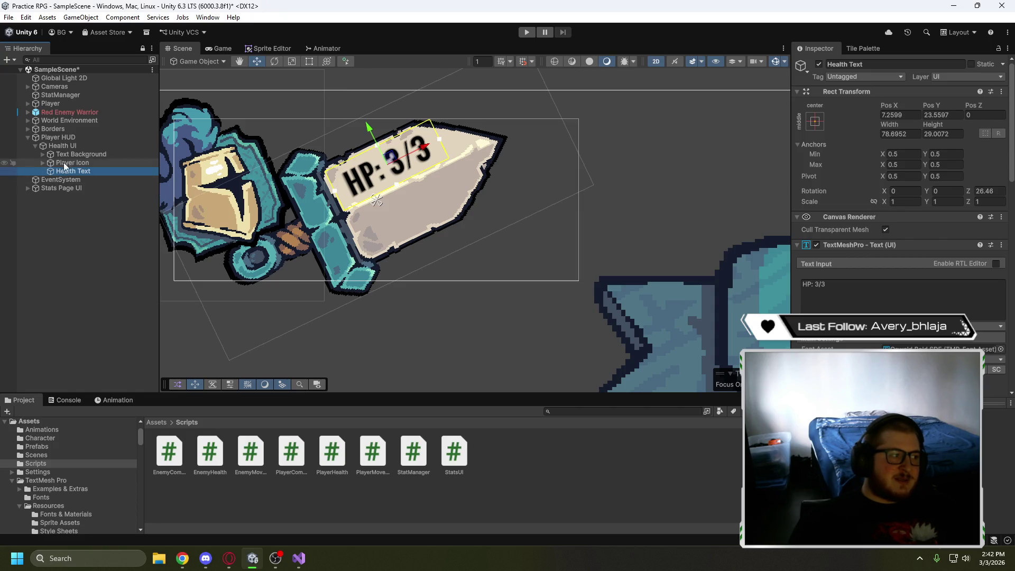
Create an empty child of Health UI named XP Text
{"action": "right_click", "coordinate": [67, 147]}
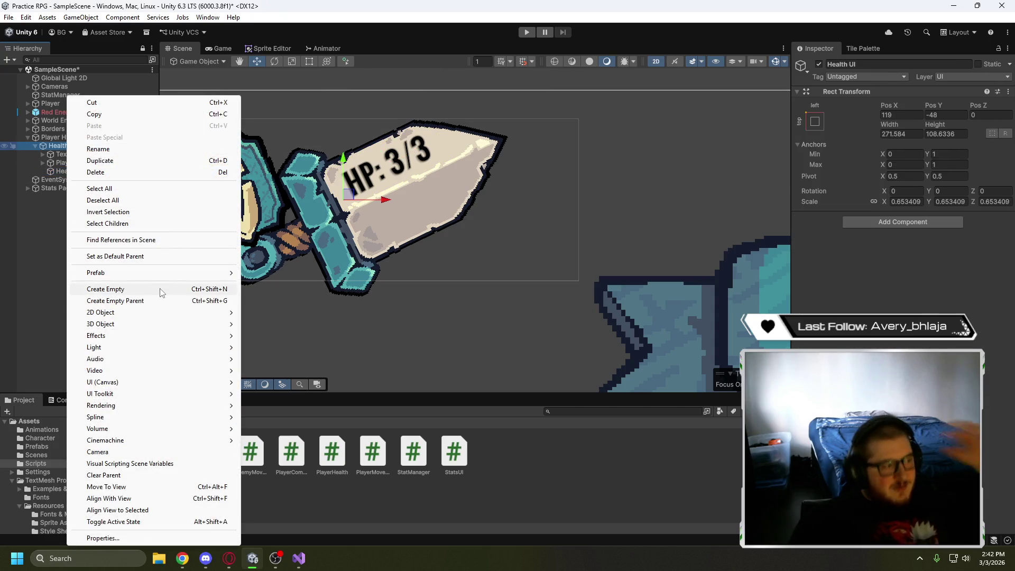
{"action": "left_click", "coordinate": [159, 289]}
{"action": "type", "text": "XP Text"}
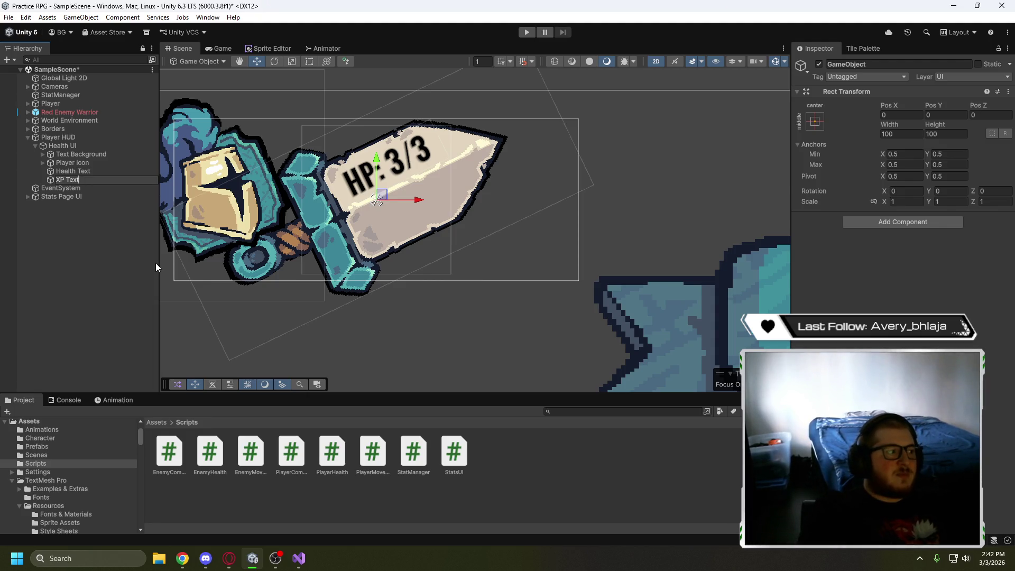
{"action": "left_click", "coordinate": [81, 270]}
Search the Add Component list for a text component for XP Text
{"action": "left_click", "coordinate": [87, 180]}
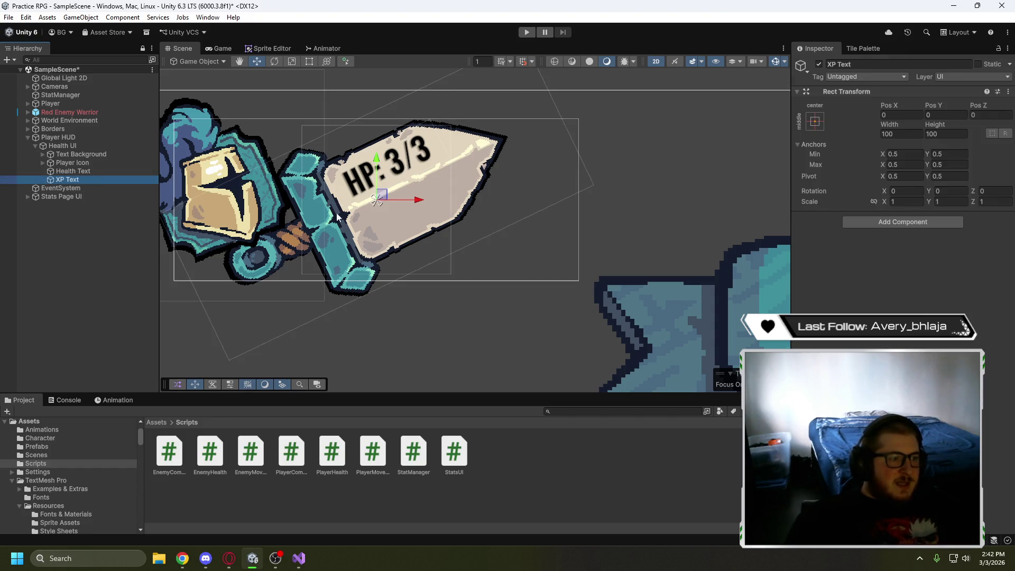
{"action": "left_click", "coordinate": [863, 221]}
{"action": "type", "text": "Tx"}
{"action": "key", "text": "BackSpace"}
{"action": "type", "text": "exp"}
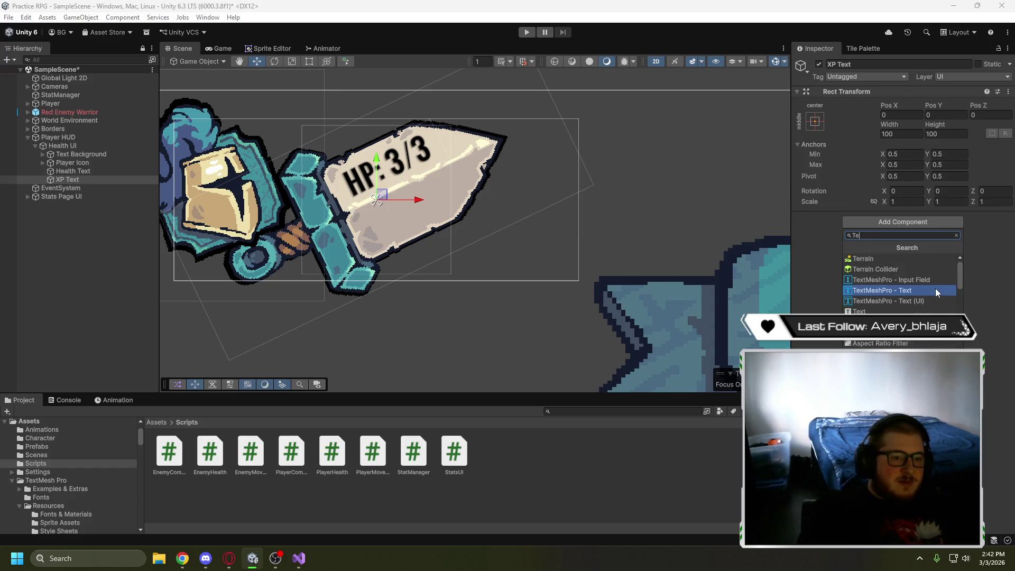
{"action": "key", "text": "BackSpace"}
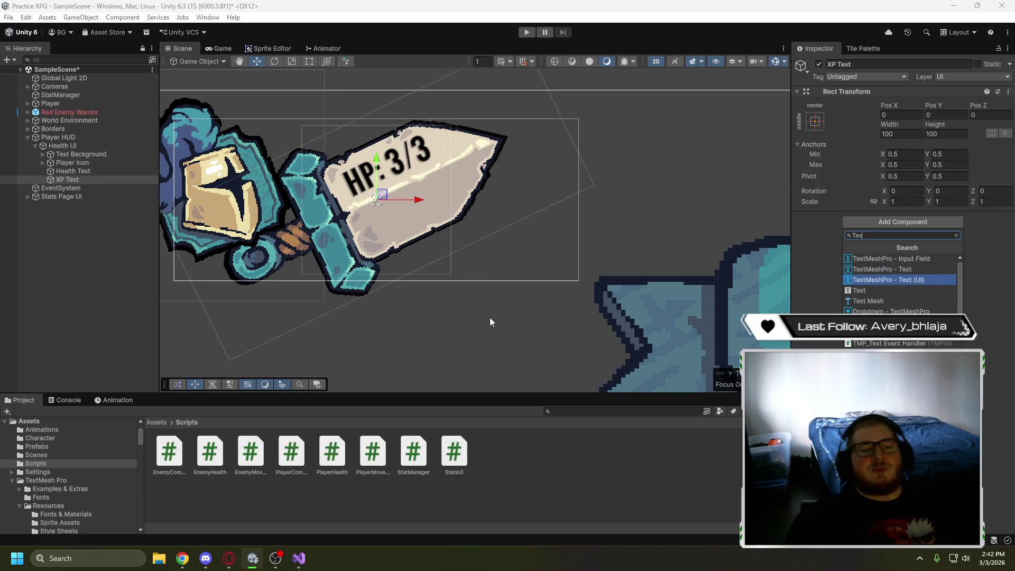
Give XP Text a TextMeshPro - Text (UI) component reading XP:
{"action": "left_click", "coordinate": [86, 171]}
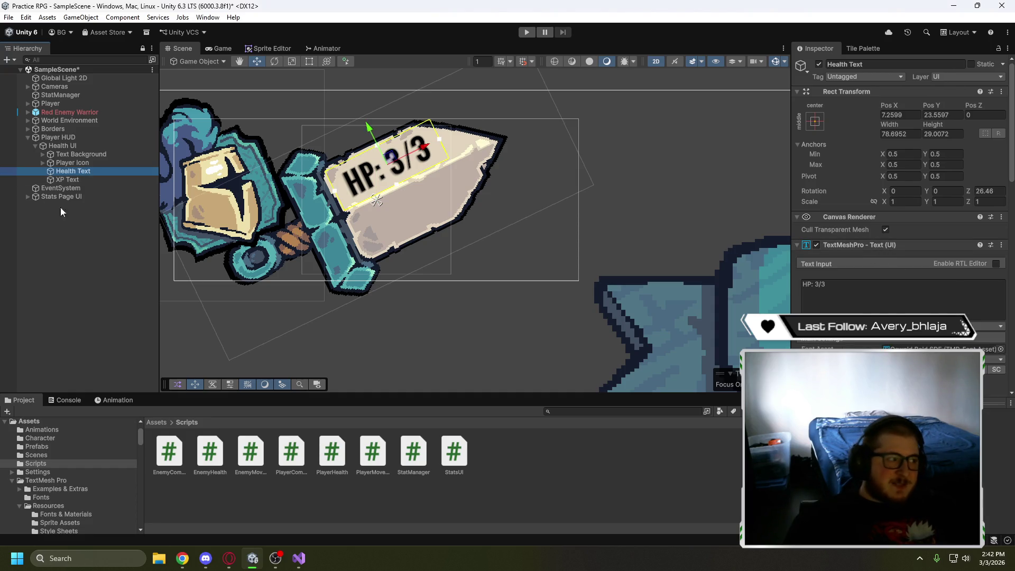
{"action": "left_click", "coordinate": [62, 182]}
{"action": "left_click", "coordinate": [898, 221]}
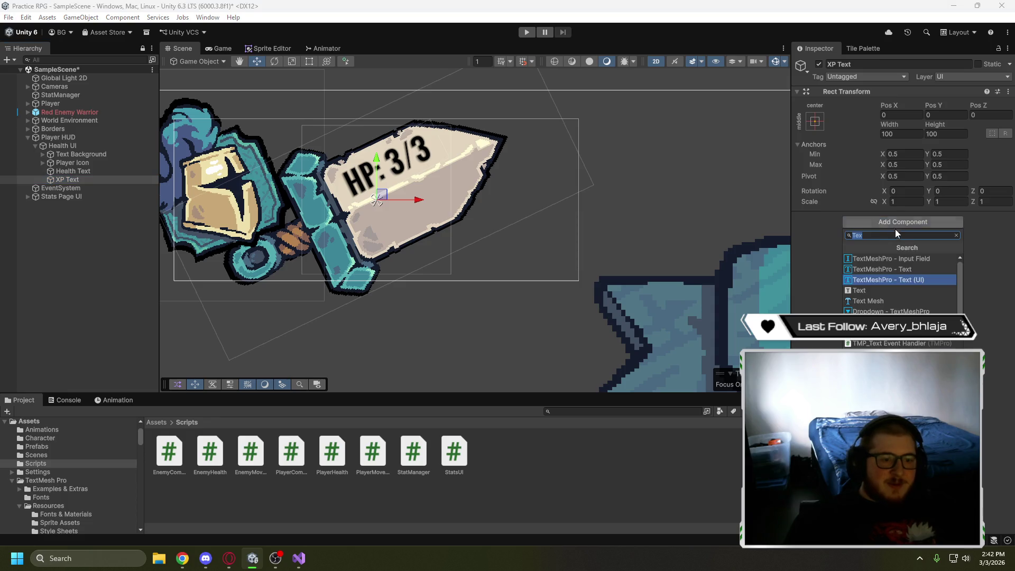
{"action": "left_click", "coordinate": [900, 277]}
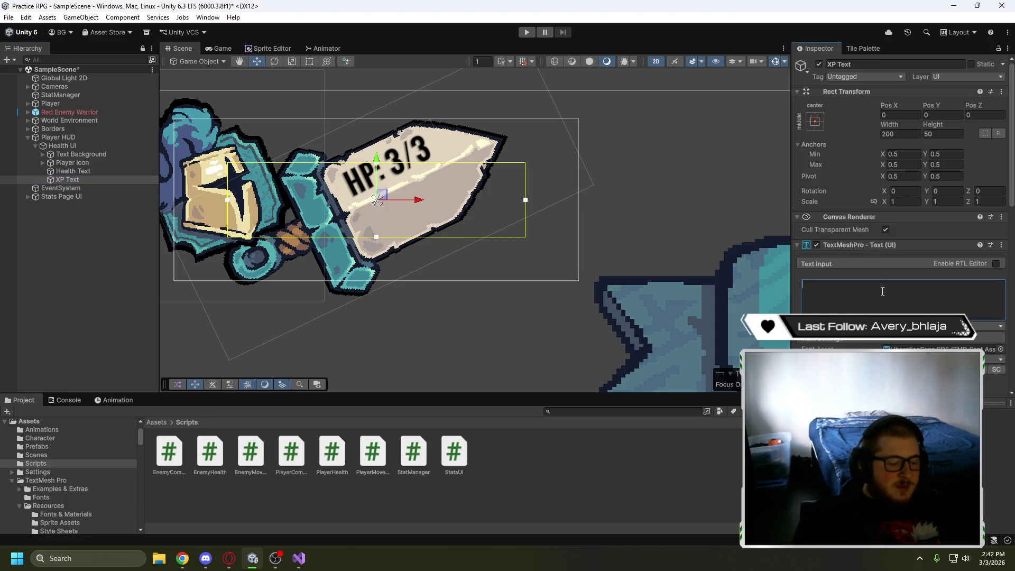
{"action": "type", "text": "XP"}
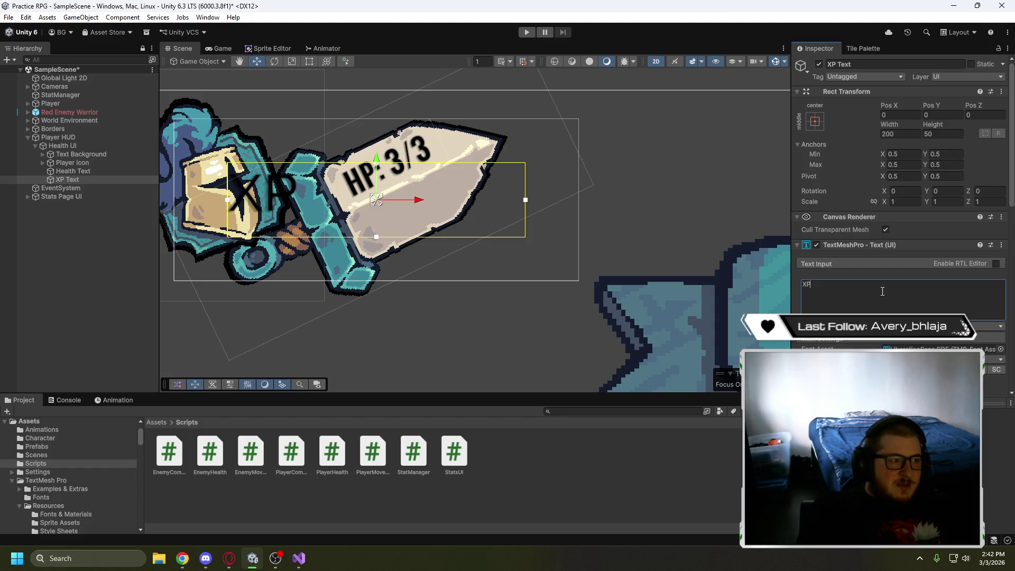
{"action": "type", "text": ":"}
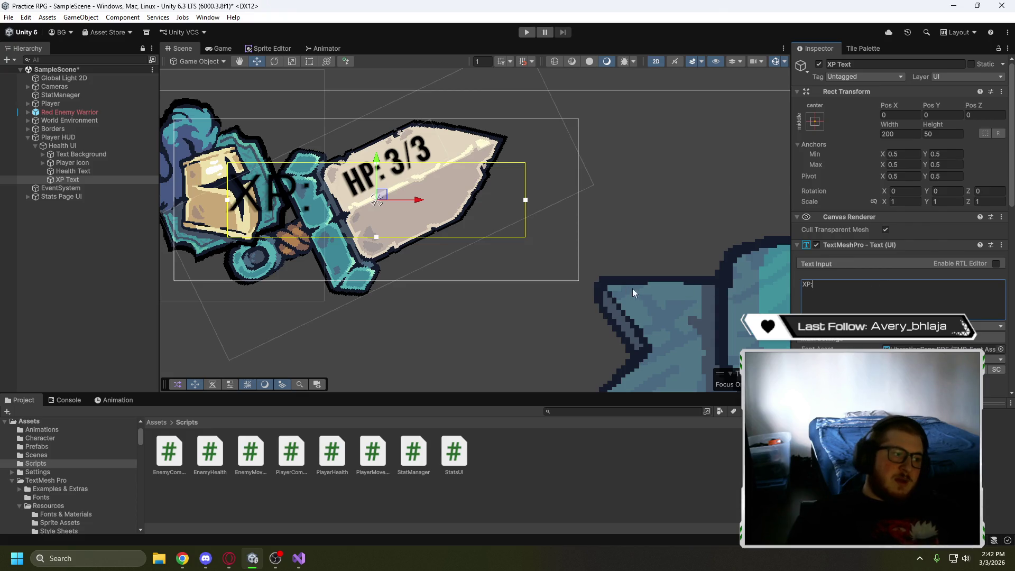
Review XP Text in the Inspector, then undo the added text component
{"action": "scroll", "coordinate": [357, 142], "scroll_direction": "up", "scroll_amount": 5}
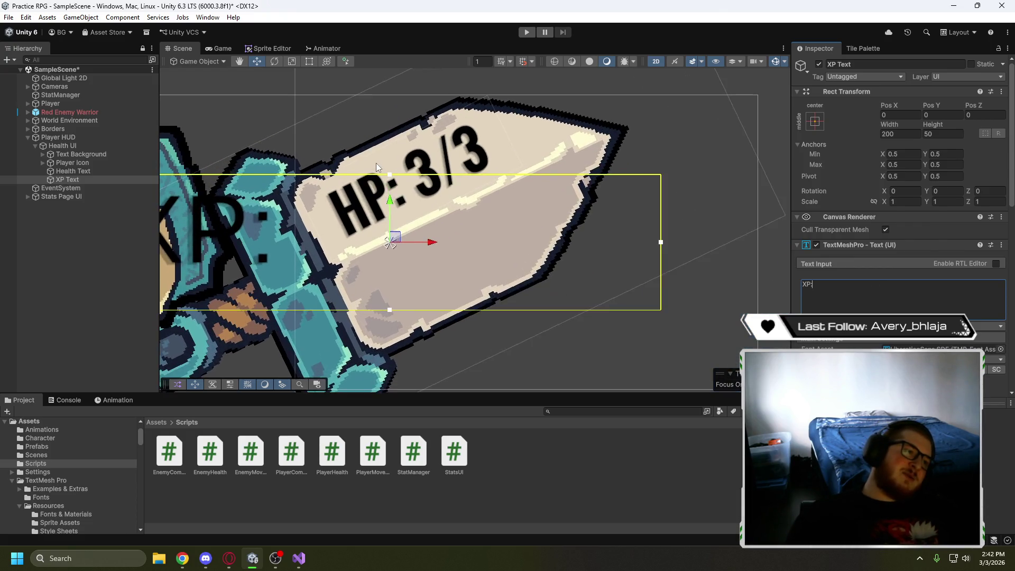
{"action": "scroll", "coordinate": [379, 163], "scroll_direction": "up", "scroll_amount": 3}
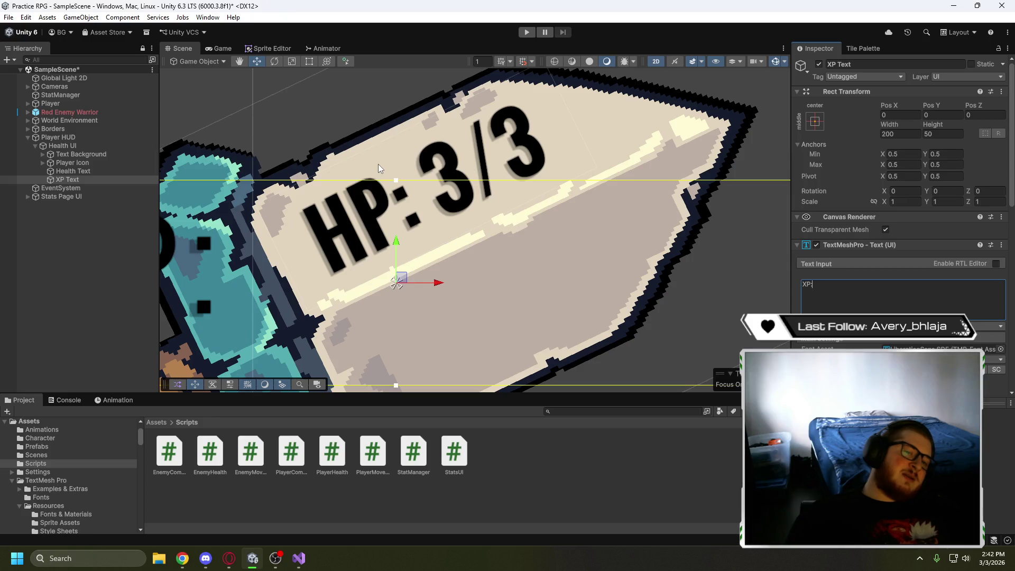
{"action": "scroll", "coordinate": [378, 164], "scroll_direction": "down", "scroll_amount": 2}
{"action": "scroll", "coordinate": [379, 163], "scroll_direction": "down", "scroll_amount": 5}
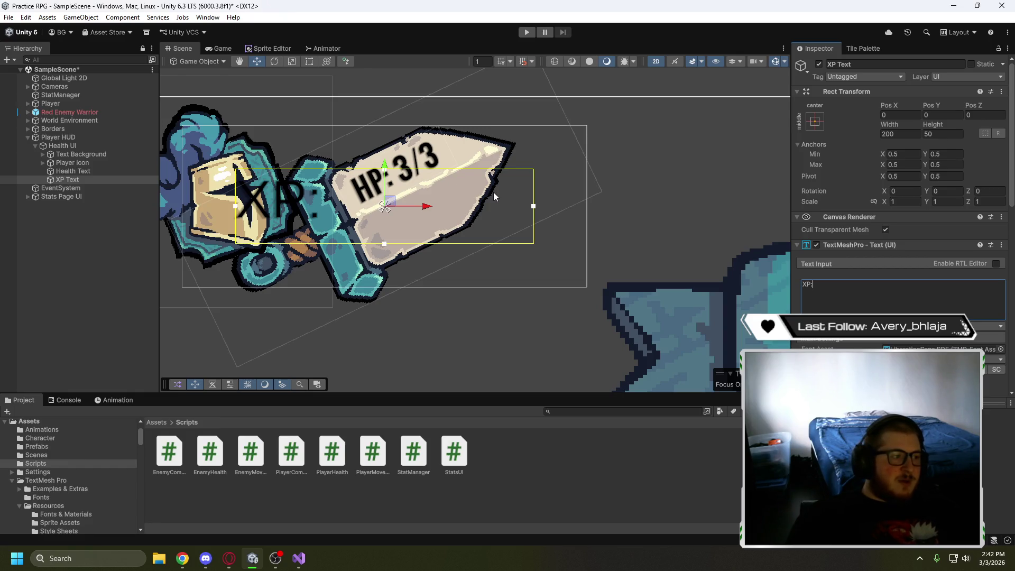
{"action": "key", "text": "ctrl+z"}
Delete XP Text, duplicate Health Text and move the copy just below HP: 3/3
{"action": "left_click", "coordinate": [86, 179]}
{"action": "key", "text": "Delete"}
{"action": "left_click", "coordinate": [95, 170]}
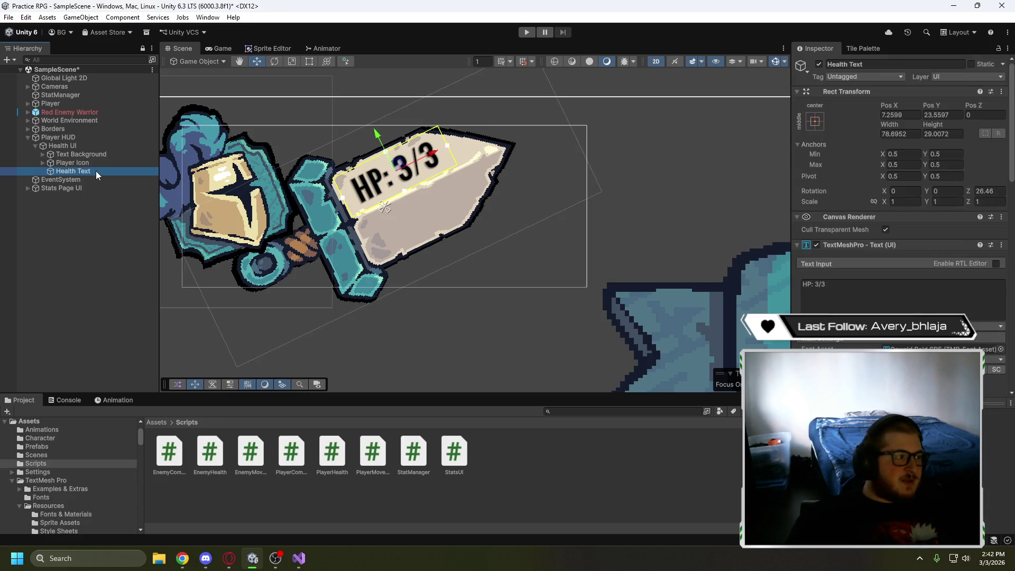
{"action": "key", "text": "ctrl+d"}
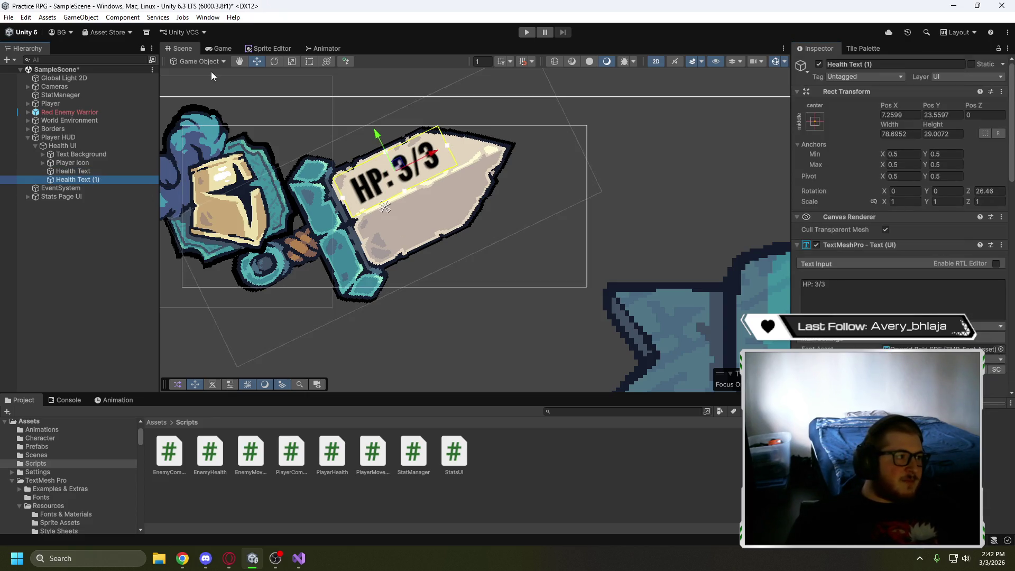
{"action": "left_click_drag", "start_coordinate": [403, 169], "coordinate": [428, 215]}
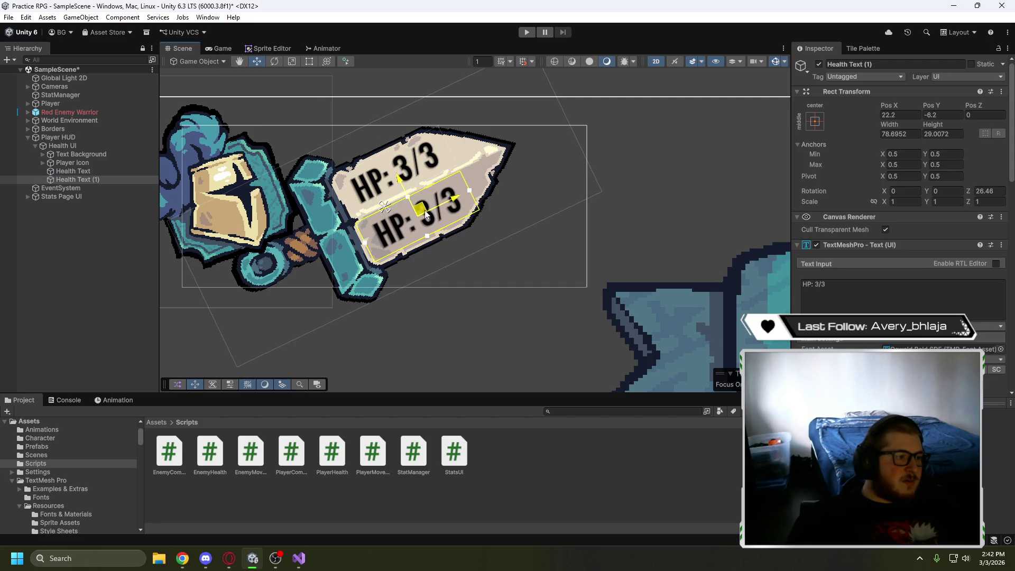
Rename the copy XP Text and replace its HP: 3/3 text with XP:
{"action": "left_click", "coordinate": [102, 180]}
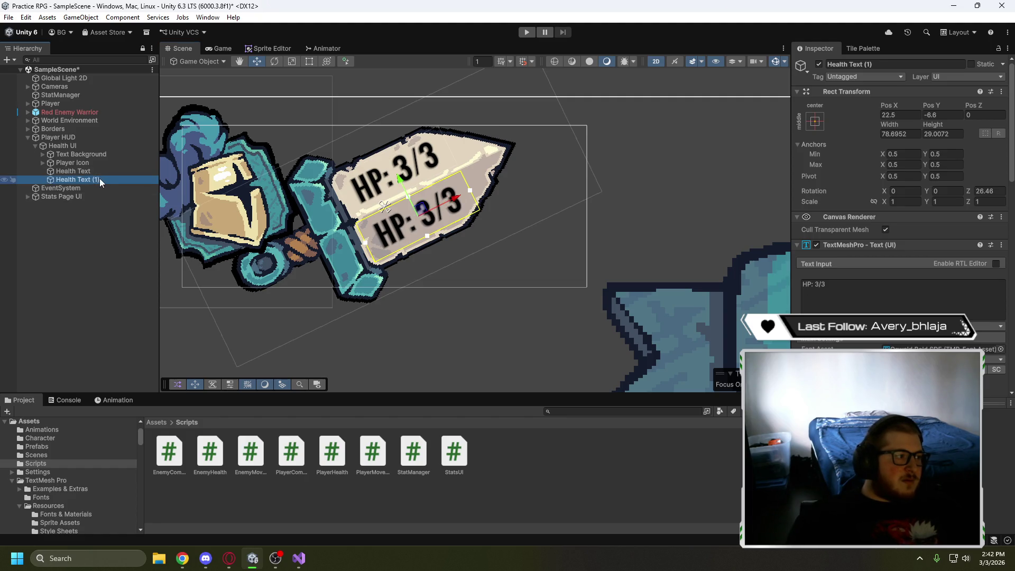
{"action": "left_click", "coordinate": [100, 179]}
{"action": "key", "text": "BackSpace"}
{"action": "type", "text": "XP Text"}
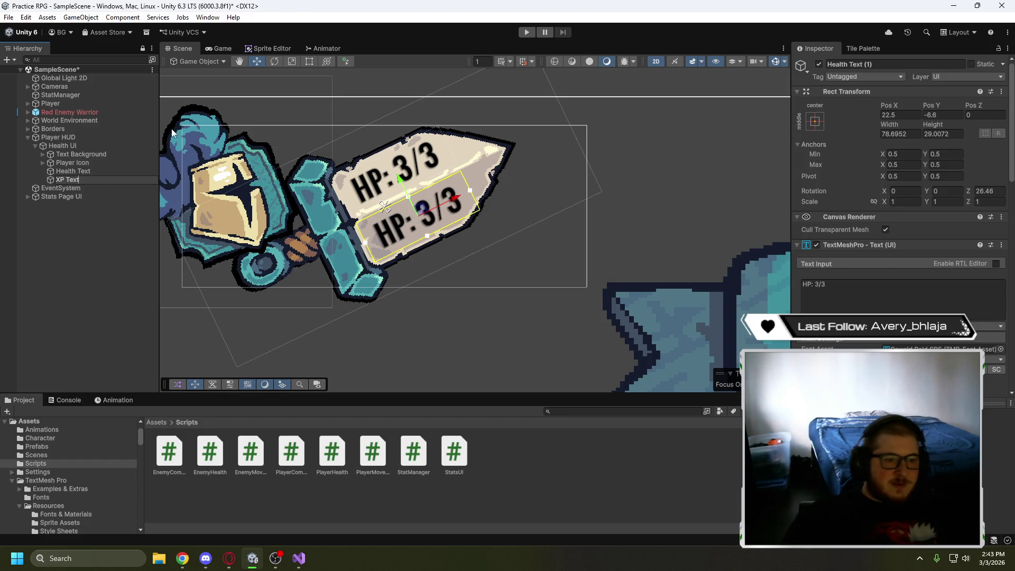
{"action": "left_click", "coordinate": [814, 282]}
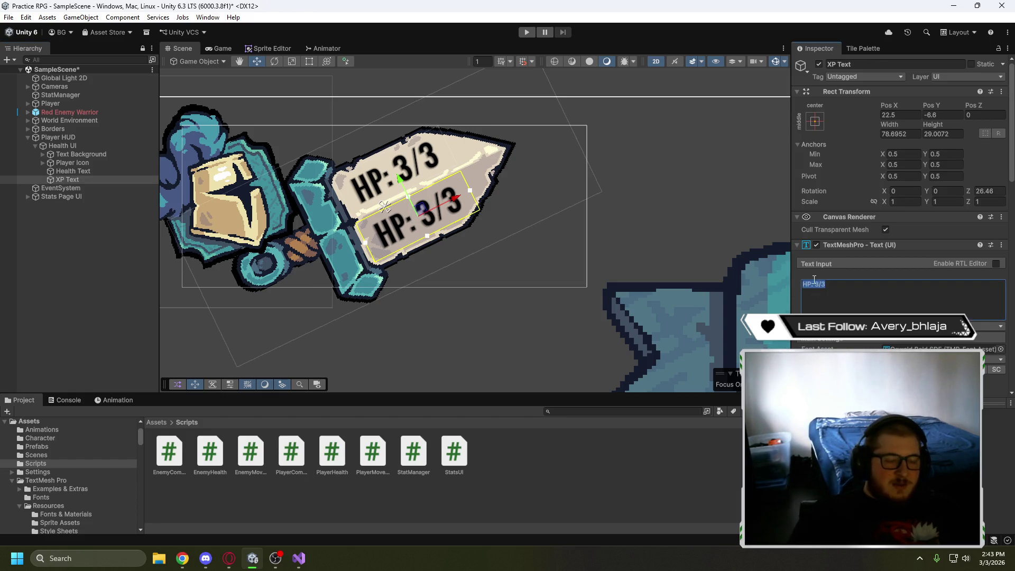
{"action": "key", "text": "BackSpace"}
{"action": "key", "text": "BackSpace"}
{"action": "key", "text": "BackSpace"}
{"action": "type", "text": "XP"}
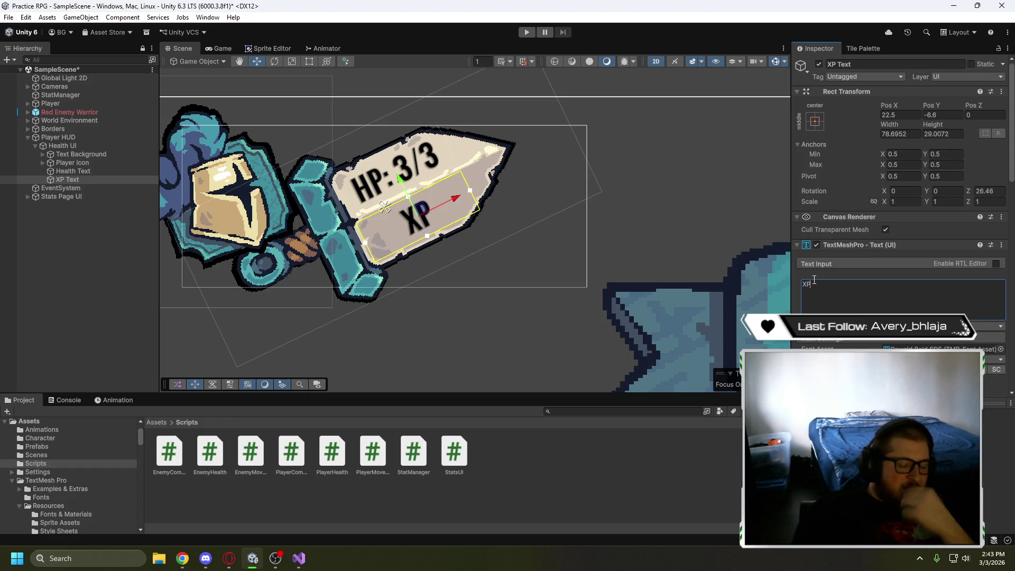
{"action": "type", "text": ":"}
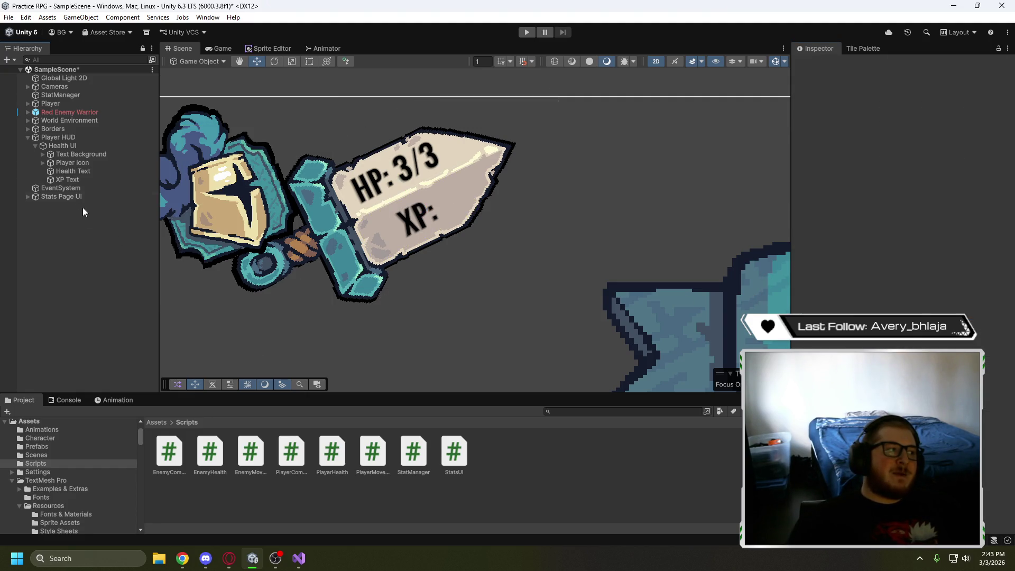
Extend the label to read XP: 0/1000, then delete the XP Text label
{"action": "left_click", "coordinate": [77, 181]}
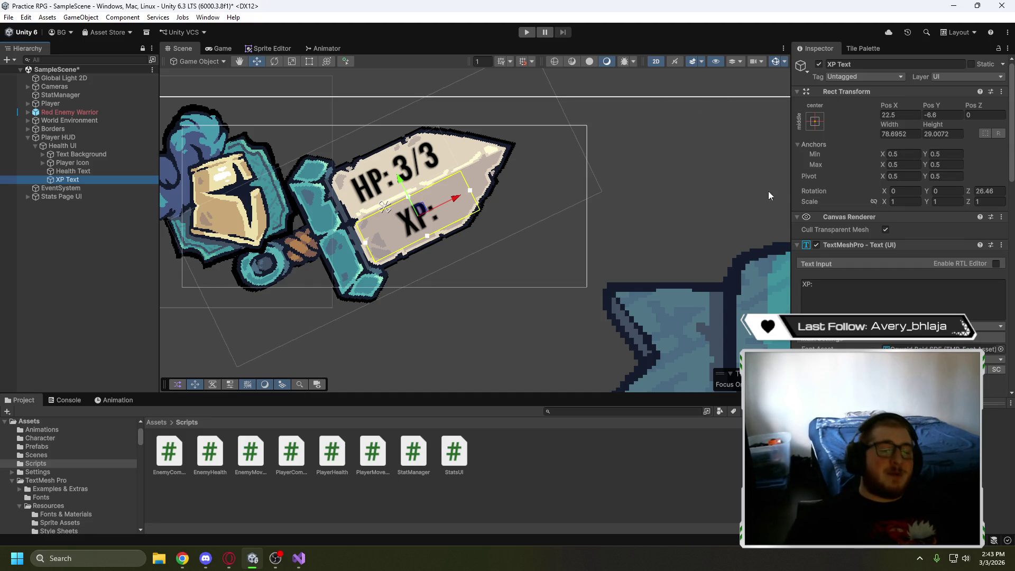
{"action": "left_click", "coordinate": [852, 284]}
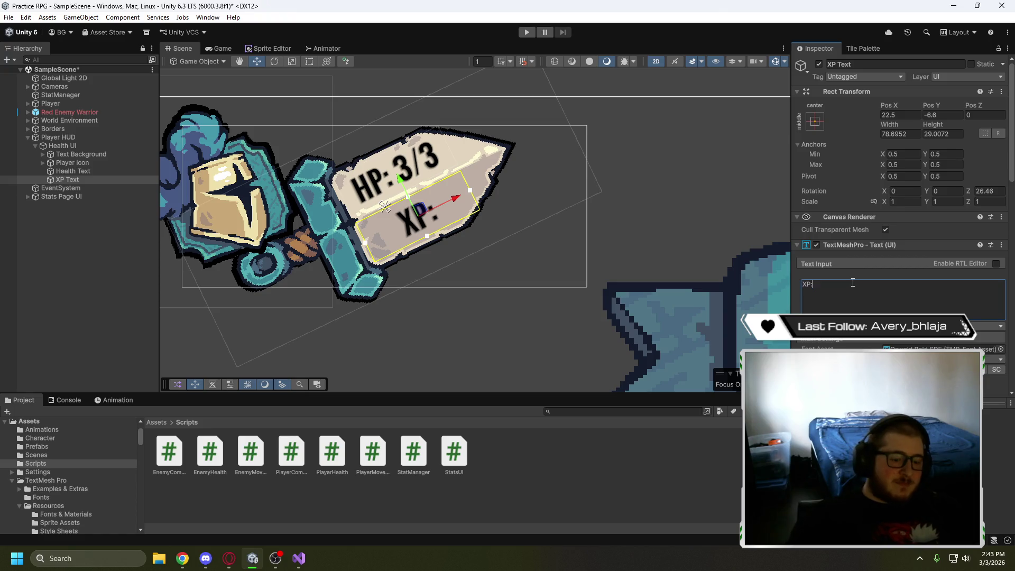
{"action": "type", "text": " 0/100"}
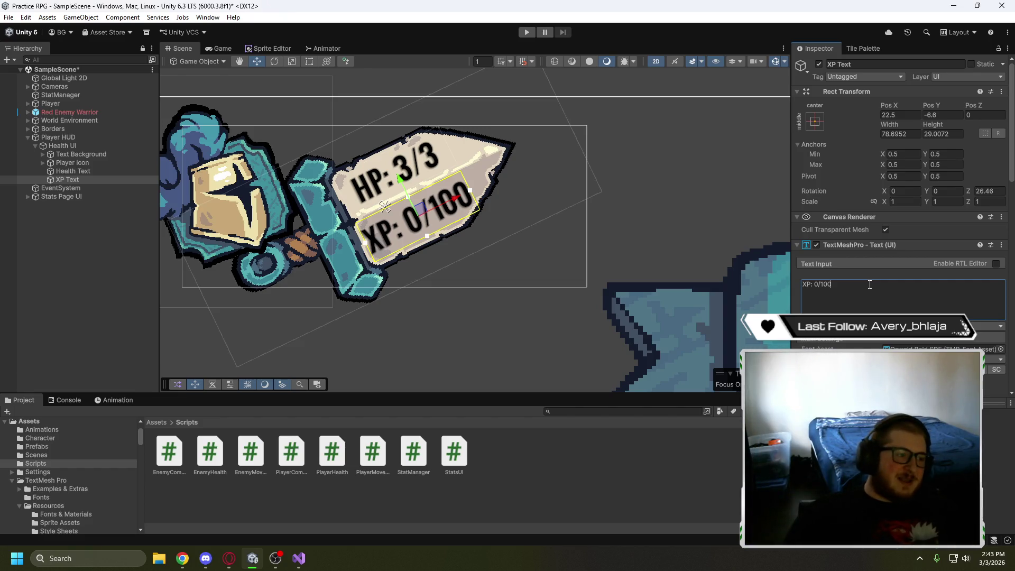
{"action": "type", "text": "0"}
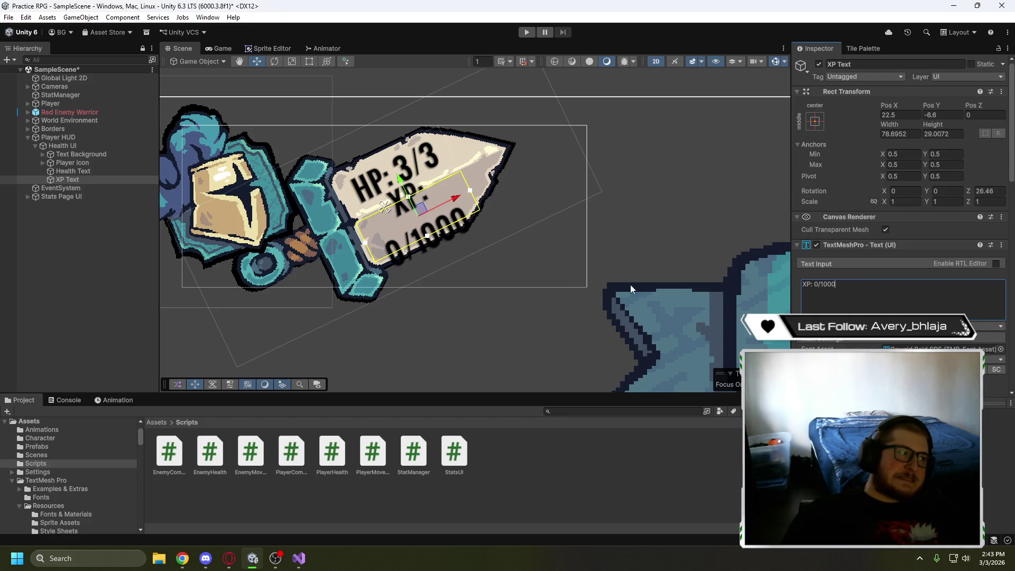
{"action": "left_click", "coordinate": [104, 183]}
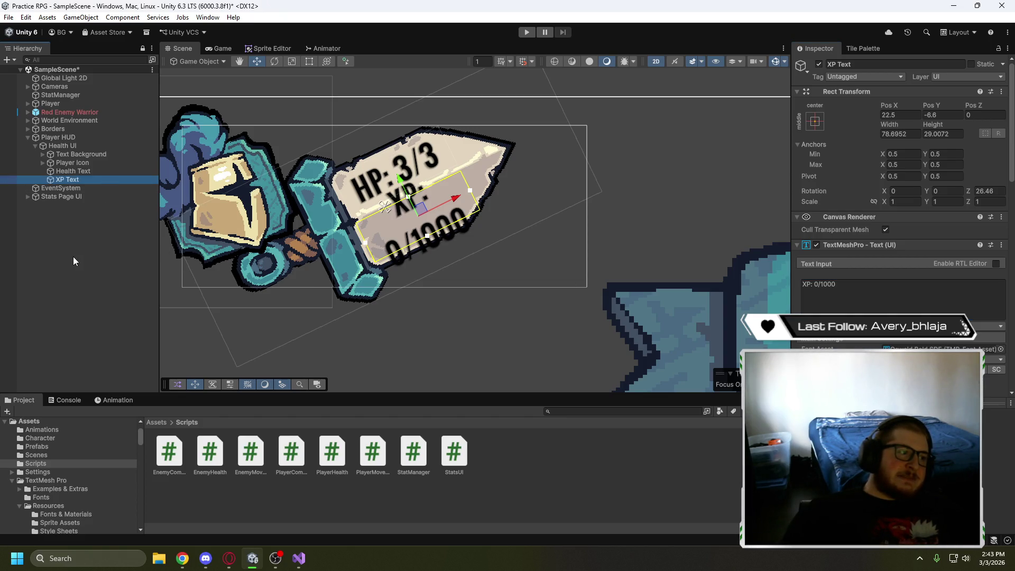
{"action": "key", "text": "Delete"}
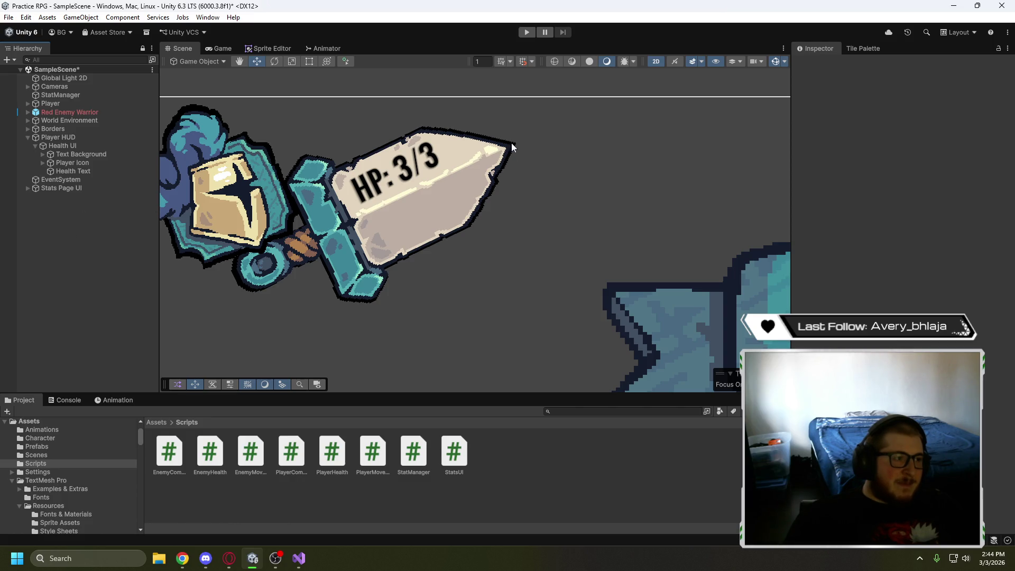
Browse the Hierarchy's UI (Canvas) creation menu, then dismiss it and return to the levelling tutorial
{"action": "right_click", "coordinate": [13, 195]}
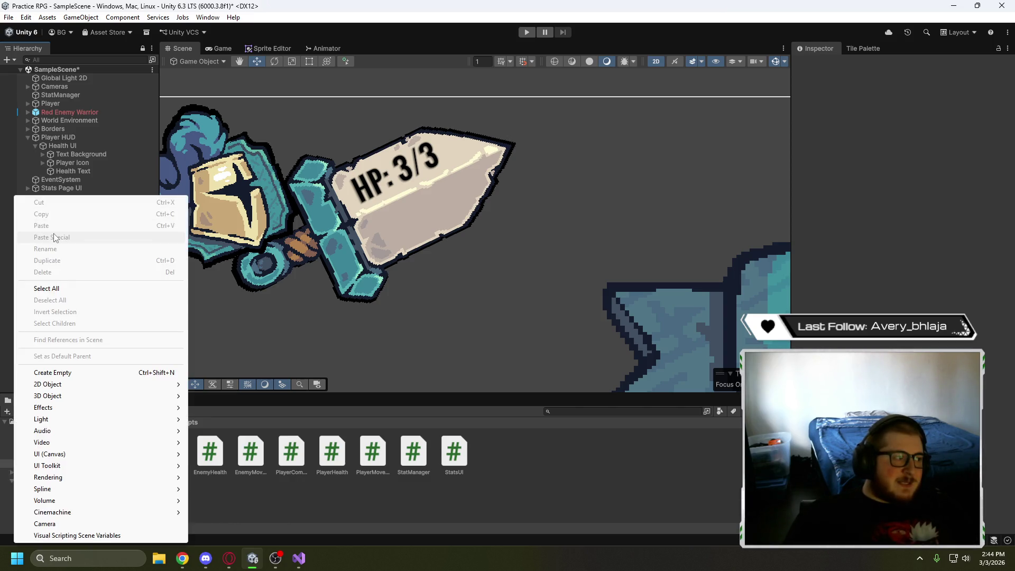
{"action": "left_click", "coordinate": [264, 221]}
{"action": "left_click", "coordinate": [72, 227]}
{"action": "right_click", "coordinate": [70, 198]}
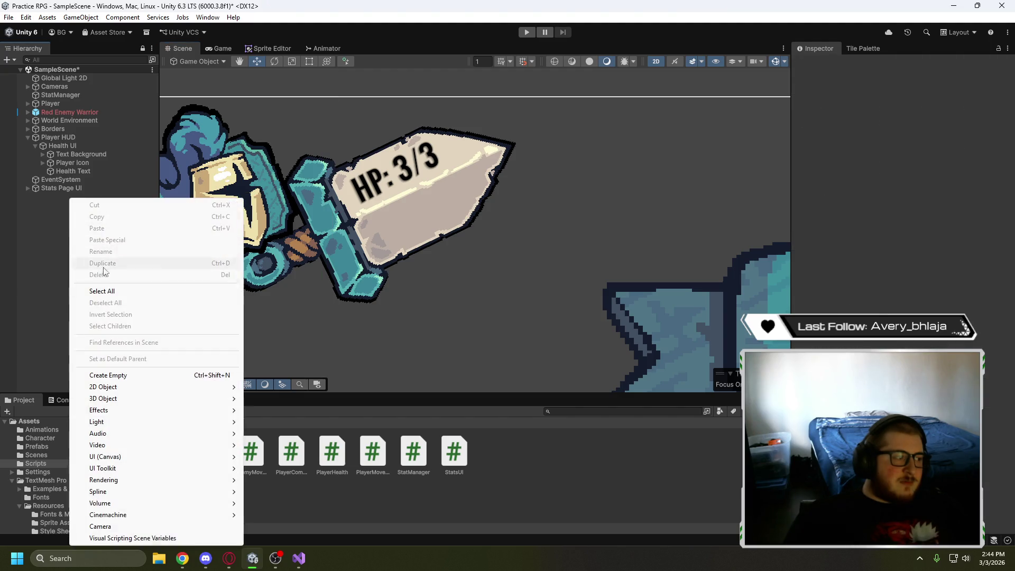
{"action": "mouse_move", "coordinate": [109, 457]}
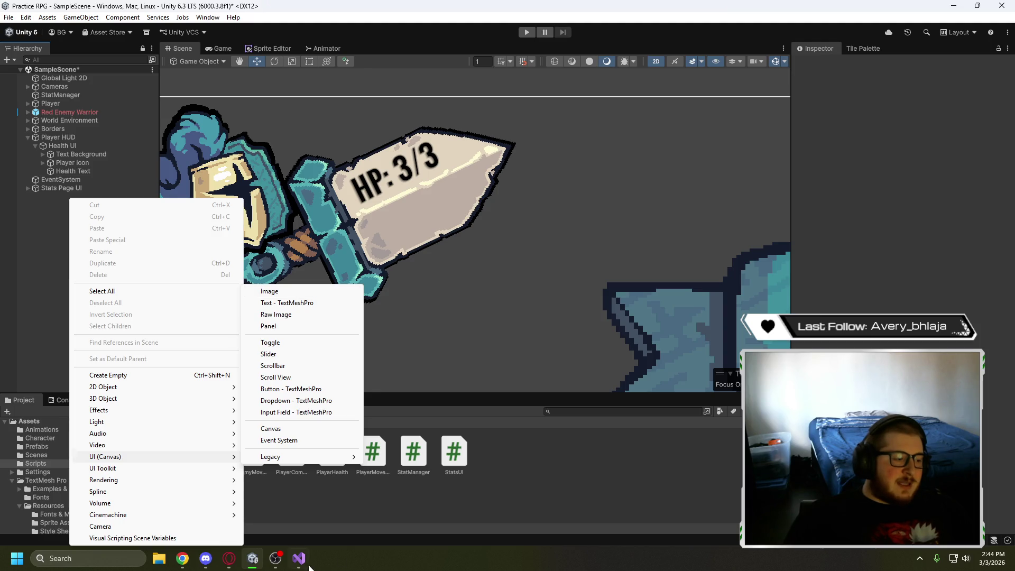
{"action": "left_click", "coordinate": [229, 558]}
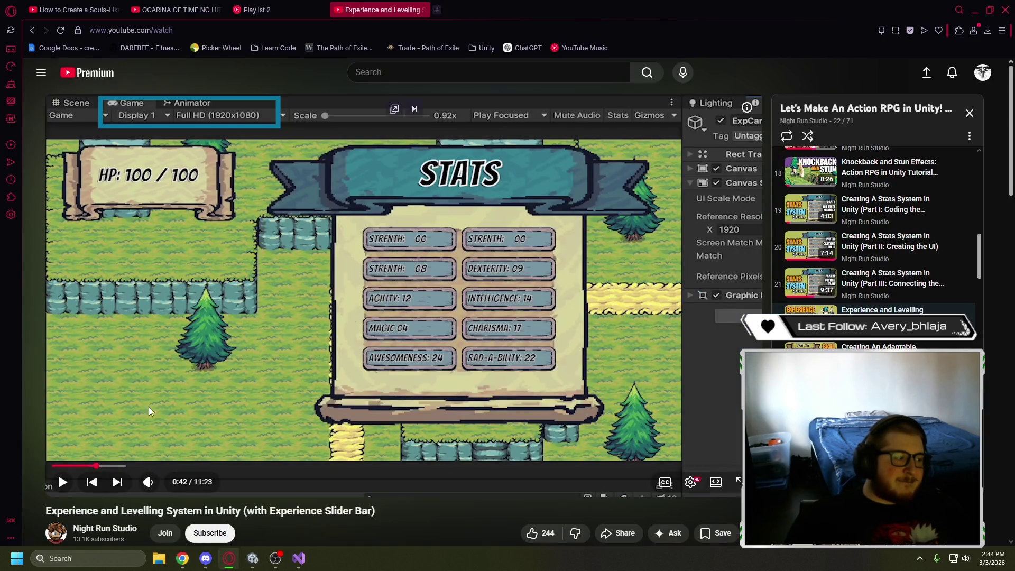
Replay the tutorial's XP canvas setup from 0:20 to 0:54, then go back to the Unity scene
{"action": "left_click", "coordinate": [70, 465]}
{"action": "left_click", "coordinate": [190, 317]}
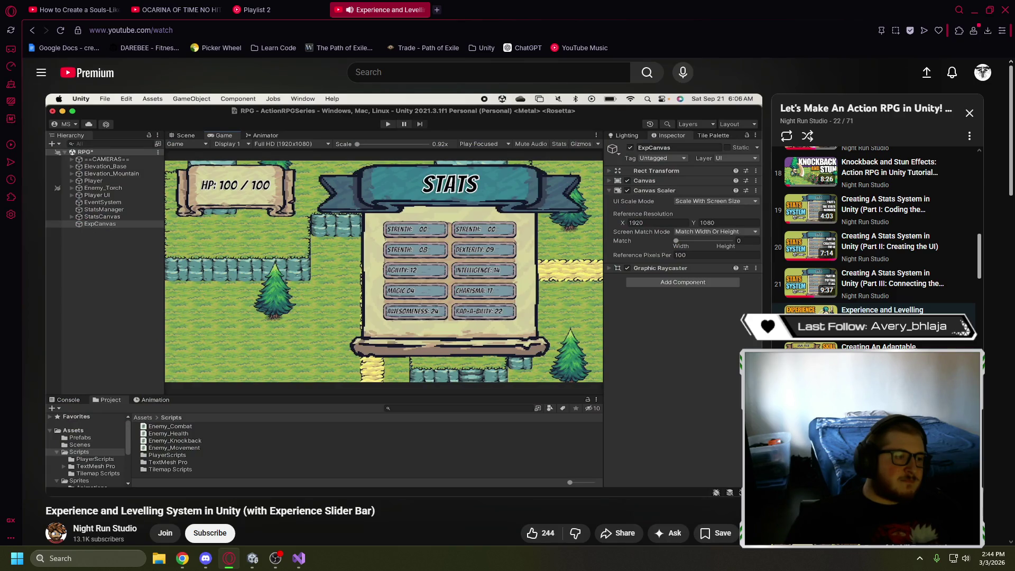
{"action": "key", "text": "space"}
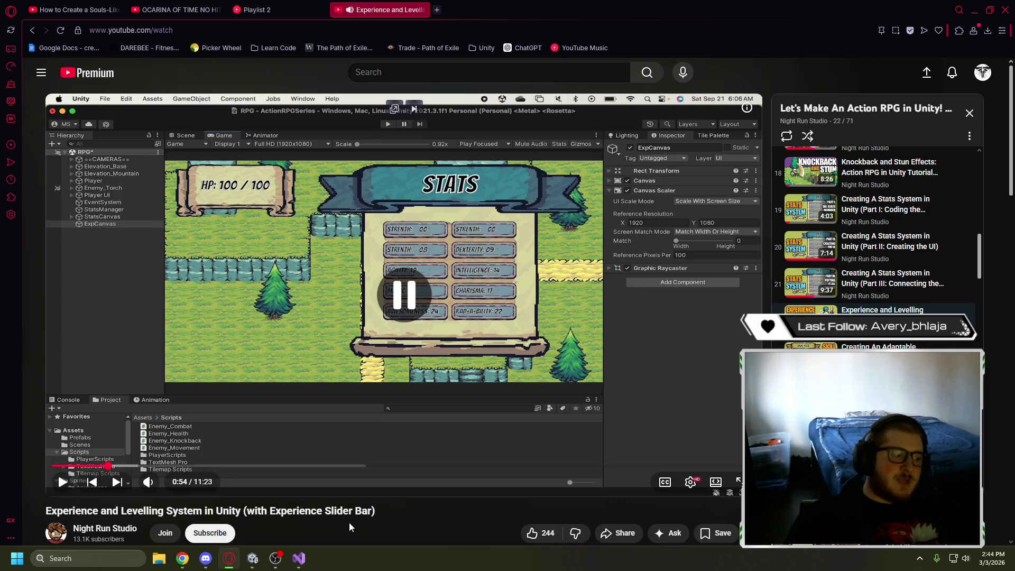
{"action": "left_click", "coordinate": [252, 558]}
{"action": "left_click_drag", "start_coordinate": [293, 304], "coordinate": [445, 272]}
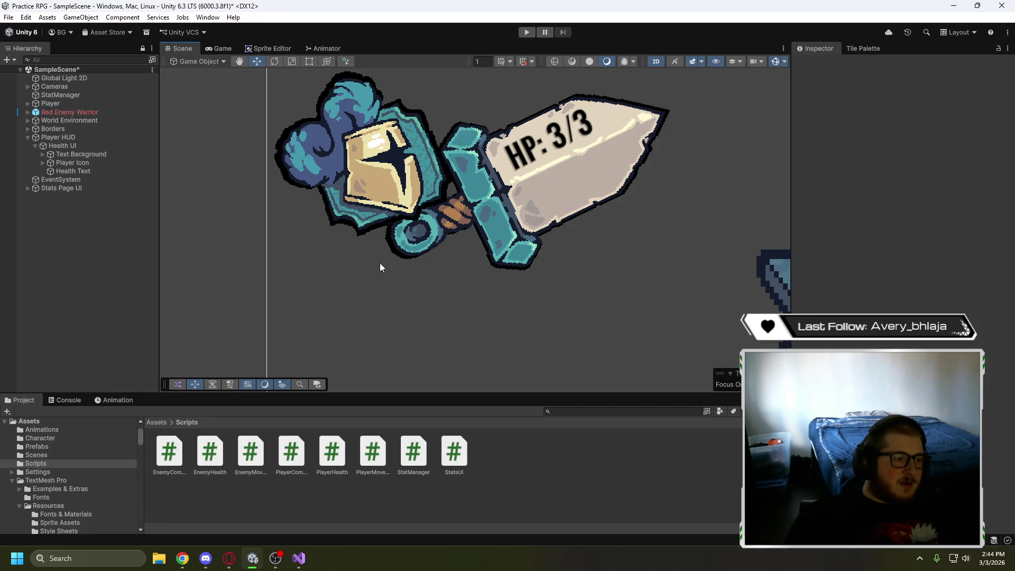
Browse to Tiny Swords > UI Elements > Bars and inspect the SmallBar_Base sprite
{"action": "left_click", "coordinate": [62, 479]}
{"action": "left_click", "coordinate": [13, 480]}
{"action": "left_click", "coordinate": [78, 489]}
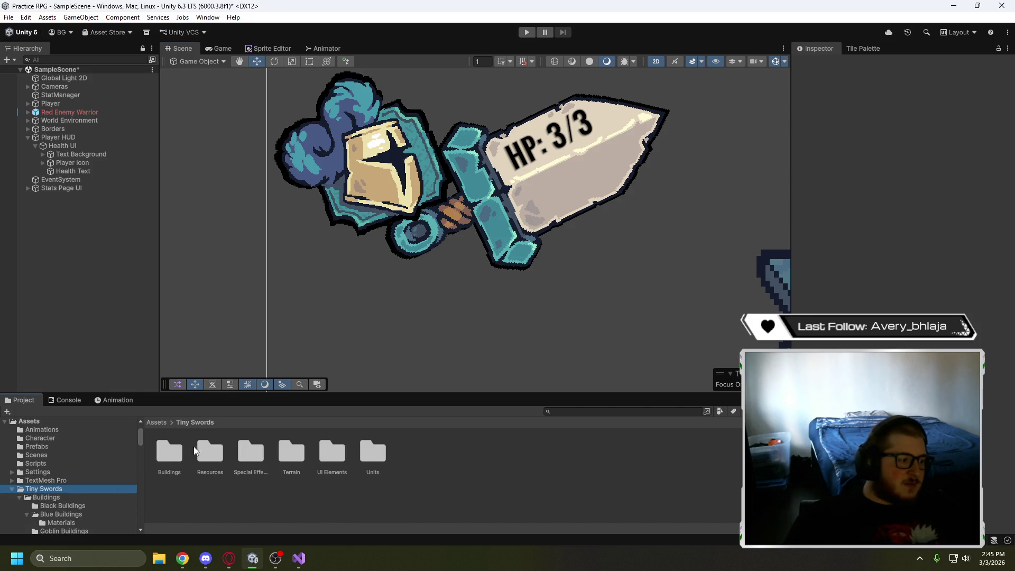
{"action": "double_click", "coordinate": [327, 448]}
{"action": "double_click", "coordinate": [211, 450]}
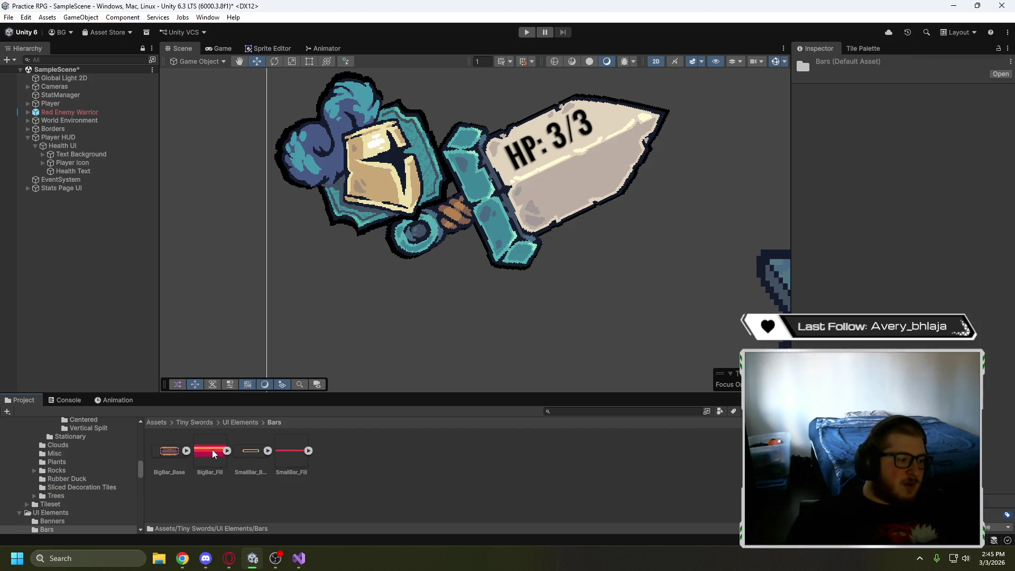
{"action": "left_click", "coordinate": [257, 452]}
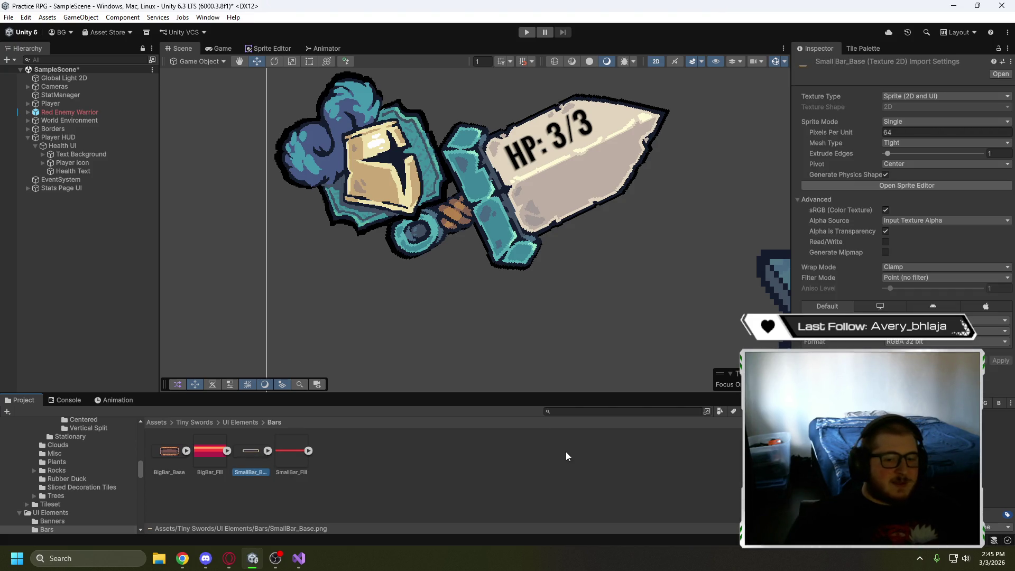
Create a new UI Canvas in the Hierarchy named XP Canvas
{"action": "right_click", "coordinate": [52, 220]}
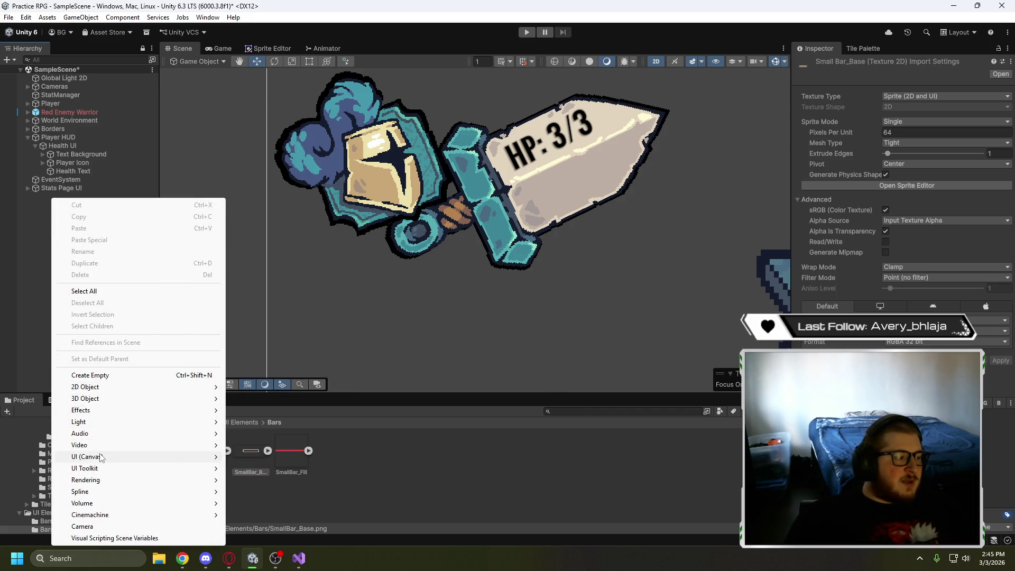
{"action": "mouse_move", "coordinate": [100, 456]}
{"action": "left_click", "coordinate": [254, 428]}
{"action": "type", "text": "XP Canvas"}
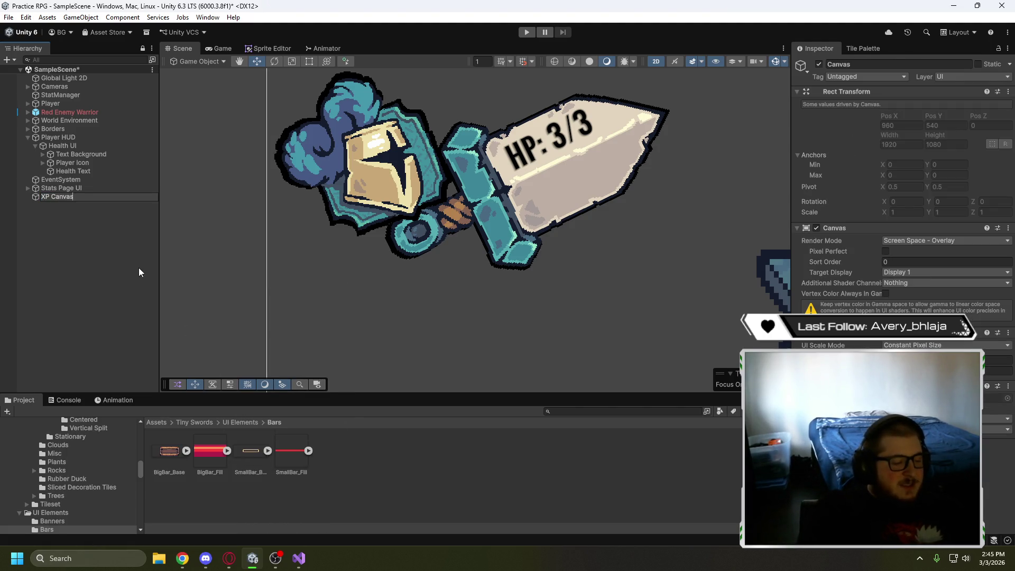
{"action": "left_click", "coordinate": [124, 262]}
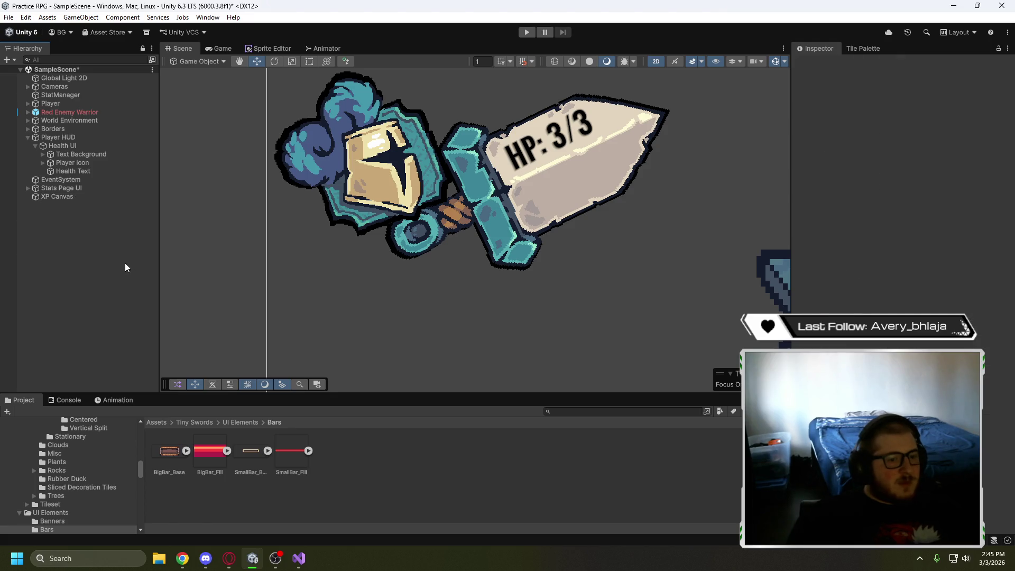
{"action": "left_click", "coordinate": [66, 196]}
Set XP Canvas to Scale With Screen Size with reference X 1920
{"action": "left_click", "coordinate": [997, 370]}
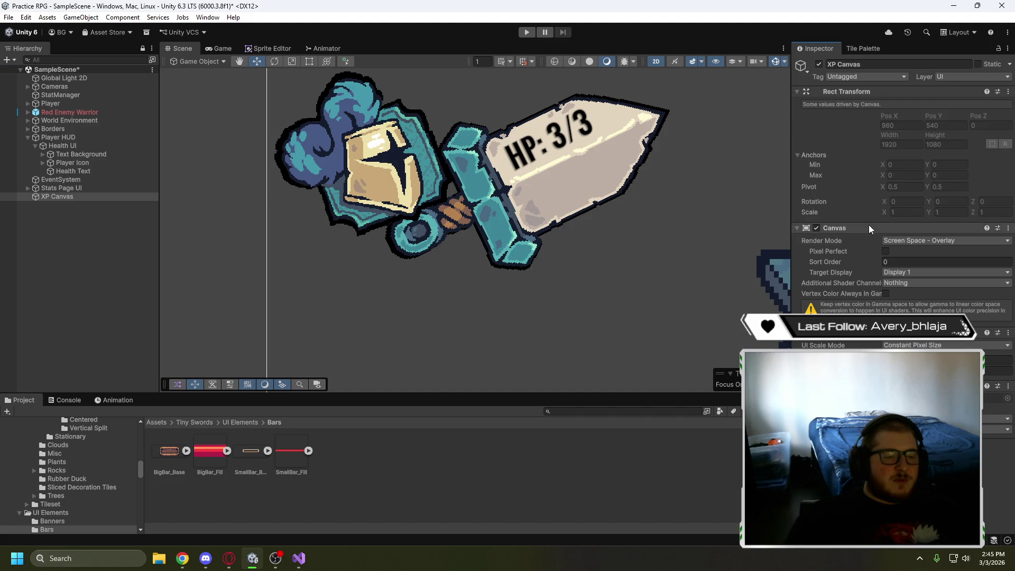
{"action": "left_click", "coordinate": [946, 345]}
{"action": "left_click", "coordinate": [946, 368]}
{"action": "type", "text": "1920"}
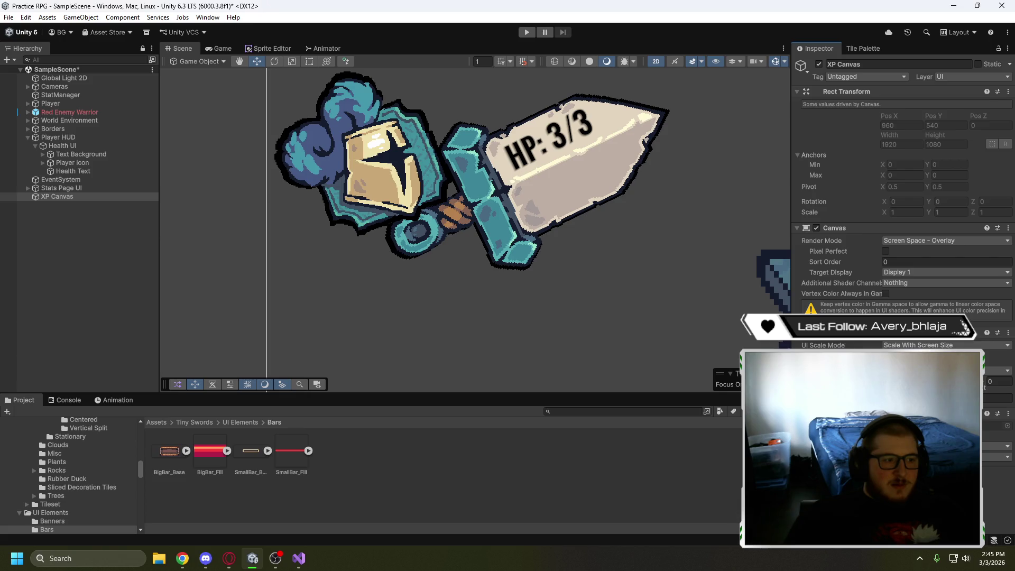
{"action": "scroll", "coordinate": [614, 290], "scroll_direction": "down", "scroll_amount": 5}
{"action": "mouse_move", "coordinate": [627, 300]}
{"action": "left_mouse_down"}
{"action": "mouse_move", "coordinate": [442, 137]}
{"action": "mouse_move", "coordinate": [438, 176]}
{"action": "mouse_move", "coordinate": [462, 233]}
{"action": "left_mouse_up"}
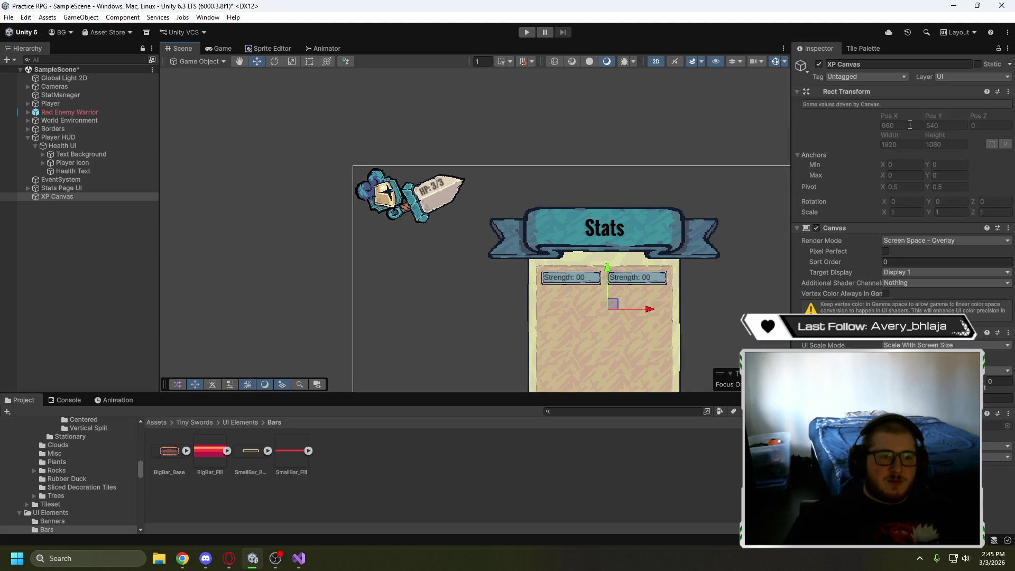
{"action": "right_click", "coordinate": [80, 197]}
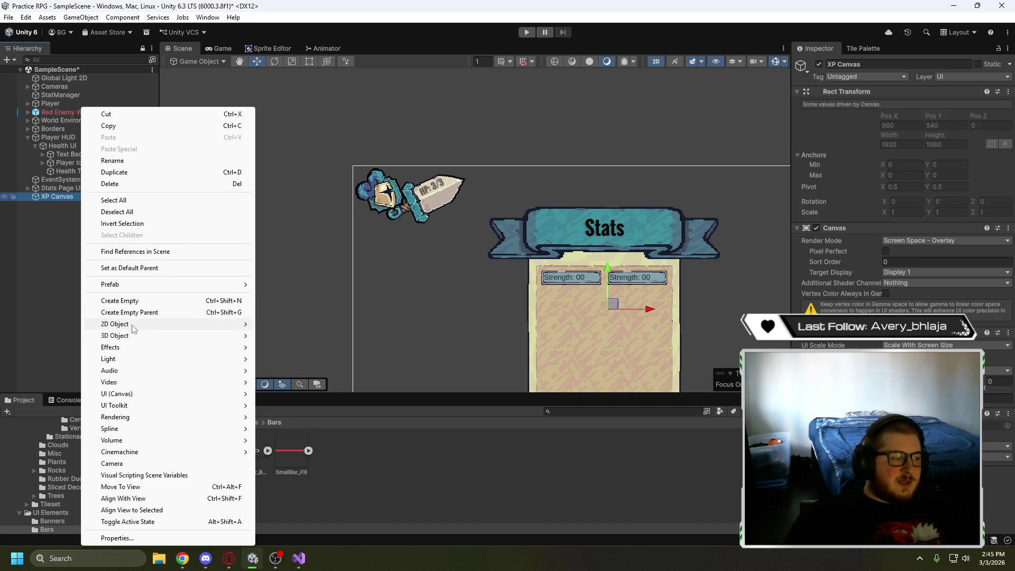
Add an Image child to XP Canvas and name it XP Bar
{"action": "mouse_move", "coordinate": [151, 394]}
{"action": "left_click", "coordinate": [292, 395]}
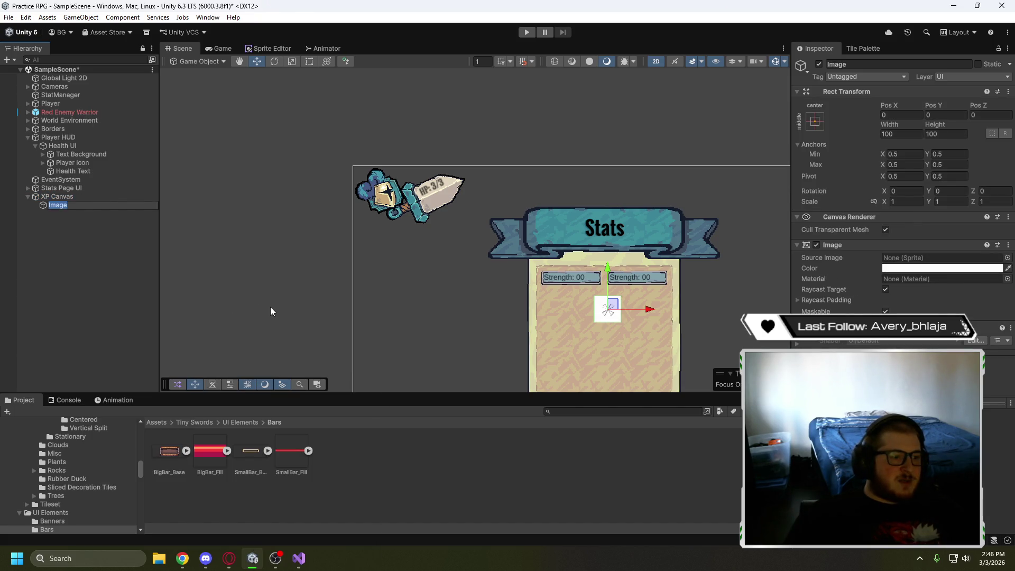
{"action": "type", "text": "XP Bar"}
{"action": "left_click", "coordinate": [93, 240]}
{"action": "left_click", "coordinate": [77, 206]}
Give XP Bar the SmallBar_Base sprite and move it just below the HP sword
{"action": "mouse_move", "coordinate": [250, 452]}
{"action": "left_mouse_down"}
{"action": "mouse_move", "coordinate": [248, 468]}
{"action": "mouse_move", "coordinate": [940, 258]}
{"action": "left_mouse_up"}
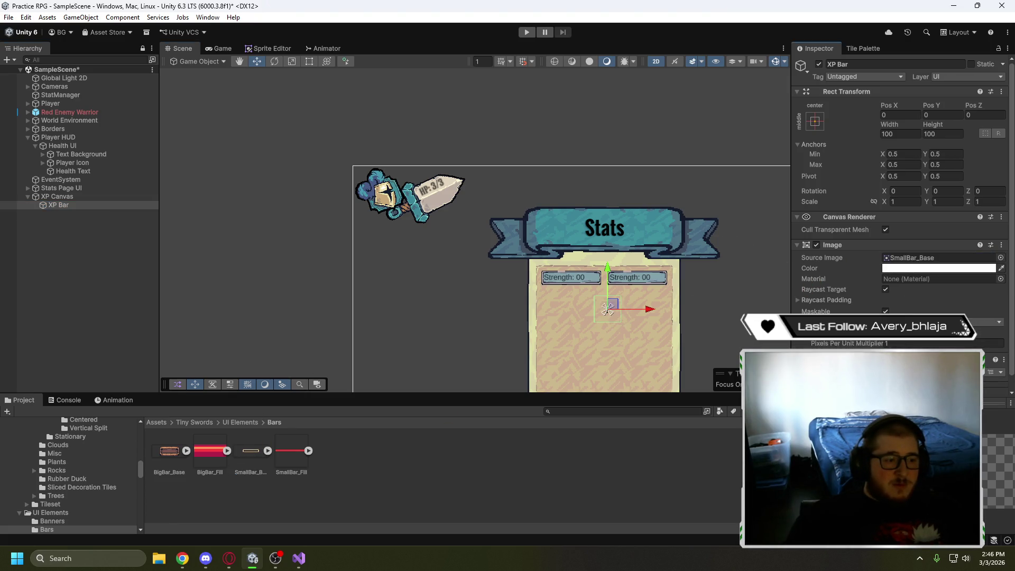
{"action": "mouse_move", "coordinate": [612, 307]}
{"action": "left_mouse_down"}
{"action": "mouse_move", "coordinate": [393, 212]}
{"action": "mouse_move", "coordinate": [385, 223]}
{"action": "left_mouse_up"}
{"action": "scroll", "coordinate": [385, 223], "scroll_direction": "up", "scroll_amount": 2}
{"action": "scroll", "coordinate": [387, 239], "scroll_direction": "up", "scroll_amount": 5}
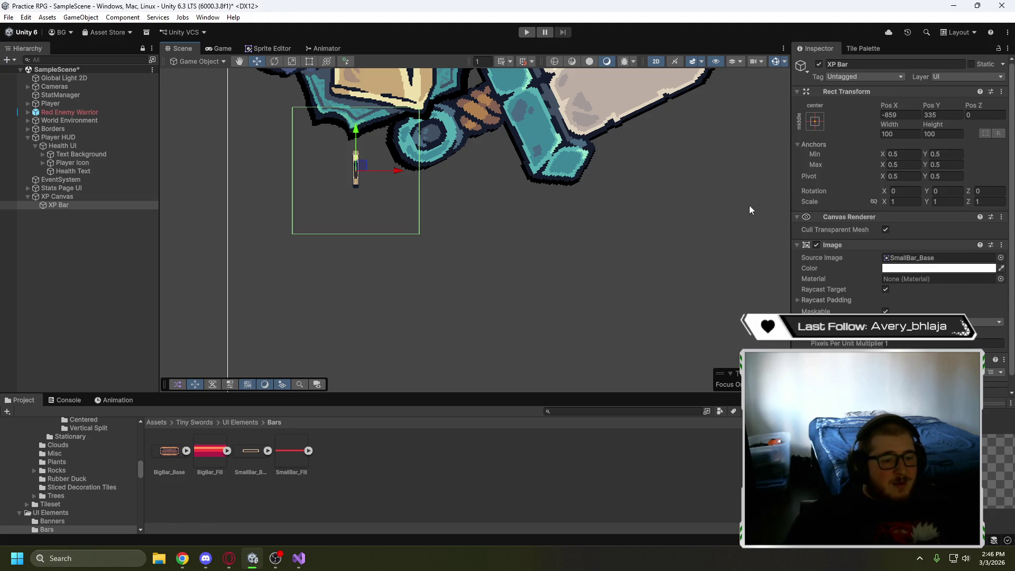
Open the SmallBar_Base sprite in the Sprite Editor
{"action": "left_click", "coordinate": [248, 452]}
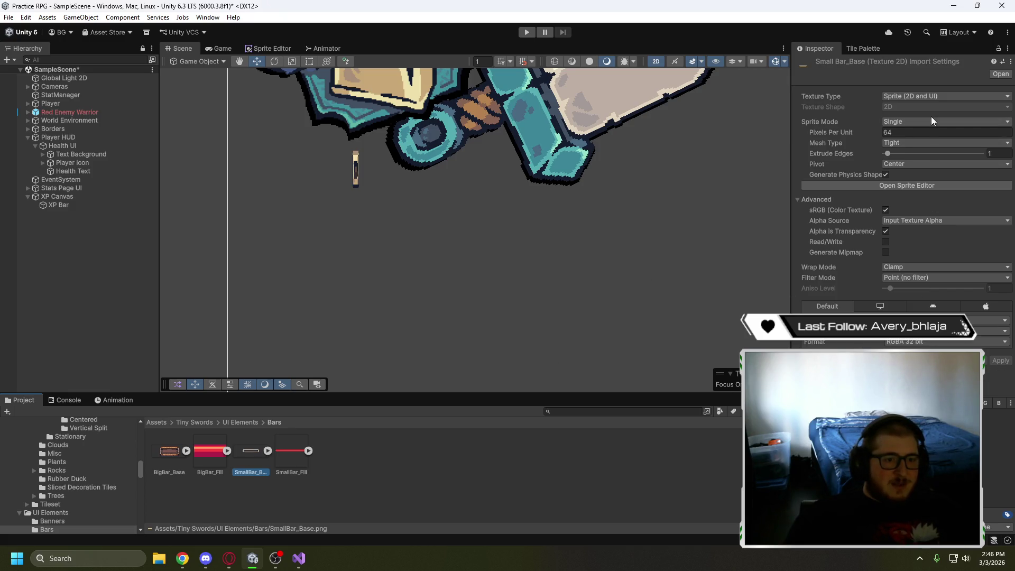
{"action": "left_click", "coordinate": [927, 141]}
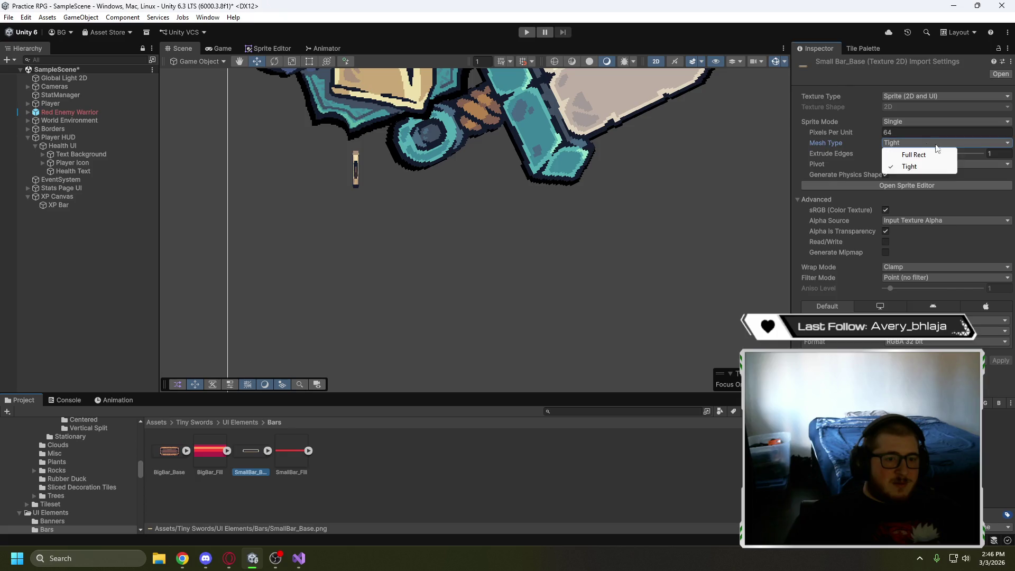
{"action": "left_click", "coordinate": [998, 188]}
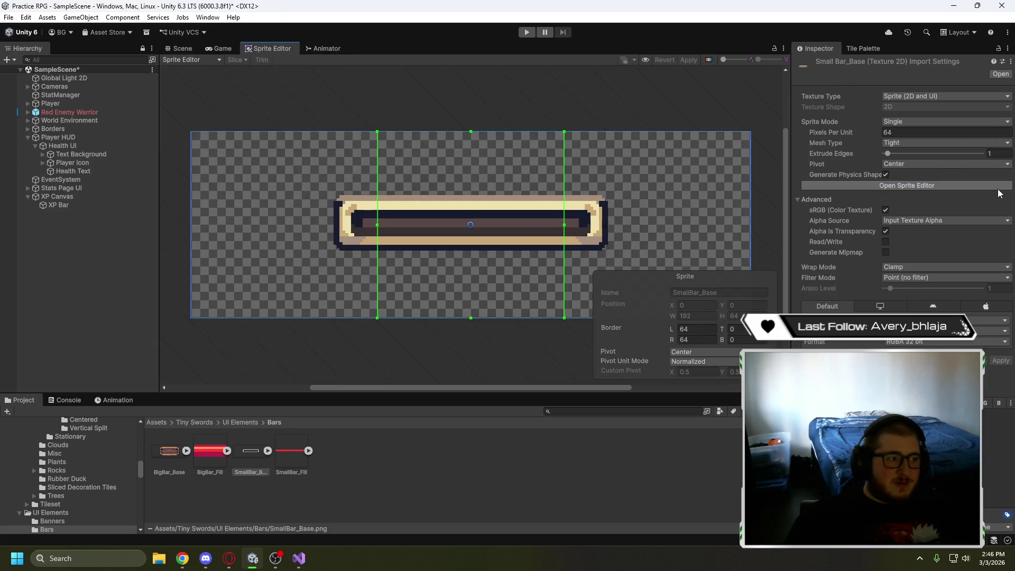
{"action": "scroll", "coordinate": [410, 197], "scroll_direction": "up", "scroll_amount": 3}
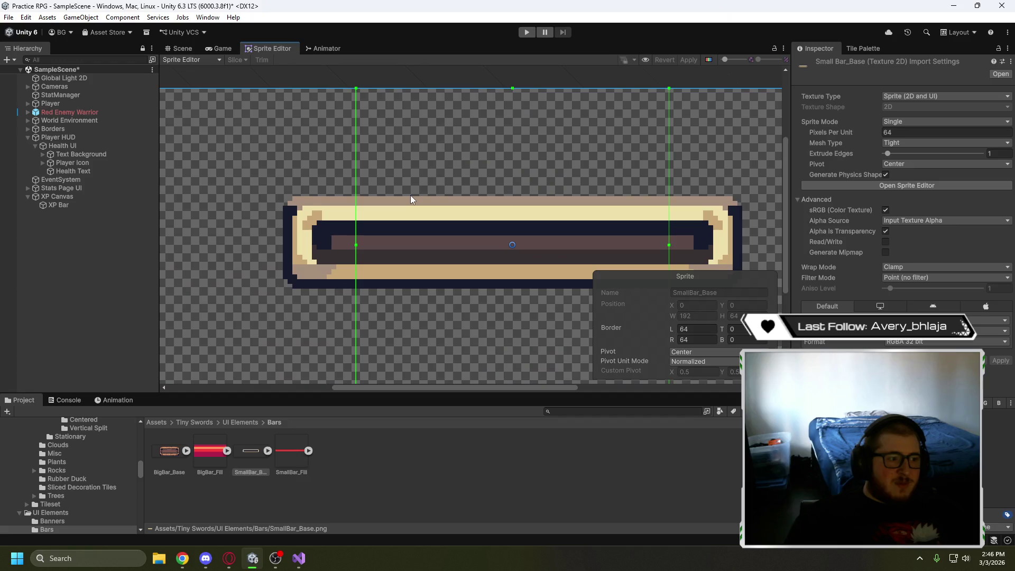
{"action": "mouse_move", "coordinate": [612, 174]}
{"action": "left_mouse_down"}
{"action": "mouse_move", "coordinate": [548, 113]}
{"action": "mouse_move", "coordinate": [566, 135]}
{"action": "mouse_move", "coordinate": [648, 176]}
{"action": "mouse_move", "coordinate": [601, 166]}
{"action": "left_mouse_up"}
{"action": "scroll", "coordinate": [643, 177], "scroll_direction": "down", "scroll_amount": 2}
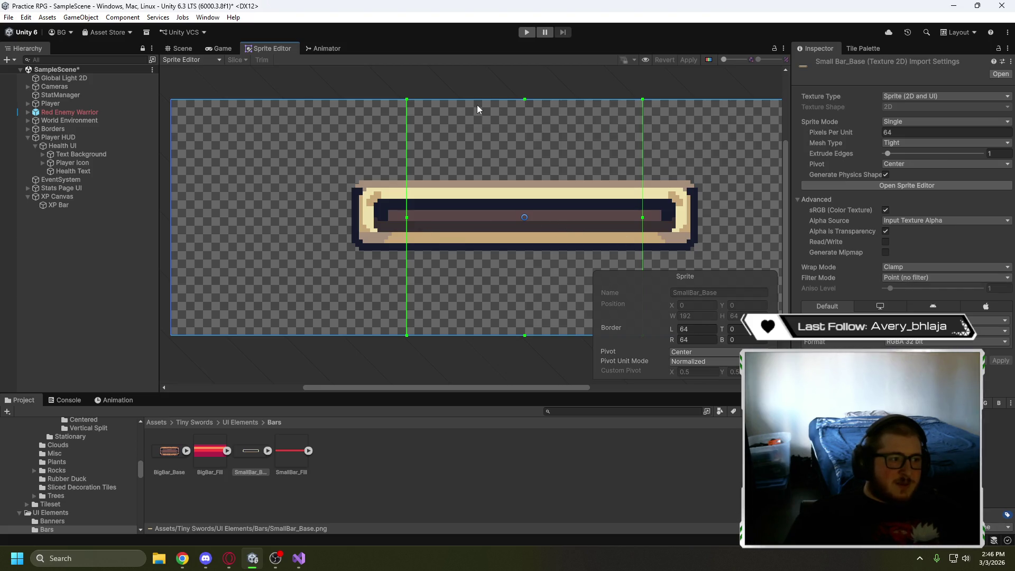
Set SmallBar_Base borders to top 30, left 59, right 59, bottom 31, and apply
{"action": "left_click_drag", "start_coordinate": [479, 100], "coordinate": [475, 210]}
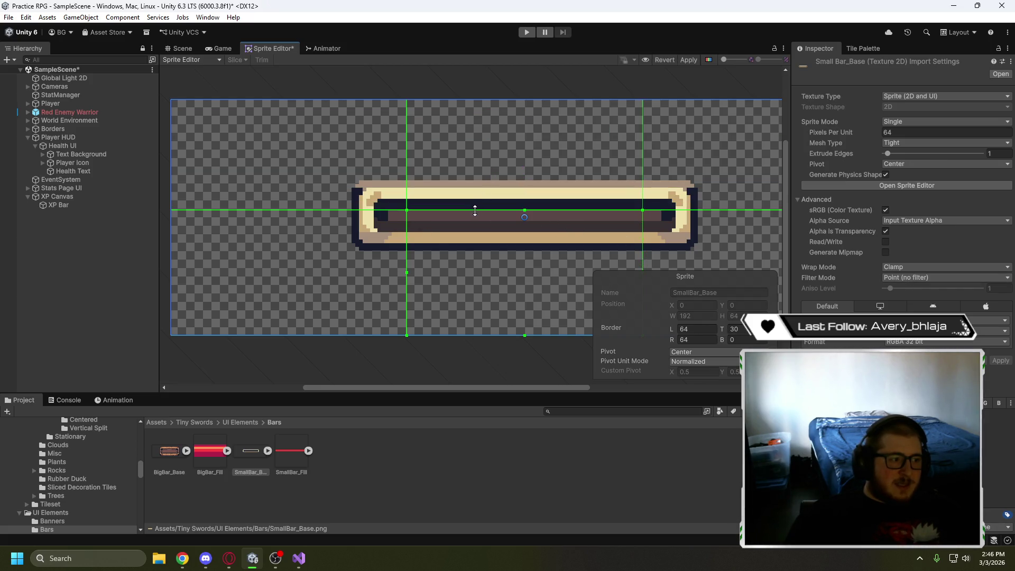
{"action": "left_click_drag", "start_coordinate": [406, 226], "coordinate": [388, 222]}
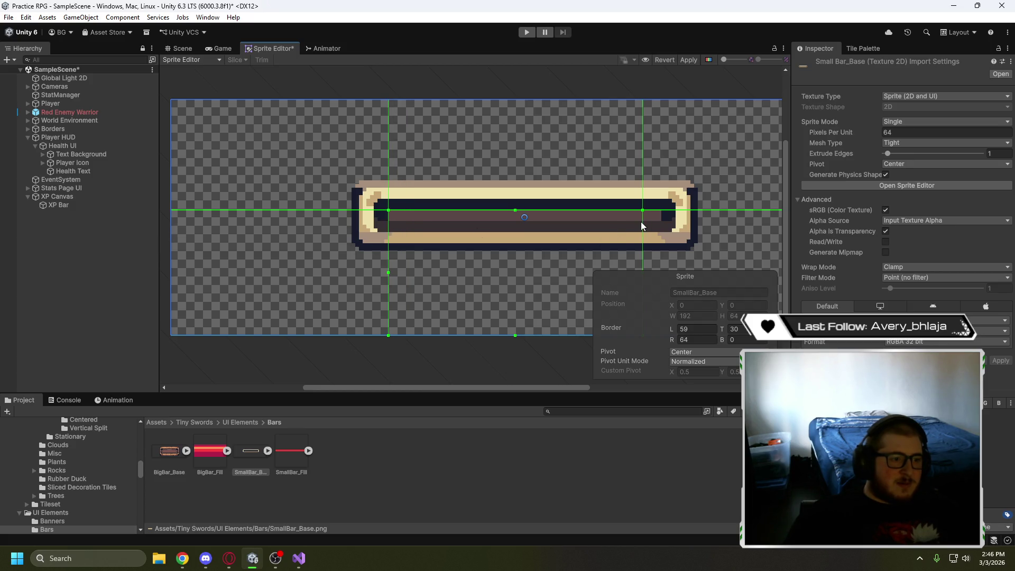
{"action": "left_click_drag", "start_coordinate": [641, 222], "coordinate": [659, 223]}
{"action": "left_click_drag", "start_coordinate": [483, 334], "coordinate": [468, 214]}
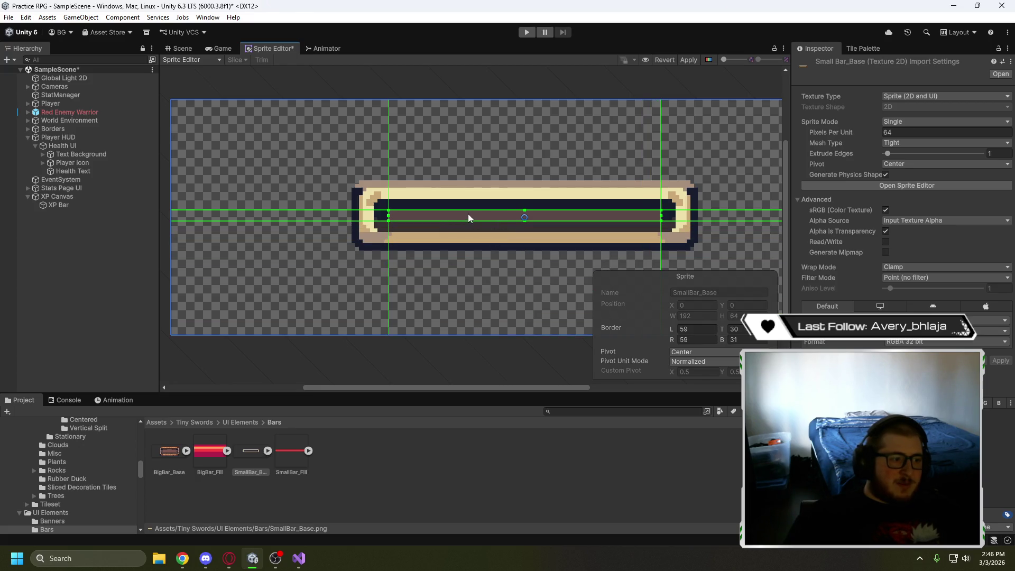
{"action": "left_click_drag", "start_coordinate": [505, 284], "coordinate": [430, 271]}
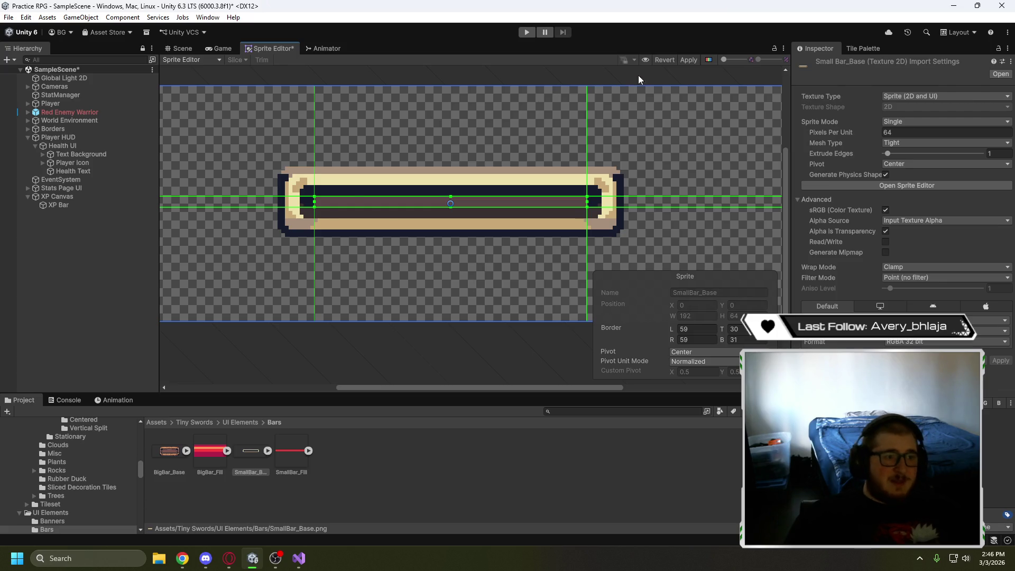
{"action": "left_click", "coordinate": [693, 59]}
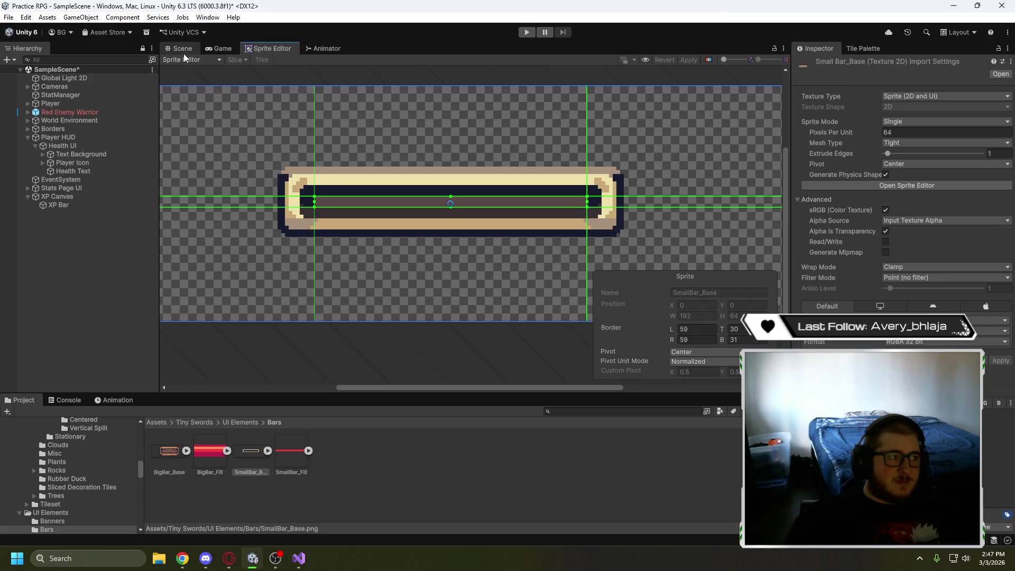
Return to the Scene view, select XP Bar and try an X rotation of 90
{"action": "left_click", "coordinate": [182, 52]}
{"action": "left_click", "coordinate": [383, 212]}
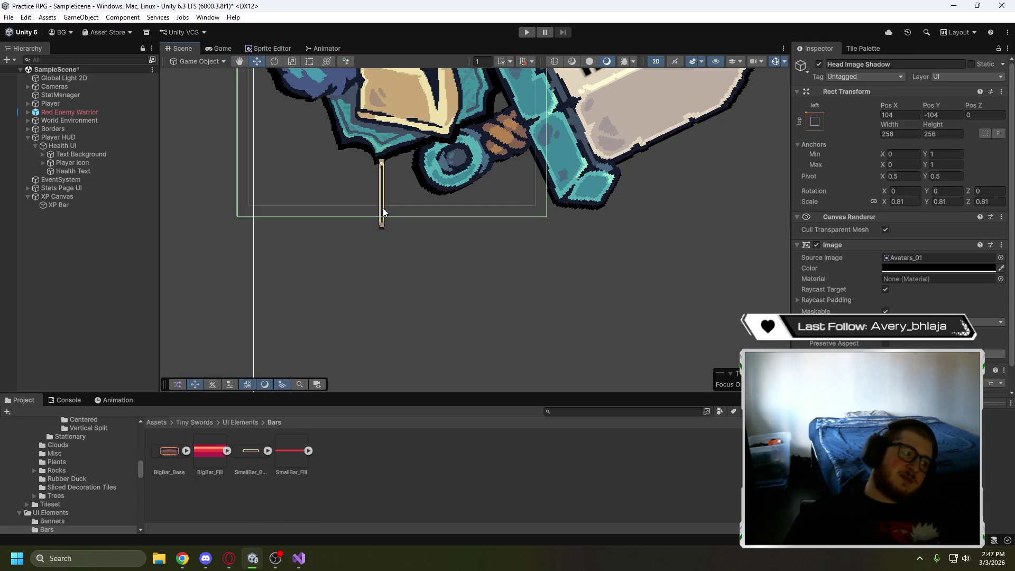
{"action": "left_click", "coordinate": [253, 457]}
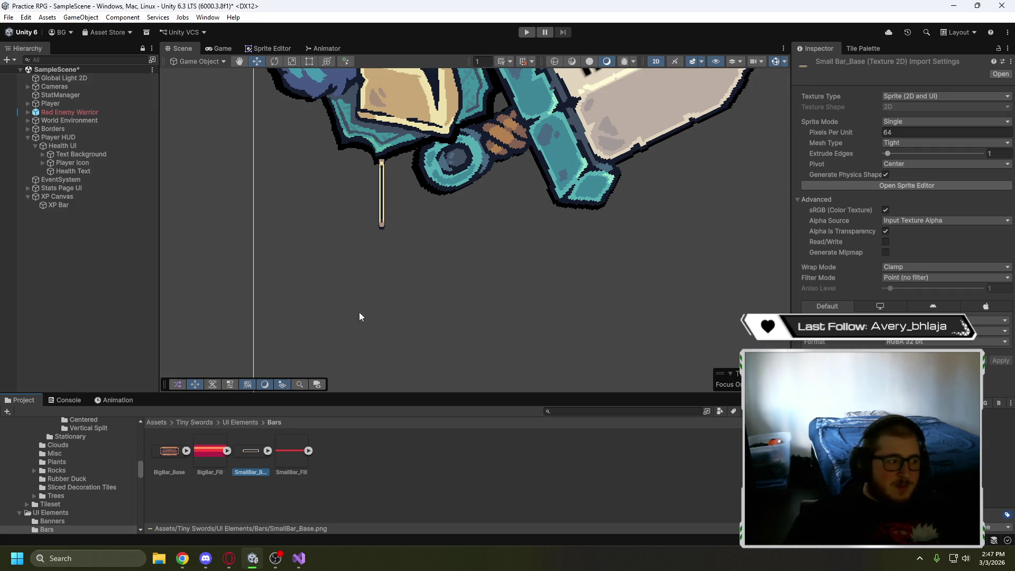
{"action": "left_click", "coordinate": [65, 206]}
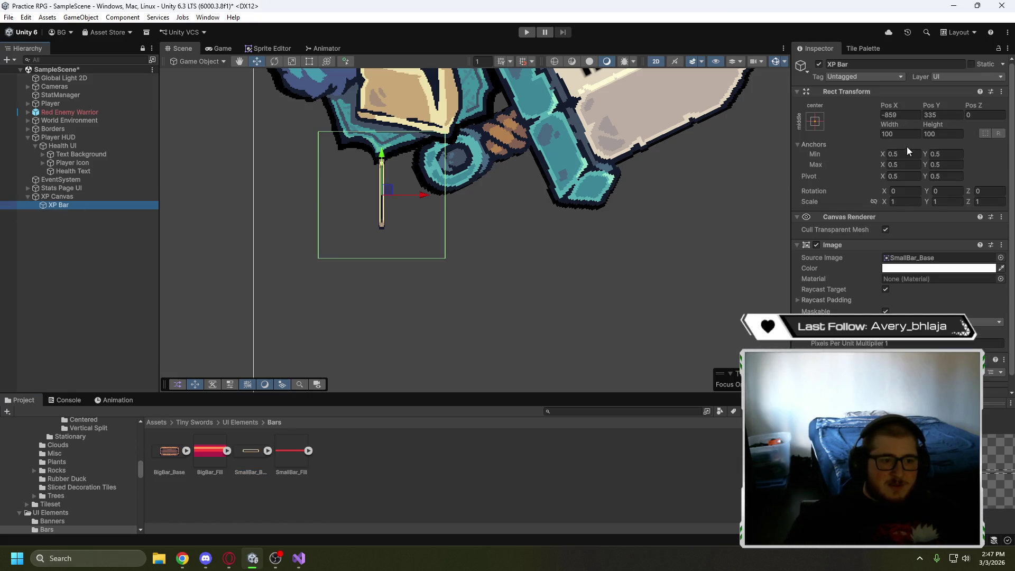
{"action": "left_click", "coordinate": [909, 192]}
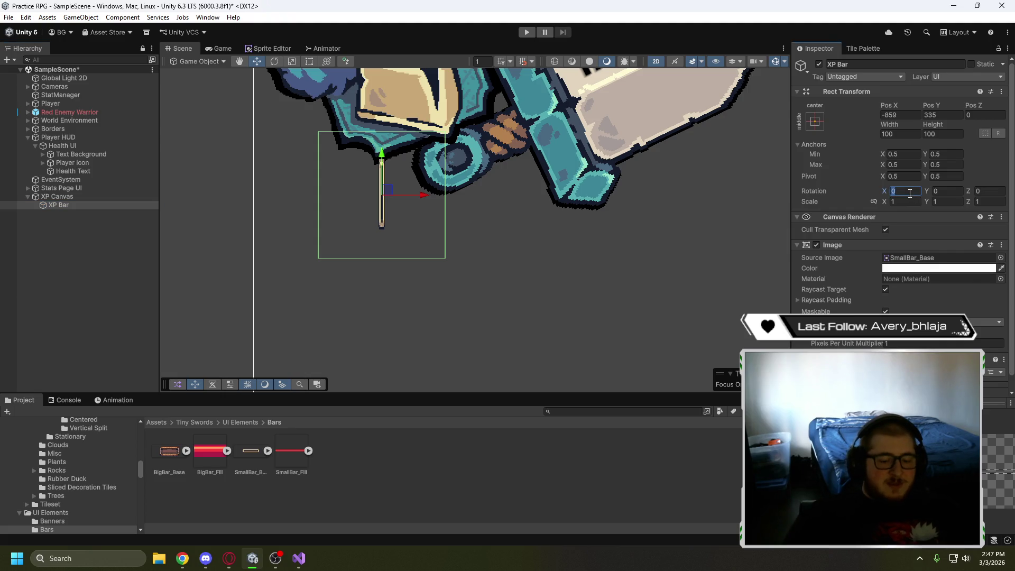
{"action": "type", "text": "90"}
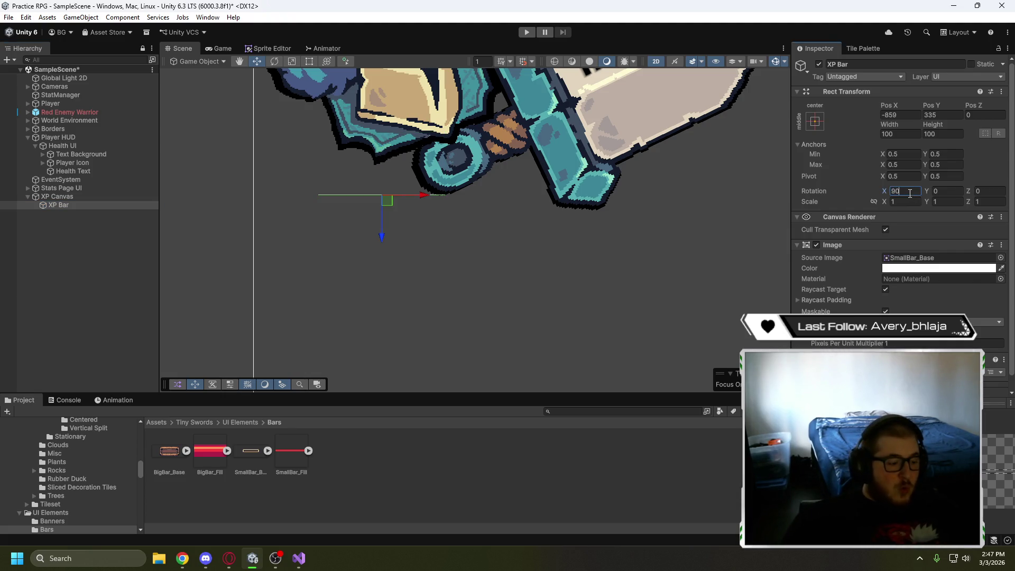
{"action": "key", "text": "Escape"}
Try different Y and Z rotation values on XP Bar, including 90 and 270
{"action": "left_click", "coordinate": [934, 191]}
{"action": "type", "text": "90"}
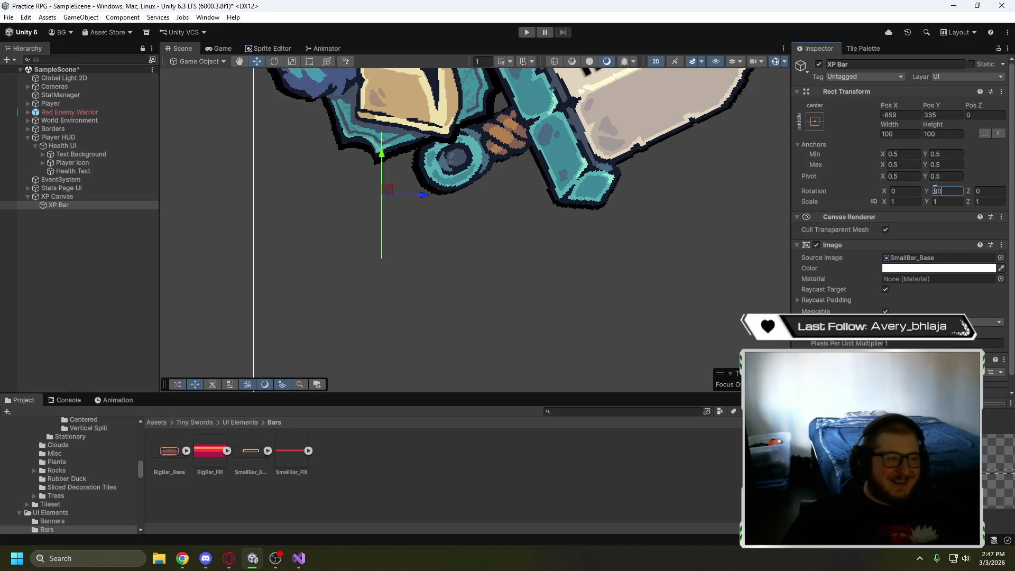
{"action": "type", "text": "0"}
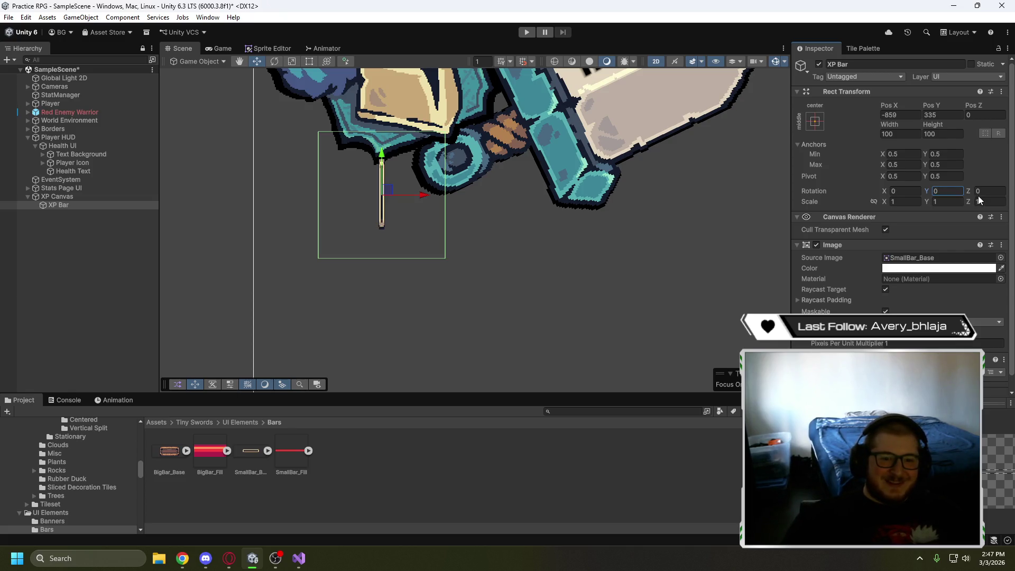
{"action": "type", "text": "90"}
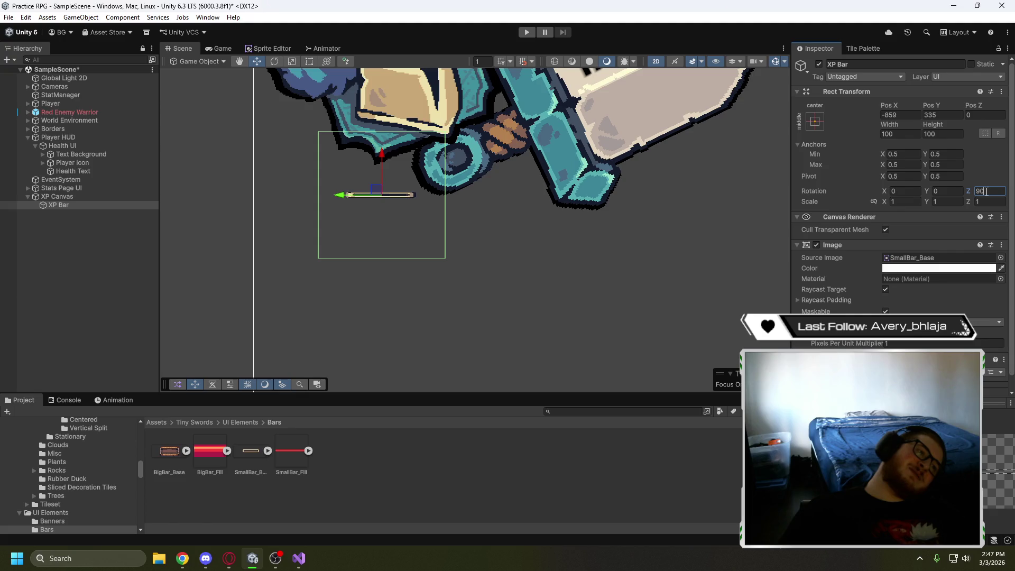
{"action": "key", "text": "BackSpace"}
{"action": "key", "text": "BackSpace"}
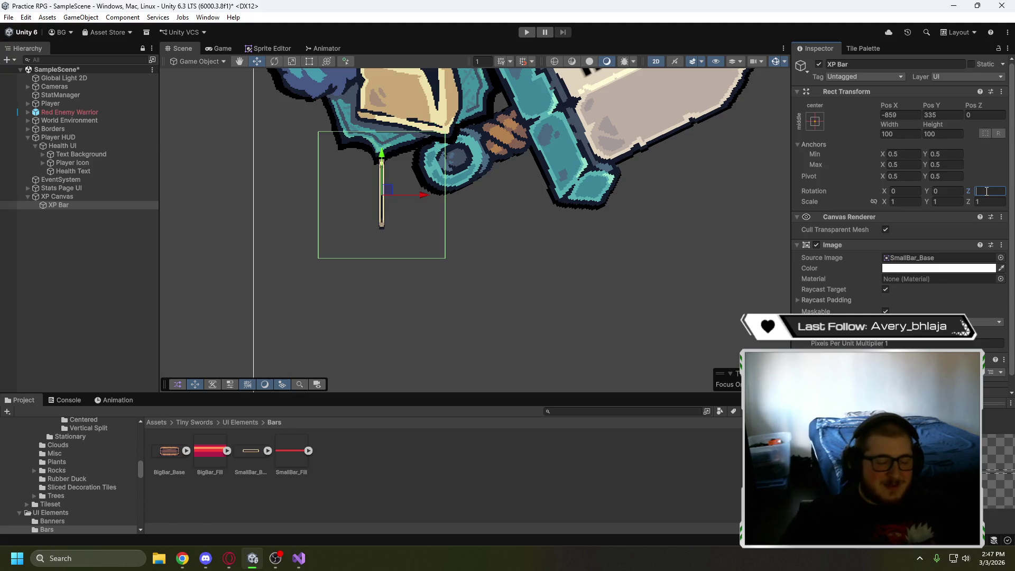
{"action": "type", "text": "270"}
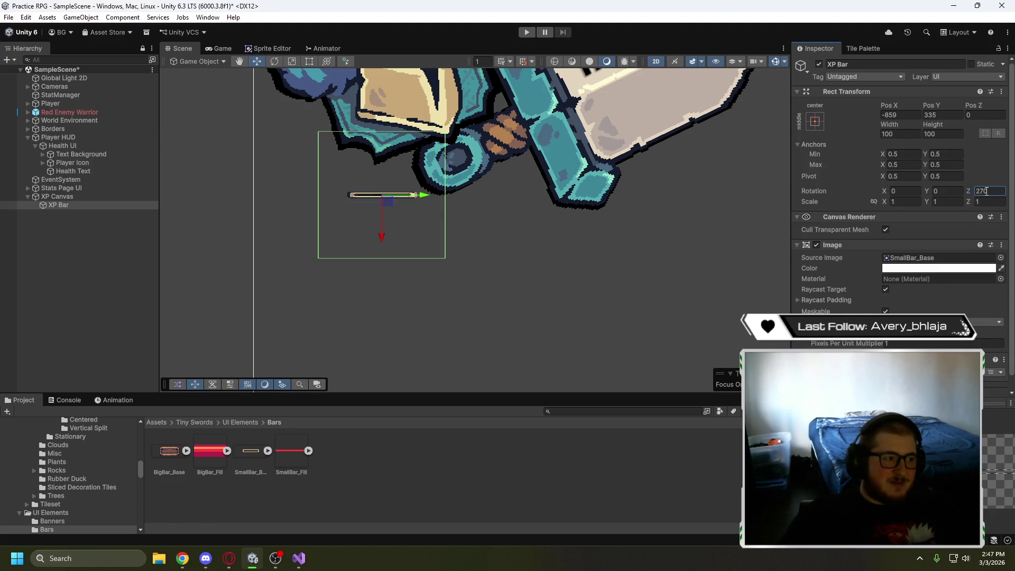
{"action": "key", "text": "BackSpace"}
{"action": "key", "text": "BackSpace"}
{"action": "key", "text": "BackSpace"}
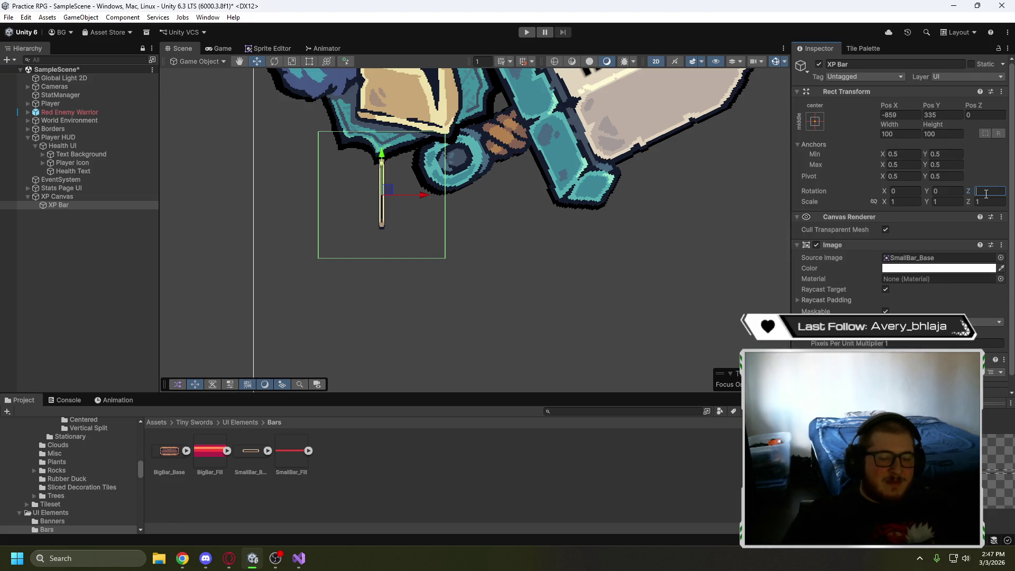
{"action": "type", "text": "-80"}
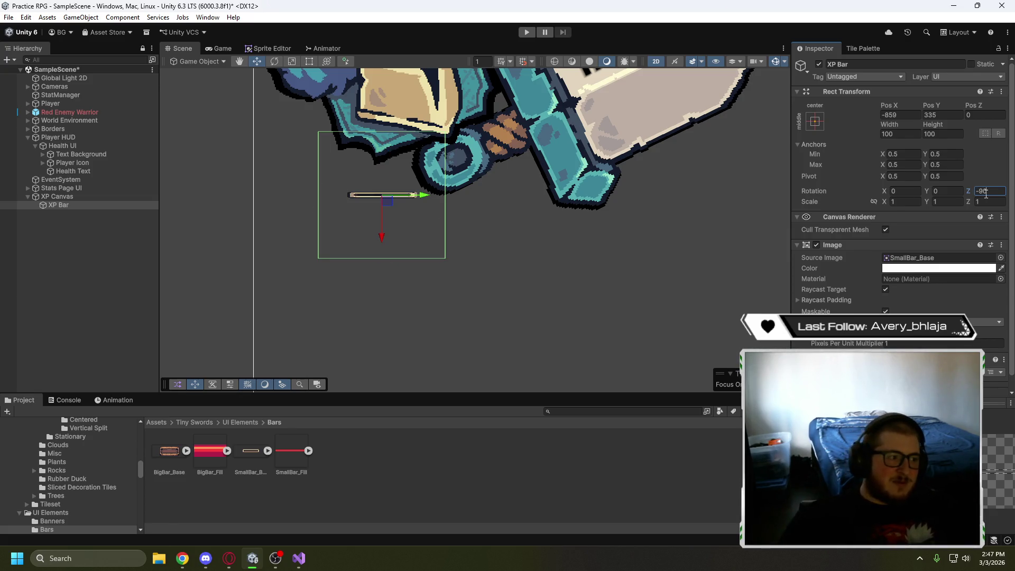
Keep XP Bar's Y and Z scale at 1
{"action": "key", "text": "BackSpace"}
{"action": "type", "text": "1"}
{"action": "left_click", "coordinate": [989, 200]}
{"action": "type", "text": "0"}
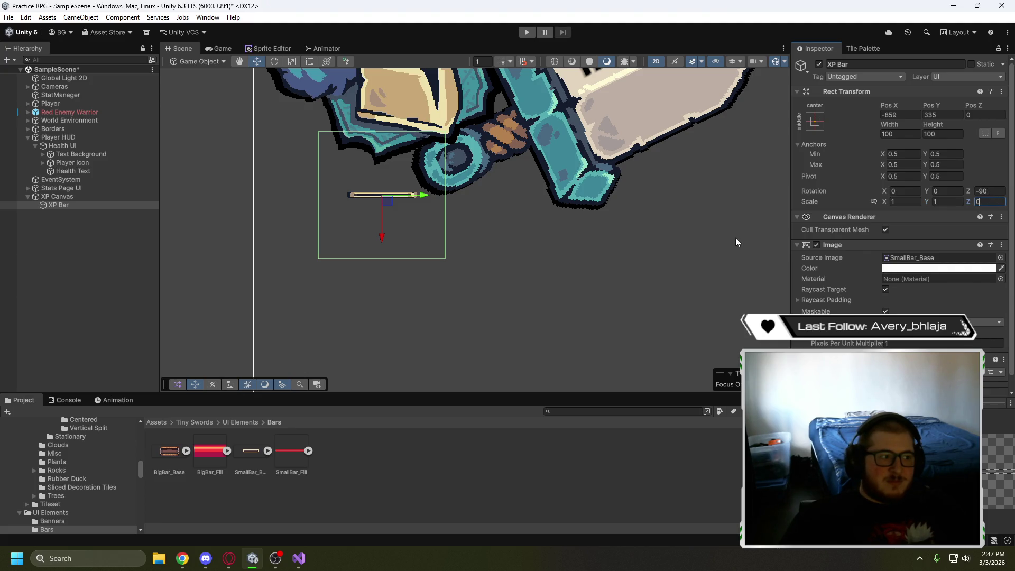
{"action": "left_click", "coordinate": [734, 250]}
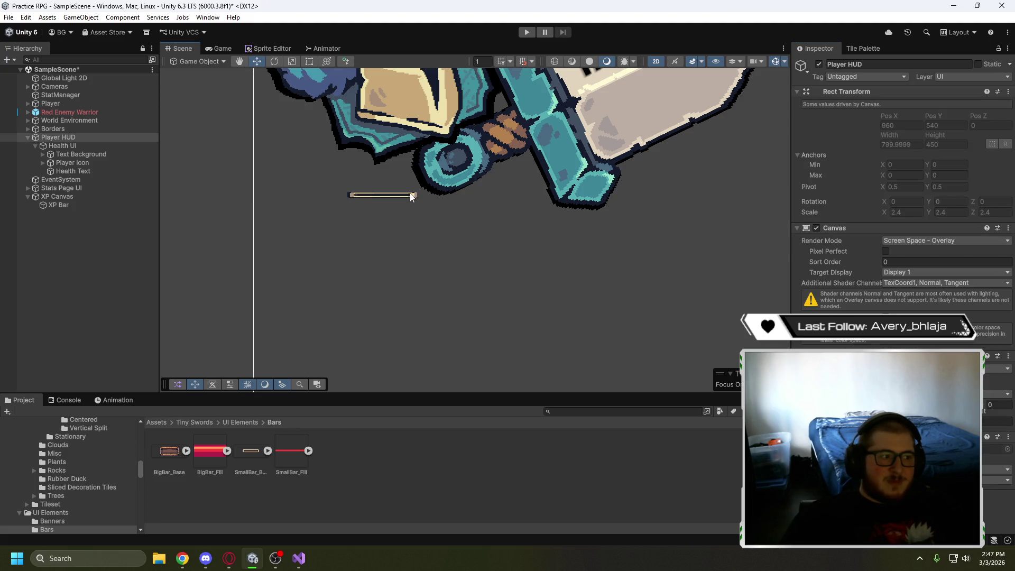
{"action": "left_click", "coordinate": [75, 205]}
{"action": "left_click", "coordinate": [979, 201]}
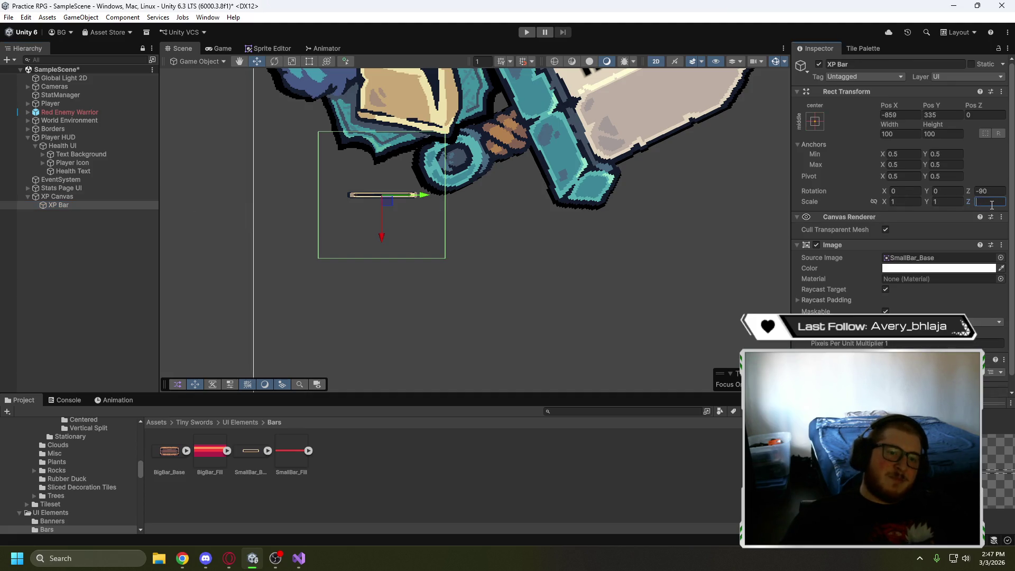
{"action": "type", "text": "0"}
{"action": "type", "text": "1"}
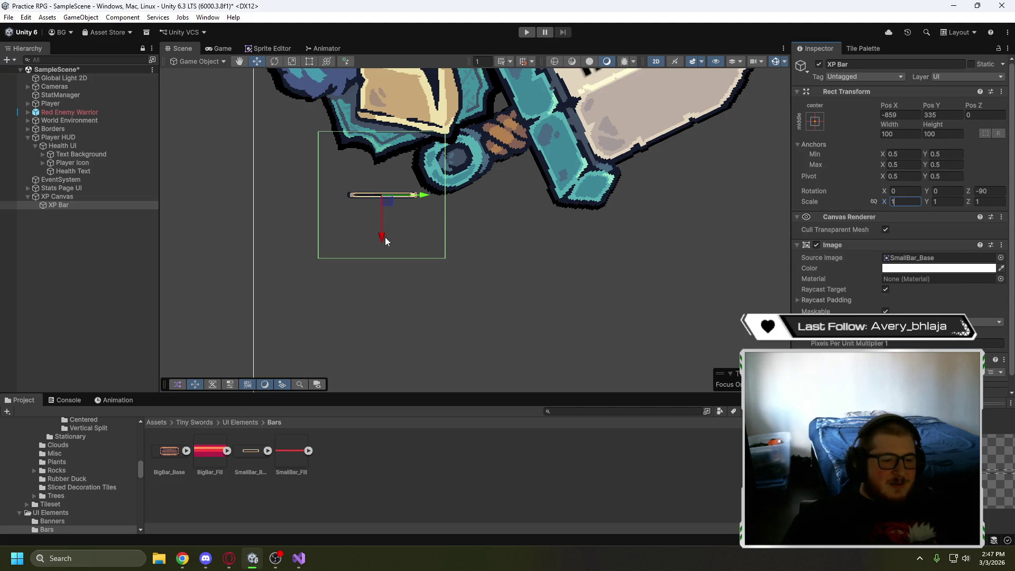
Set XP Bar's X rotation to 180 so it lies horizontally
{"action": "type", "text": "180"}
{"action": "key", "text": "BackSpace"}
{"action": "key", "text": "BackSpace"}
{"action": "key", "text": "BackSpace"}
{"action": "left_click", "coordinate": [911, 191]}
{"action": "type", "text": "180"}
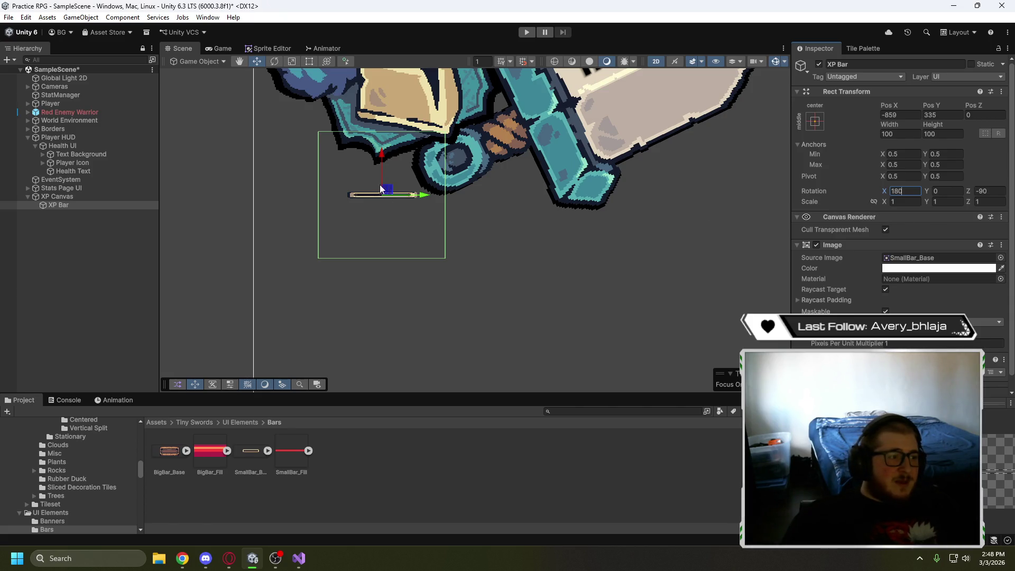
{"action": "left_click", "coordinate": [312, 63]}
{"action": "left_click", "coordinate": [312, 64]}
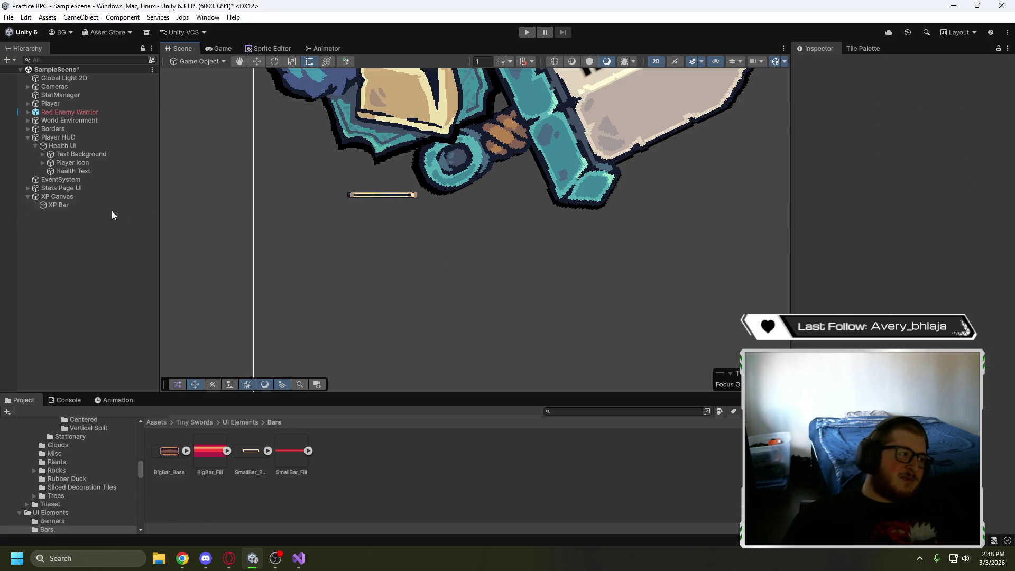
Enlarge XP Bar's rect and move it left and down under the HP banner
{"action": "left_click", "coordinate": [90, 206]}
{"action": "mouse_move", "coordinate": [452, 136]}
{"action": "left_mouse_down"}
{"action": "mouse_move", "coordinate": [543, 108]}
{"action": "mouse_move", "coordinate": [568, 114]}
{"action": "left_mouse_up"}
{"action": "left_click", "coordinate": [258, 63]}
{"action": "mouse_move", "coordinate": [446, 185]}
{"action": "left_mouse_down"}
{"action": "mouse_move", "coordinate": [359, 194]}
{"action": "mouse_move", "coordinate": [356, 206]}
{"action": "mouse_move", "coordinate": [374, 210]}
{"action": "left_mouse_up"}
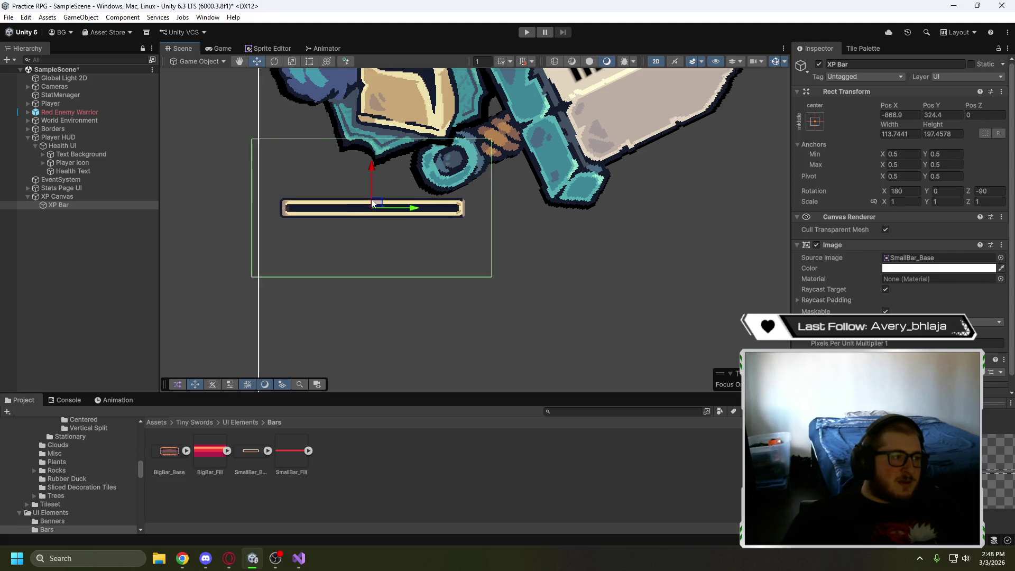
{"action": "scroll", "coordinate": [344, 167], "scroll_direction": "down", "scroll_amount": 3}
{"action": "left_click_drag", "start_coordinate": [344, 167], "coordinate": [361, 179]}
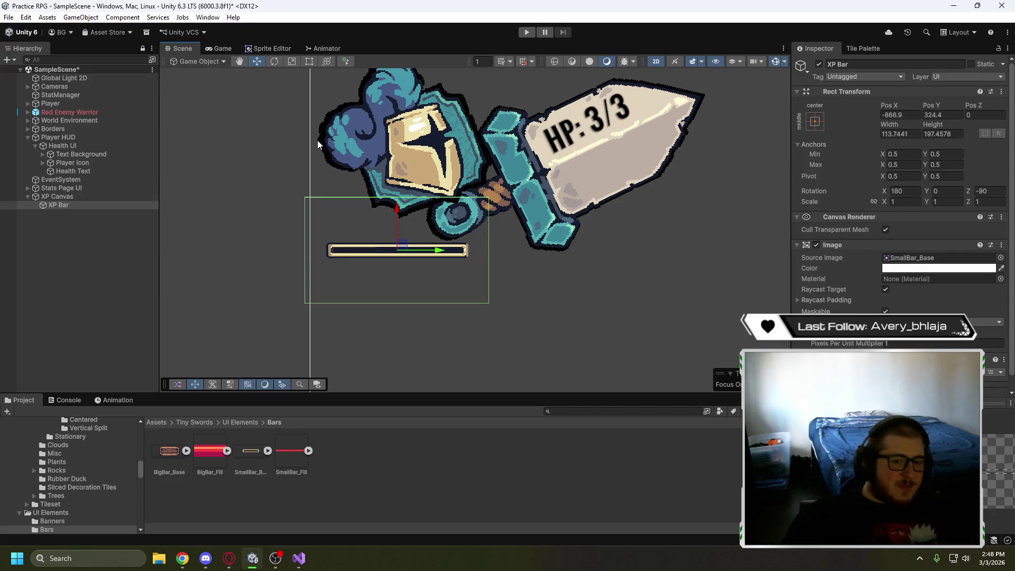
{"action": "left_click_drag", "start_coordinate": [318, 187], "coordinate": [319, 199]}
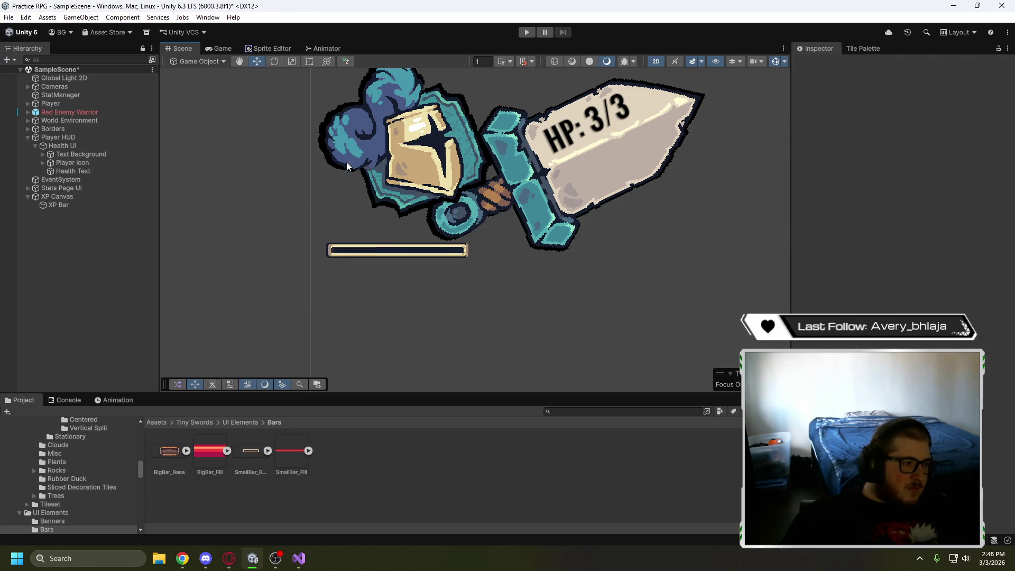
Nudge XP Bar into place and stretch it longer to the right
{"action": "left_click", "coordinate": [392, 256]}
{"action": "left_click_drag", "start_coordinate": [400, 248], "coordinate": [397, 248]}
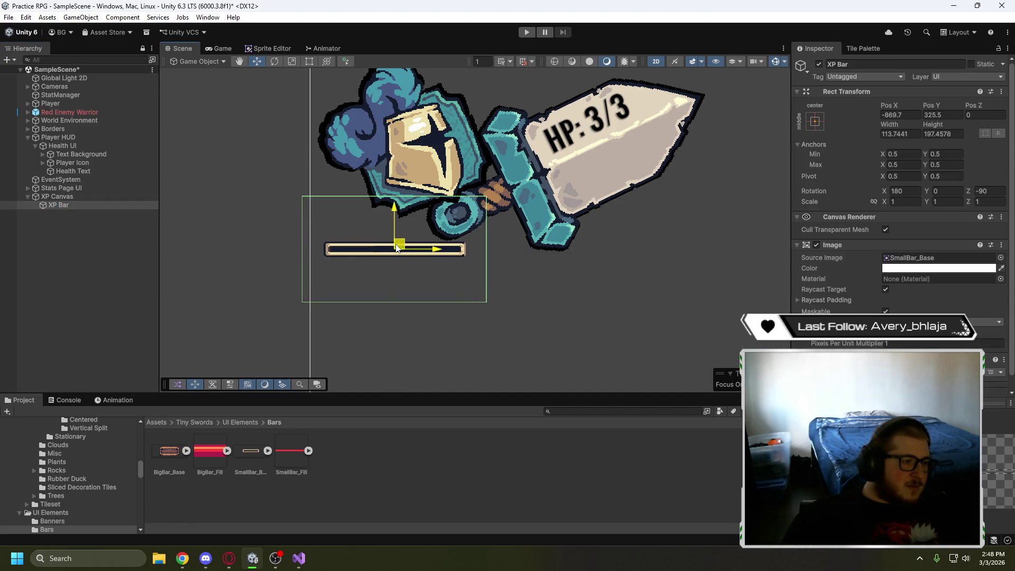
{"action": "left_click", "coordinate": [309, 61]}
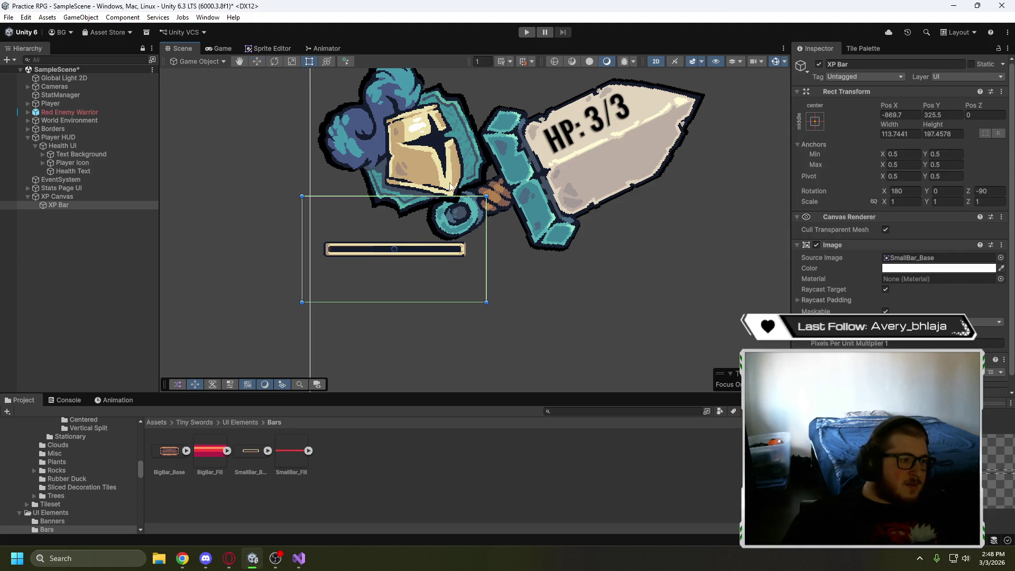
{"action": "left_click_drag", "start_coordinate": [486, 249], "coordinate": [543, 248]}
{"action": "scroll", "coordinate": [454, 245], "scroll_direction": "up", "scroll_amount": 2}
{"action": "scroll", "coordinate": [453, 245], "scroll_direction": "up", "scroll_amount": 2}
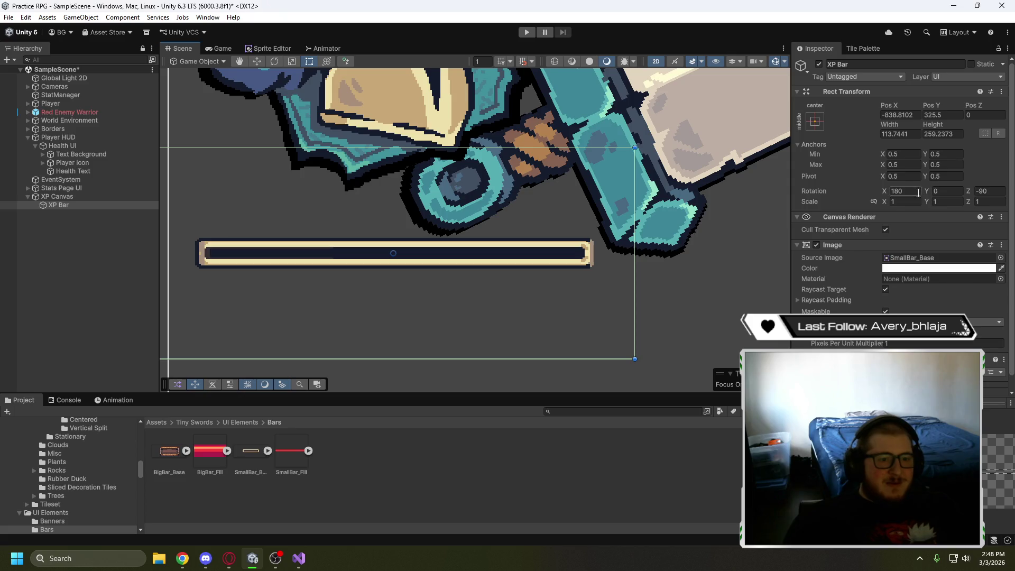
{"action": "type", "text": "0"}
{"action": "key", "text": "Tab"}
{"action": "key", "text": "Tab"}
{"action": "type", "text": "0"}
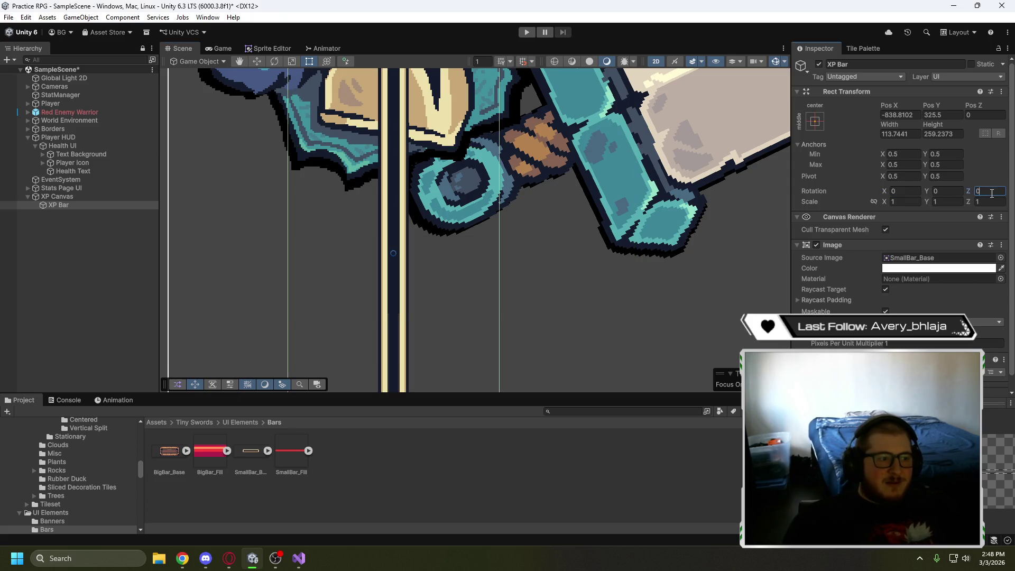
{"action": "scroll", "coordinate": [510, 261], "scroll_direction": "down", "scroll_amount": 3}
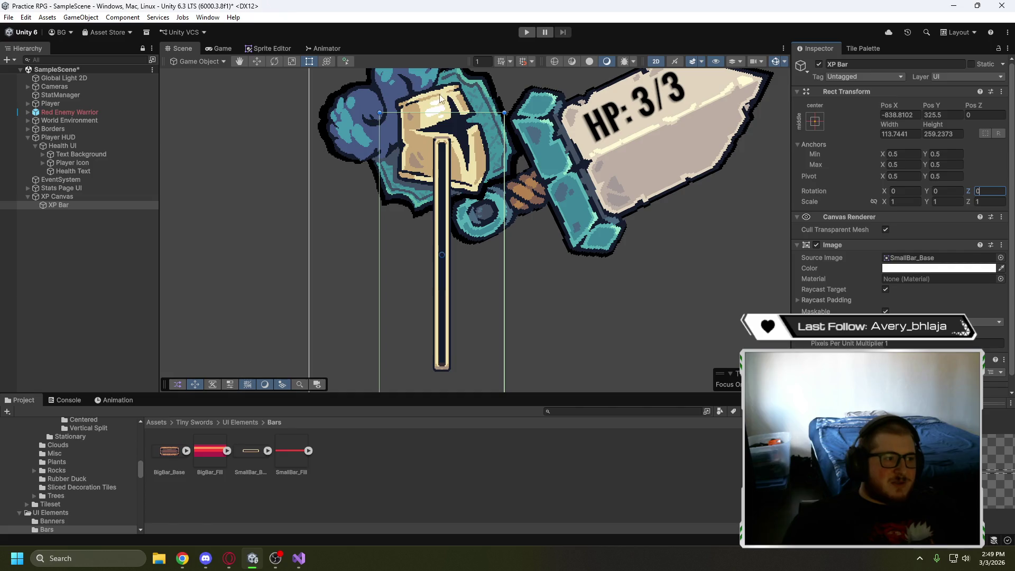
{"action": "left_click_drag", "start_coordinate": [442, 112], "coordinate": [443, 236]}
{"action": "left_click_drag", "start_coordinate": [506, 325], "coordinate": [730, 324]}
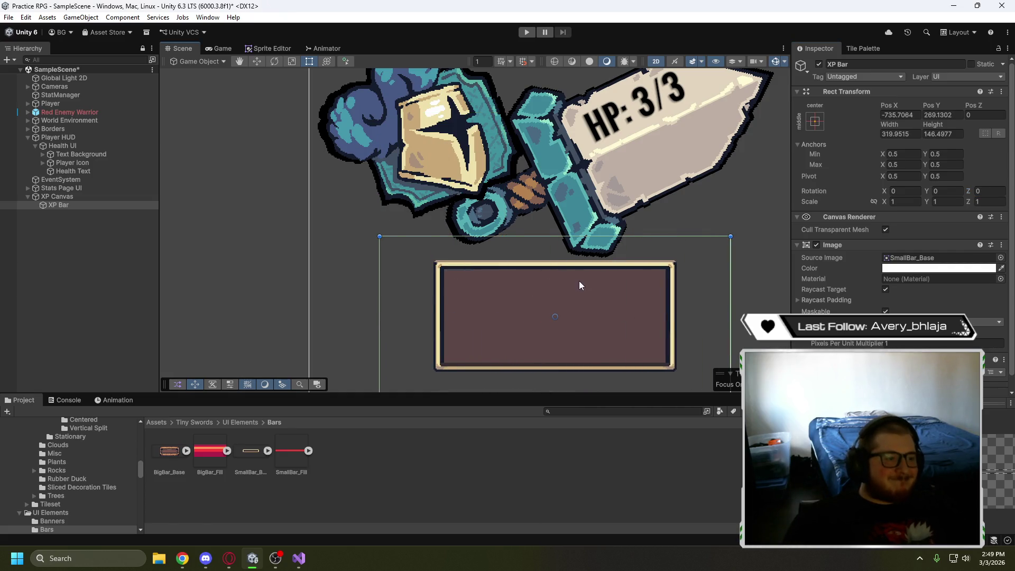
{"action": "left_click_drag", "start_coordinate": [579, 285], "coordinate": [537, 220]}
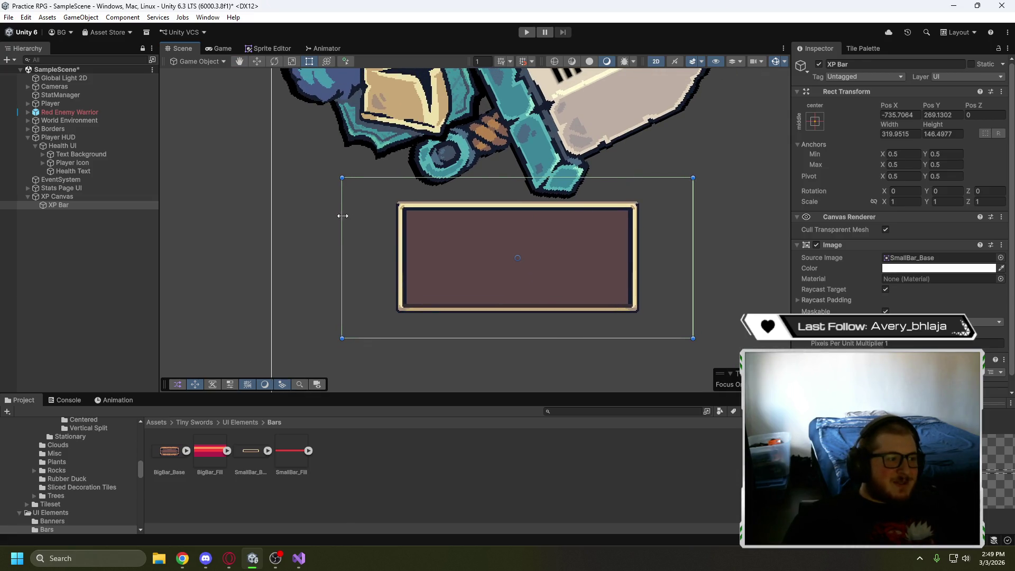
{"action": "key", "text": "w"}
{"action": "left_click_drag", "start_coordinate": [519, 259], "coordinate": [408, 244]}
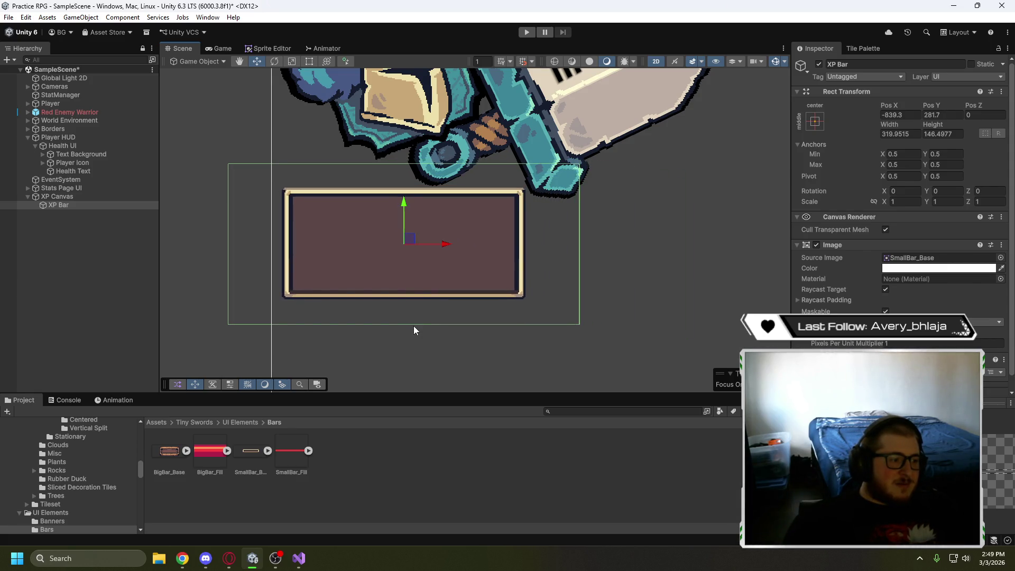
{"action": "left_click", "coordinate": [309, 62]}
{"action": "left_click_drag", "start_coordinate": [402, 323], "coordinate": [404, 233]}
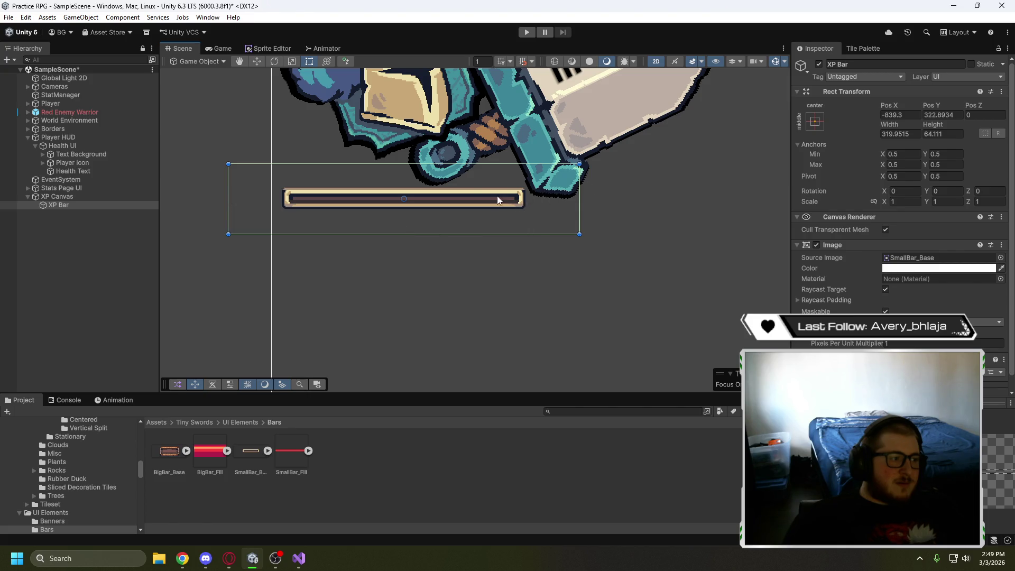
{"action": "left_click_drag", "start_coordinate": [579, 234], "coordinate": [574, 233]}
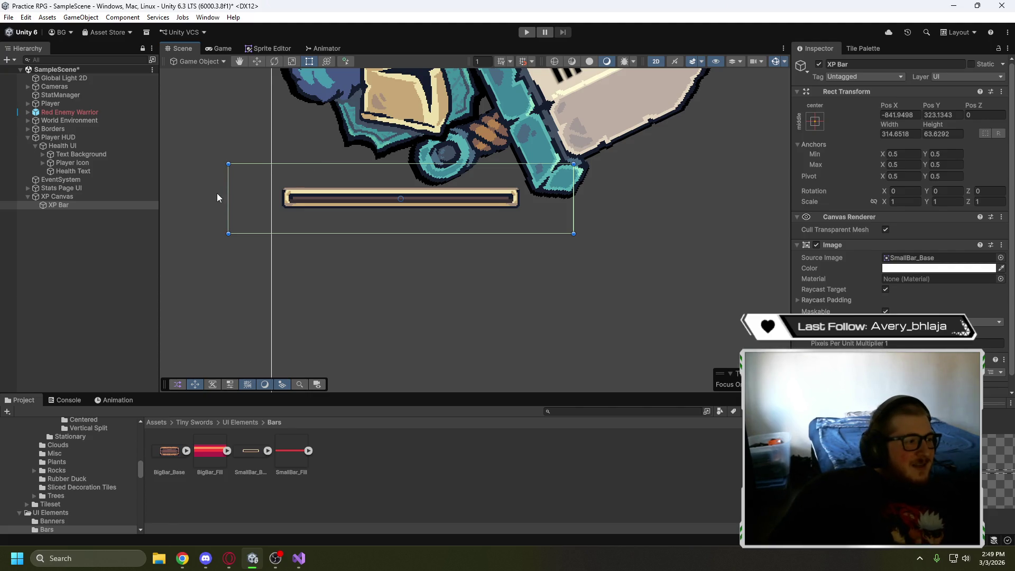
{"action": "left_click", "coordinate": [219, 48]}
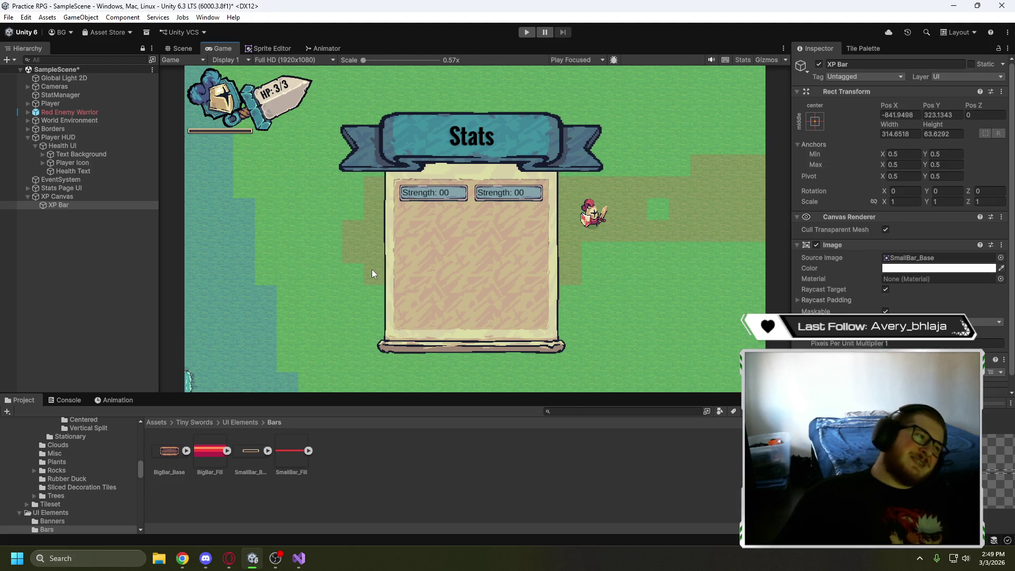
{"action": "left_click", "coordinate": [184, 51]}
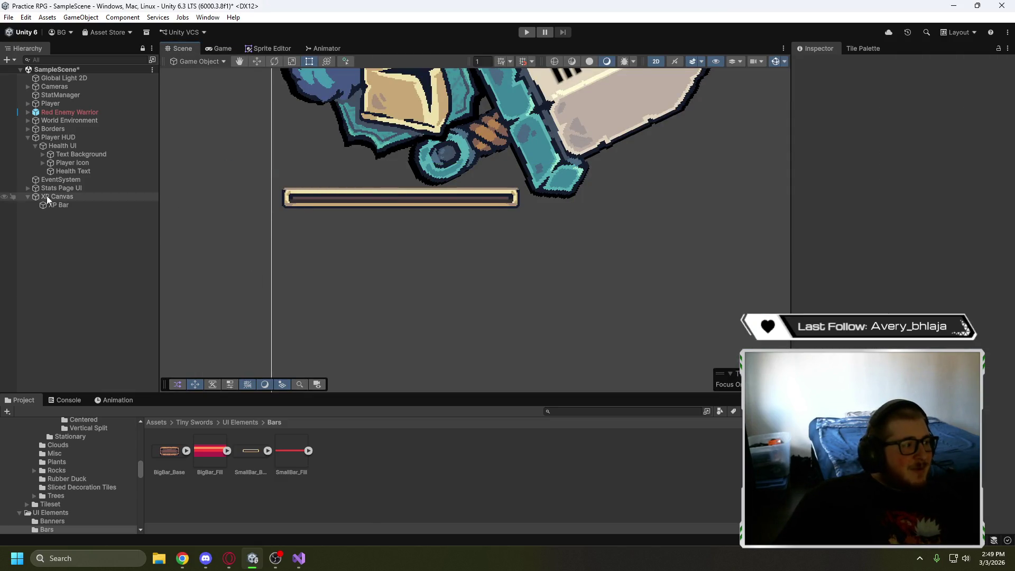
{"action": "left_click", "coordinate": [65, 206]}
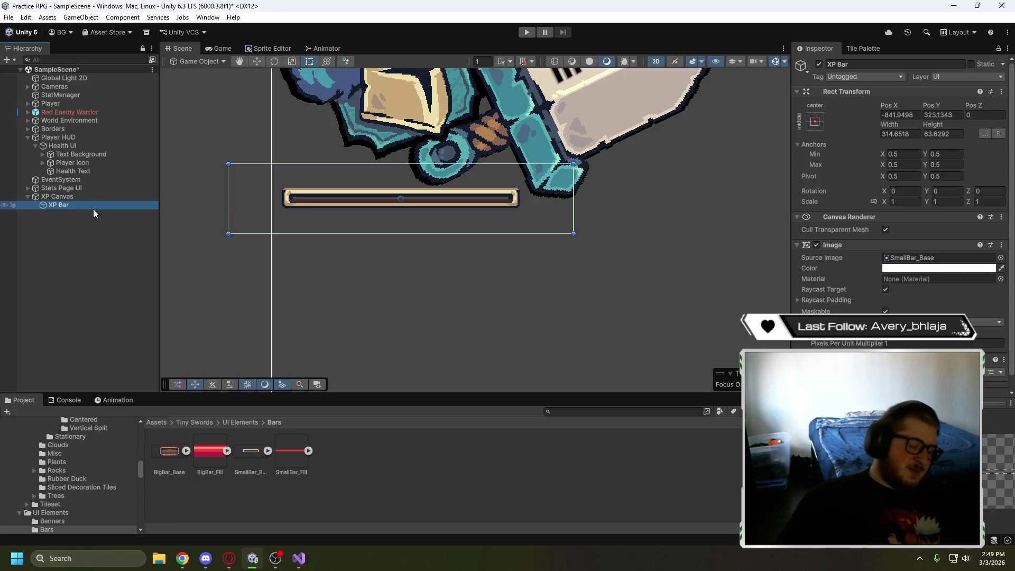
{"action": "key", "text": "ctrl+d"}
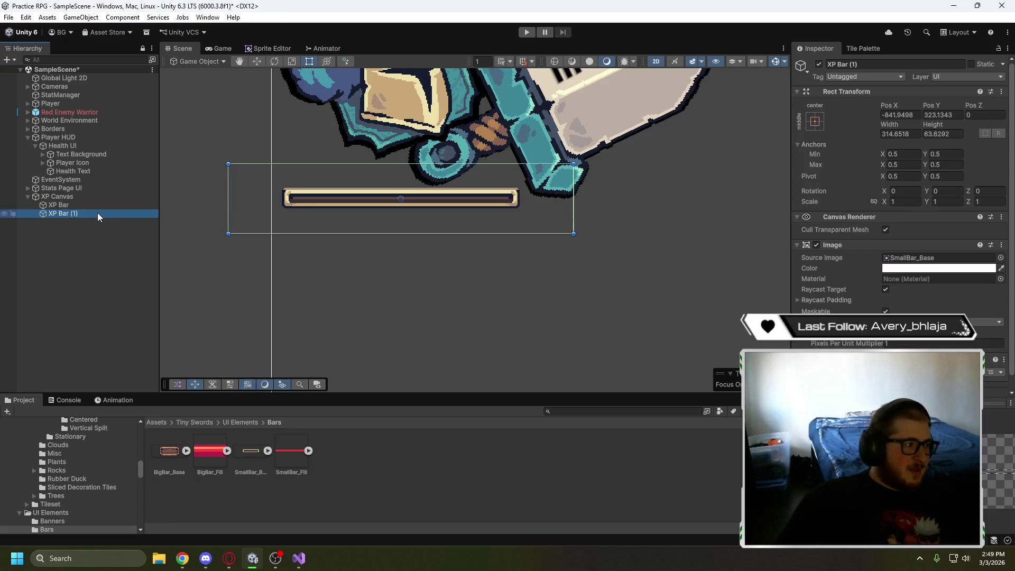
Rename the duplicated bar to XP Bar Shadow
{"action": "left_click", "coordinate": [96, 212]}
{"action": "key", "text": "BackSpace"}
{"action": "key", "text": "BackSpace"}
{"action": "type", "text": "Shadow"}
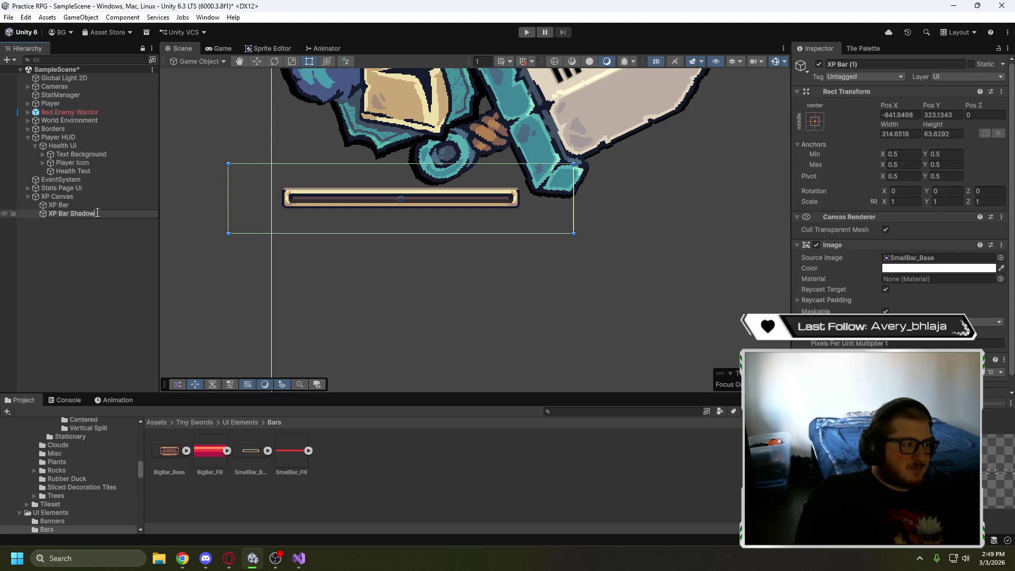
{"action": "left_click", "coordinate": [69, 246]}
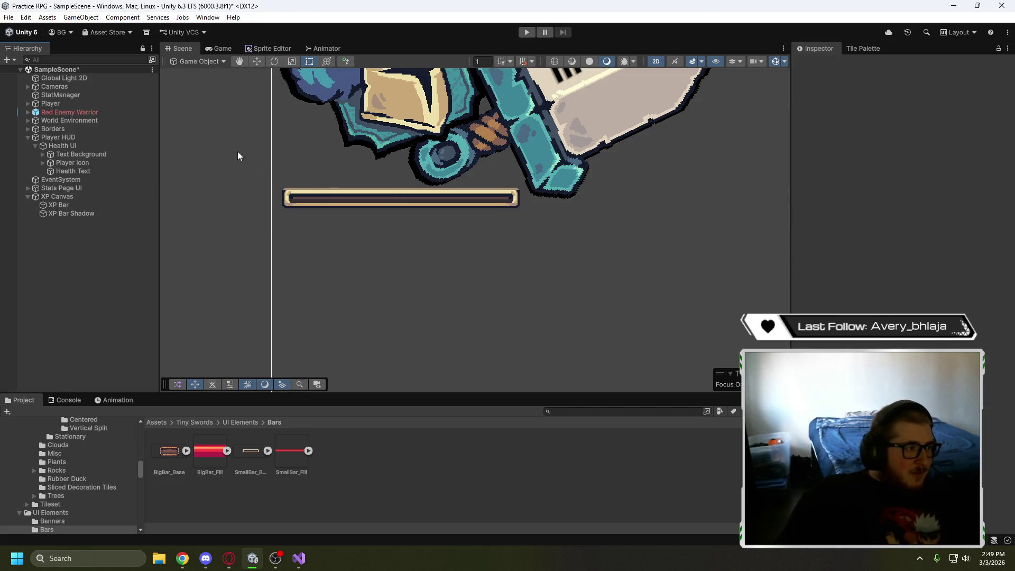
{"action": "left_click", "coordinate": [63, 214]}
Order XP Bar Shadow before XP Bar under XP Canvas and offset it slightly left
{"action": "left_click", "coordinate": [257, 61]}
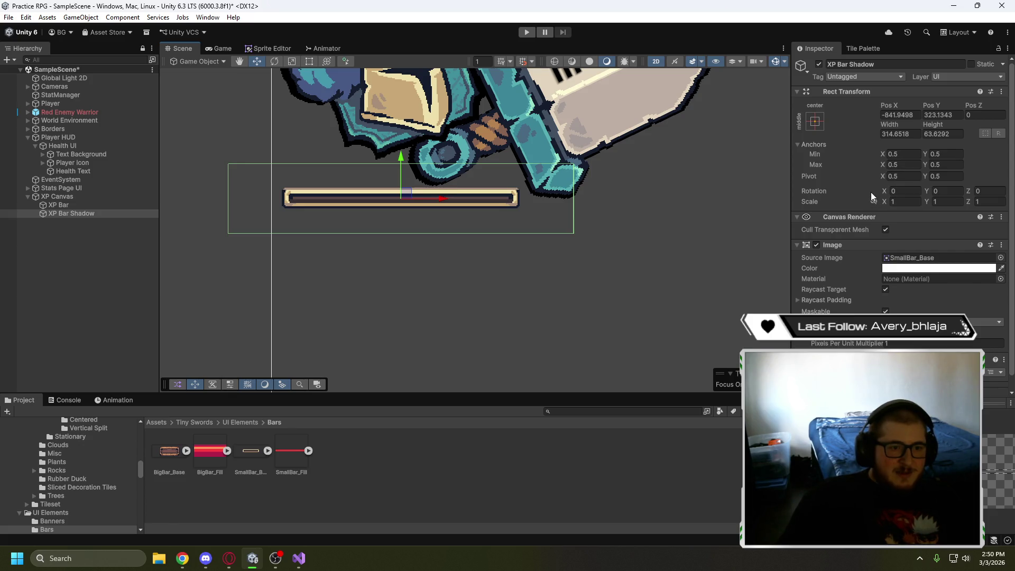
{"action": "left_click_drag", "start_coordinate": [407, 194], "coordinate": [407, 194]}
{"action": "left_click", "coordinate": [58, 214]}
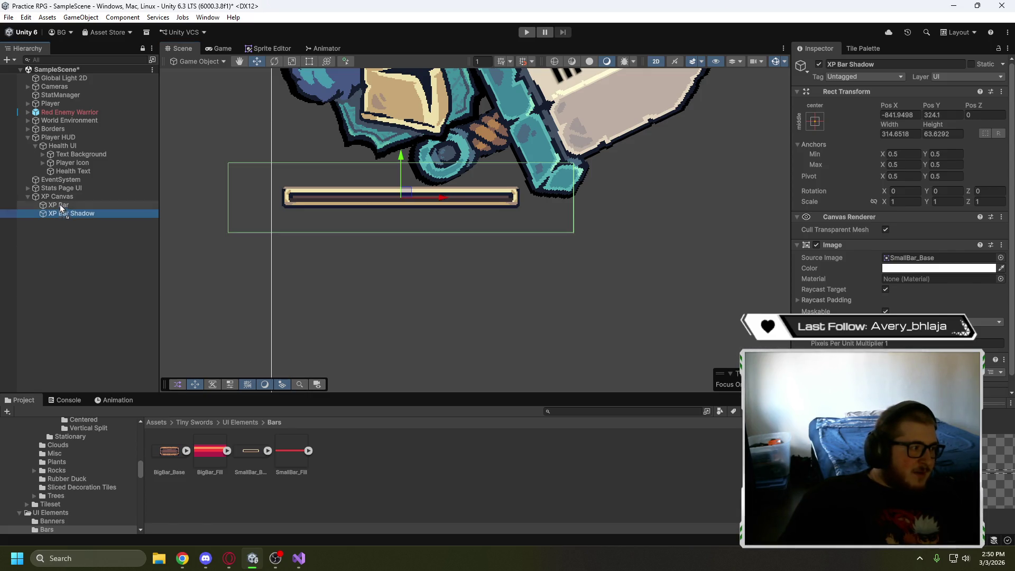
{"action": "left_click_drag", "start_coordinate": [60, 204], "coordinate": [59, 203]}
{"action": "left_click_drag", "start_coordinate": [407, 193], "coordinate": [403, 192]}
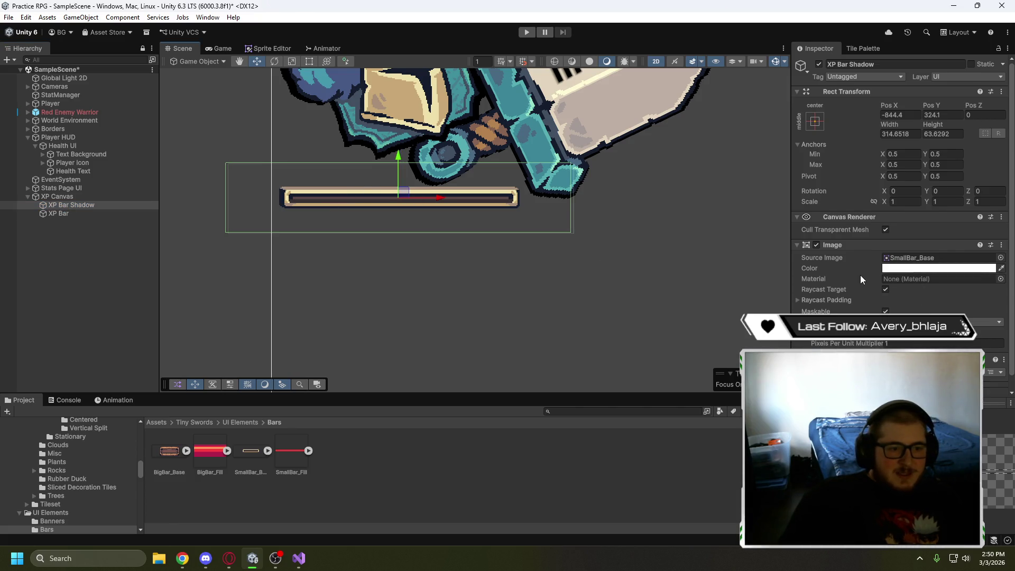
{"action": "scroll", "coordinate": [860, 275], "scroll_direction": "down", "scroll_amount": 1}
{"action": "left_click", "coordinate": [908, 254]}
Color XP Bar Shadow black, nudge it up slightly, and preview it in the Game view
{"action": "left_click", "coordinate": [924, 279]}
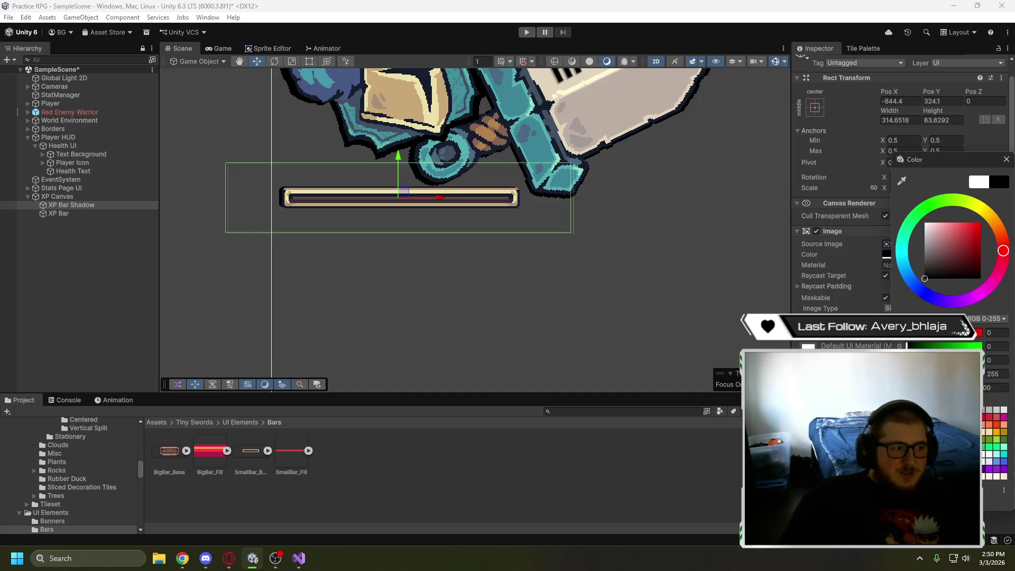
{"action": "left_click", "coordinate": [402, 197]}
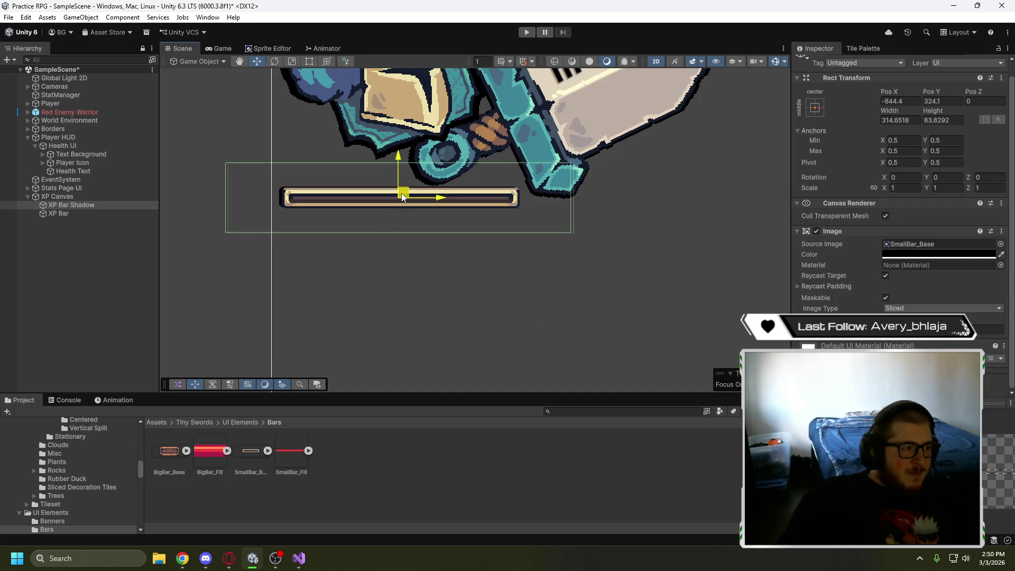
{"action": "left_click_drag", "start_coordinate": [402, 196], "coordinate": [402, 195]}
{"action": "left_click_drag", "start_coordinate": [209, 141], "coordinate": [245, 247]}
{"action": "left_click_drag", "start_coordinate": [311, 237], "coordinate": [268, 130]}
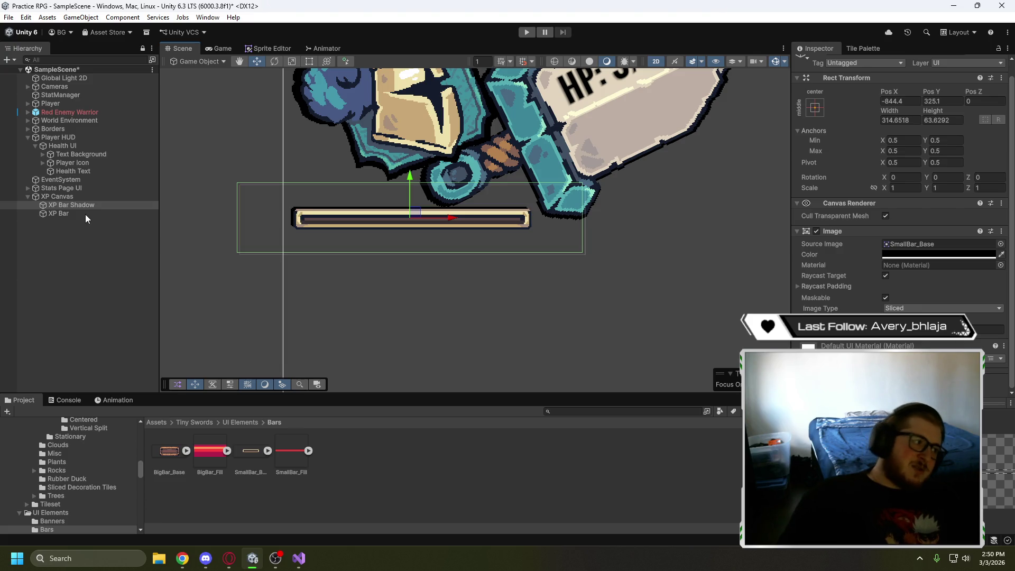
{"action": "left_click", "coordinate": [207, 49]}
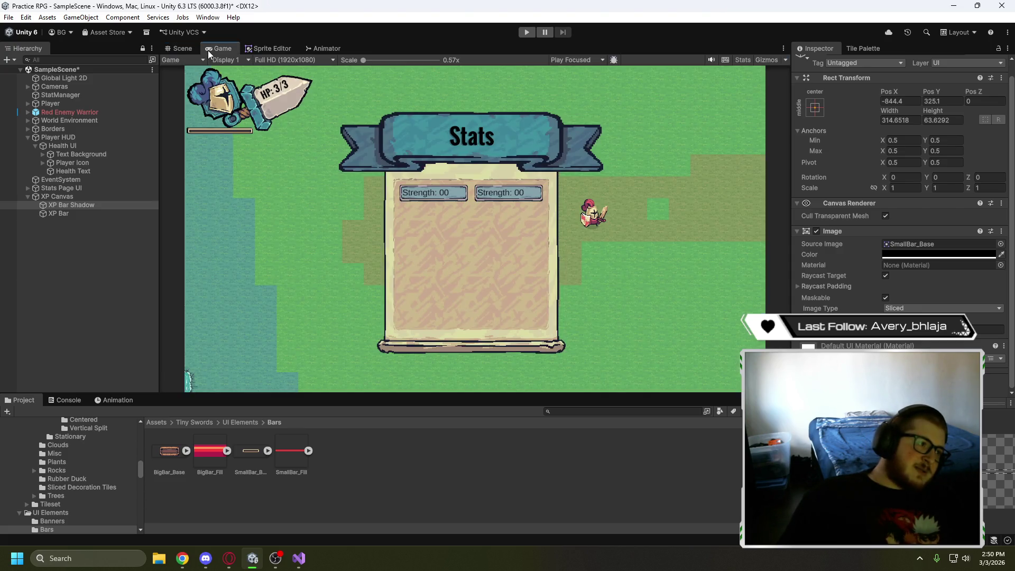
{"action": "left_click", "coordinate": [176, 48]}
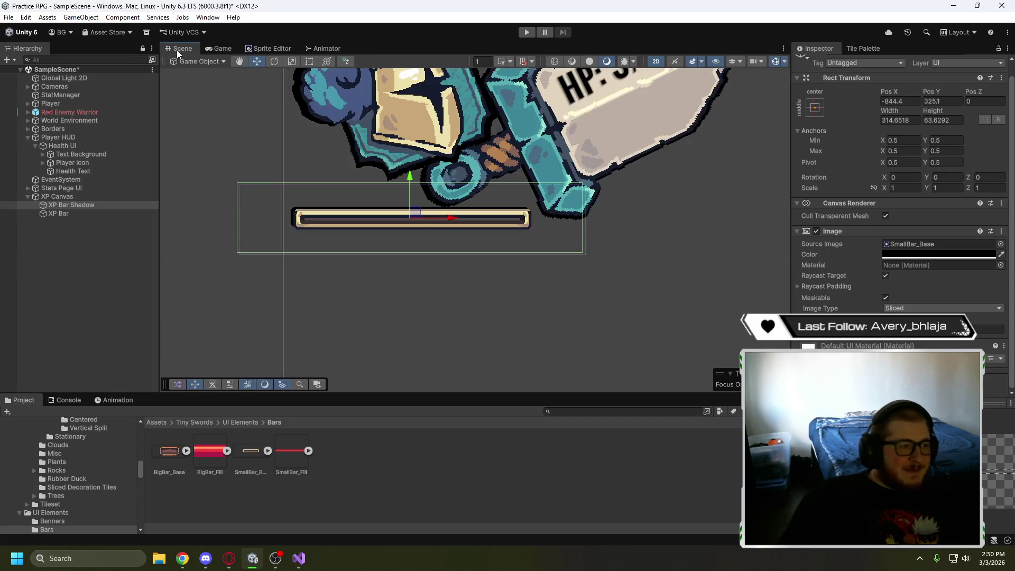
Widen and heighten XP Bar Shadow to about 318.6 by 67.2, checking it in the Game view
{"action": "scroll", "coordinate": [293, 198], "scroll_direction": "up", "scroll_amount": 2}
{"action": "scroll", "coordinate": [309, 215], "scroll_direction": "up", "scroll_amount": 1}
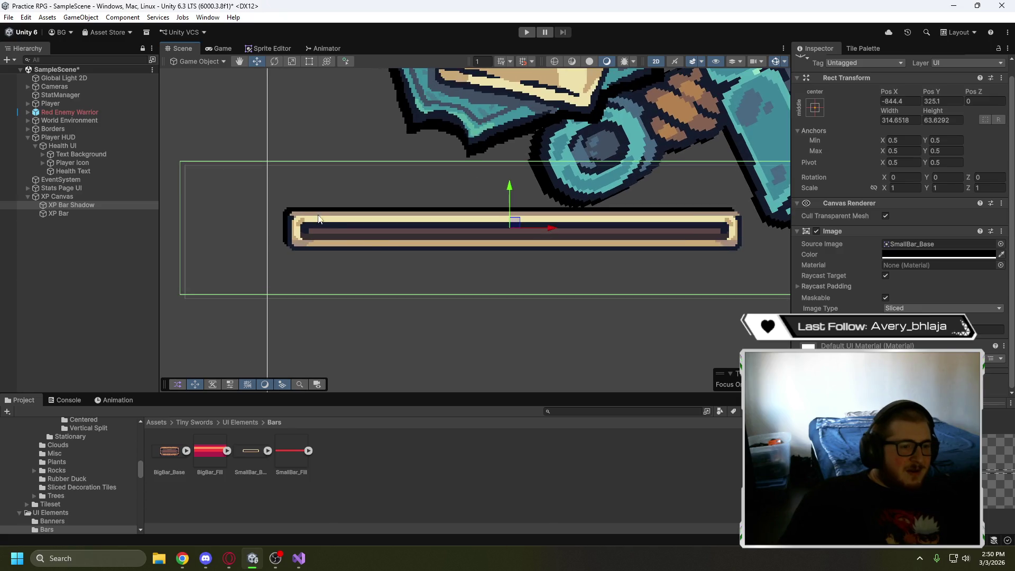
{"action": "mouse_move", "coordinate": [468, 270]}
{"action": "left_mouse_down"}
{"action": "mouse_move", "coordinate": [475, 276]}
{"action": "mouse_move", "coordinate": [446, 277]}
{"action": "left_mouse_up"}
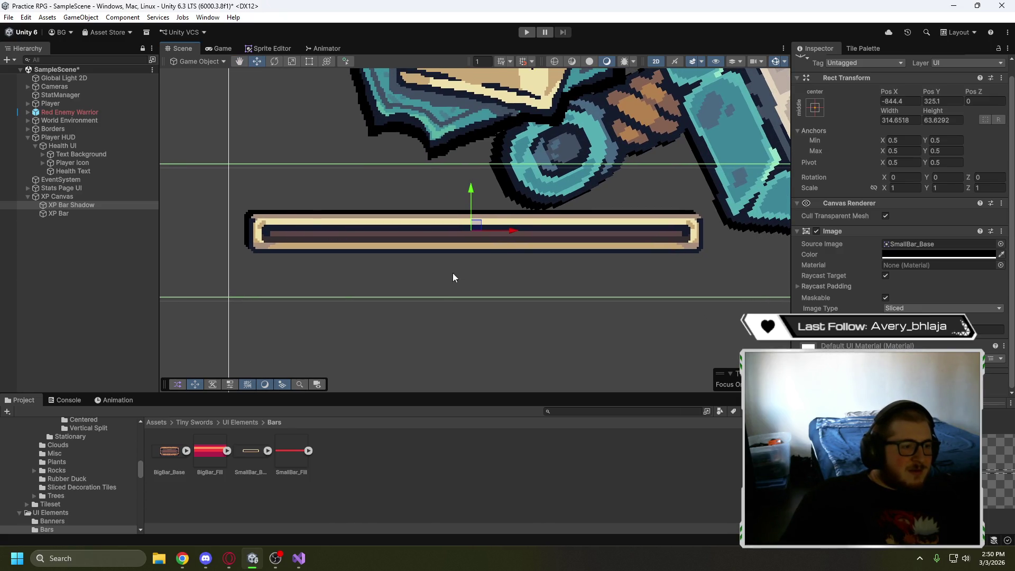
{"action": "left_click", "coordinate": [309, 62]}
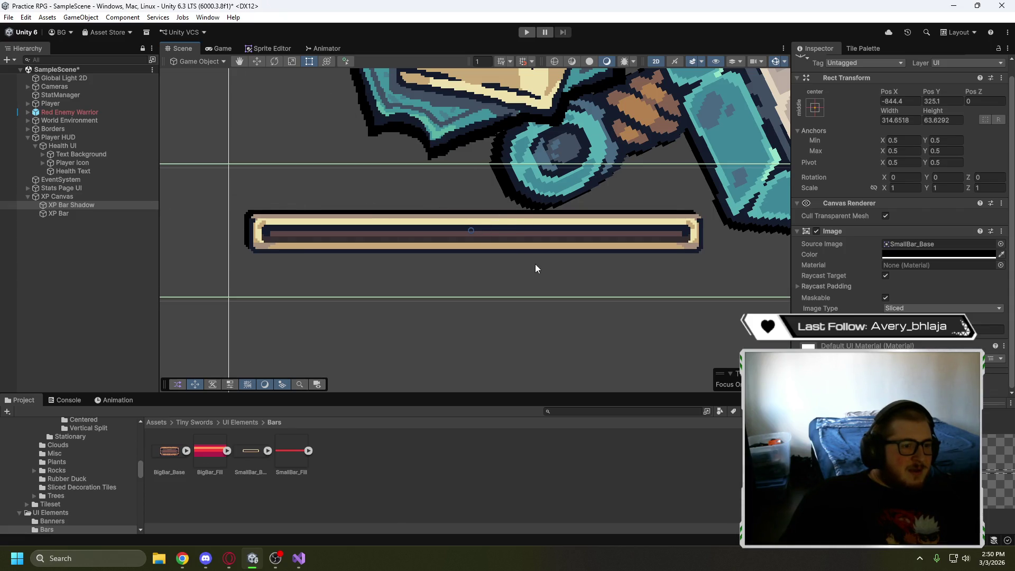
{"action": "scroll", "coordinate": [536, 268], "scroll_direction": "down", "scroll_amount": 1}
{"action": "left_click_drag", "start_coordinate": [737, 249], "coordinate": [743, 248]}
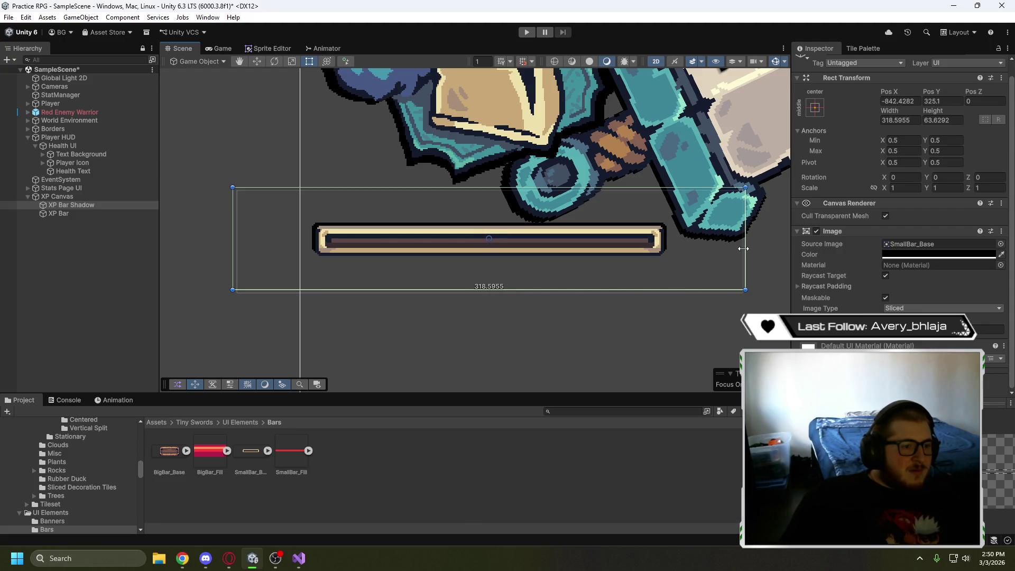
{"action": "left_click_drag", "start_coordinate": [572, 290], "coordinate": [572, 295]}
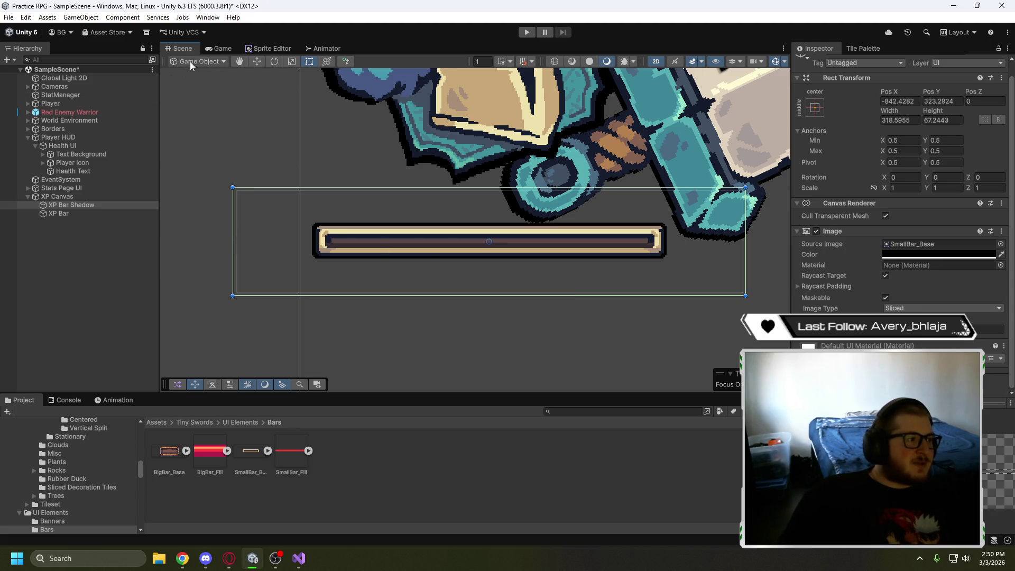
{"action": "left_click", "coordinate": [210, 48]}
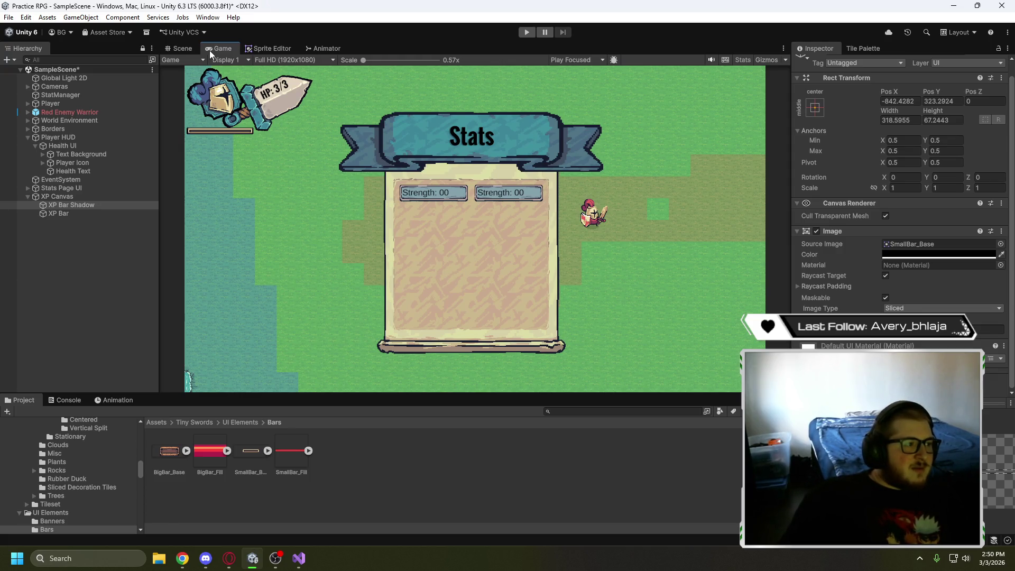
{"action": "left_click", "coordinate": [180, 50]}
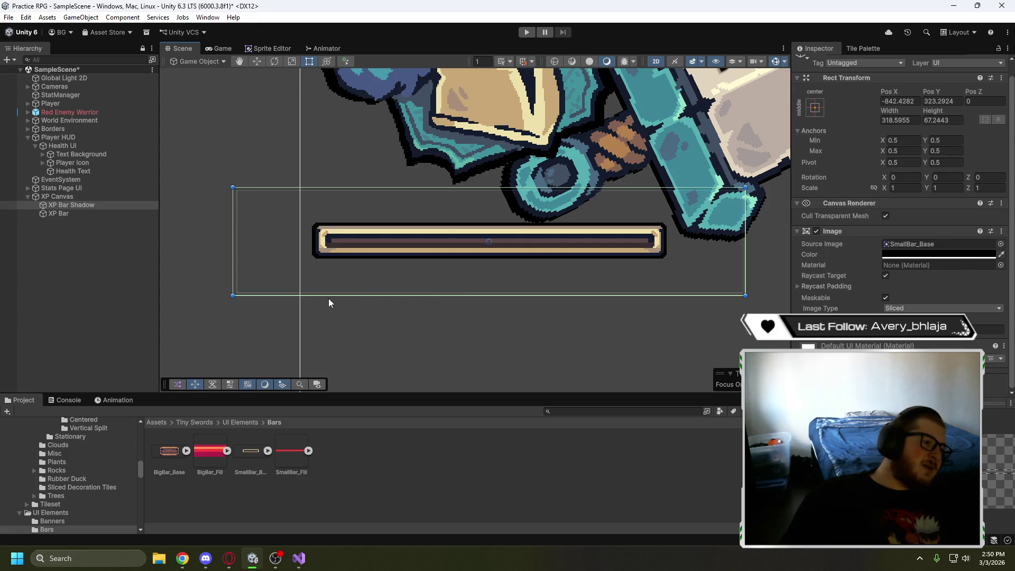
Select XP Bar, reframe the scene, then resume the tutorial video in the browser
{"action": "left_click", "coordinate": [95, 308]}
{"action": "left_click", "coordinate": [82, 214]}
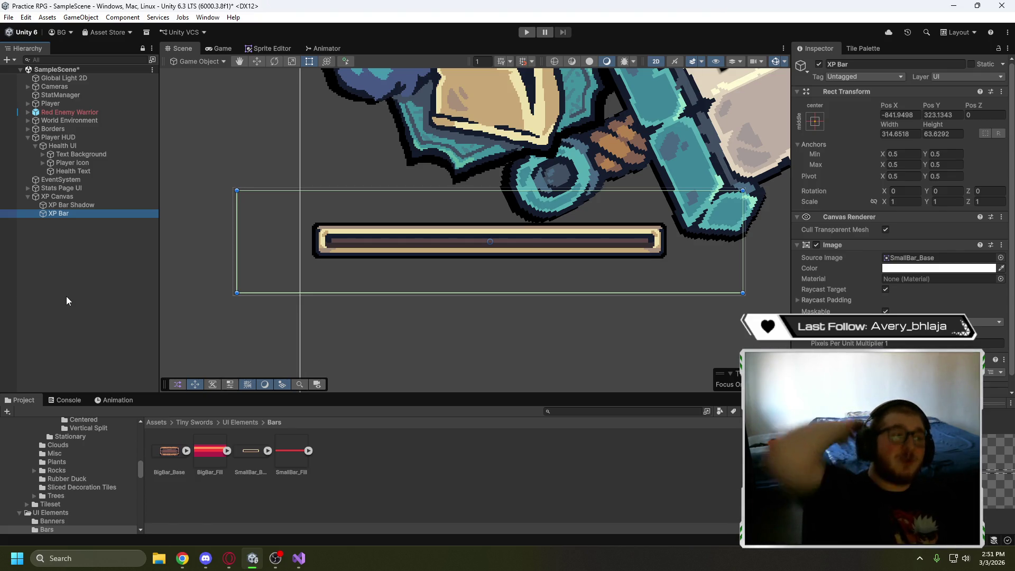
{"action": "scroll", "coordinate": [250, 334], "scroll_direction": "down", "scroll_amount": 5}
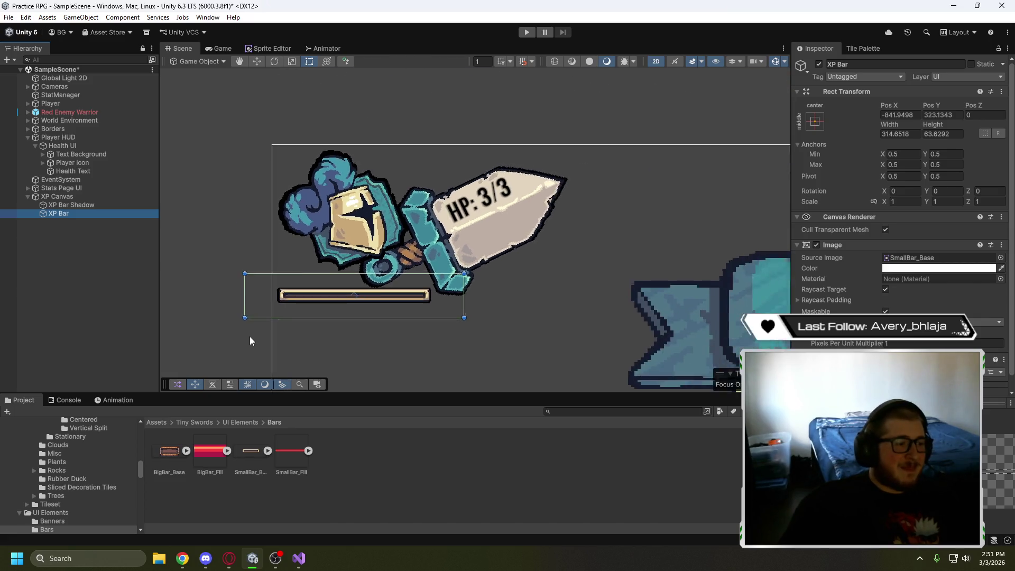
{"action": "mouse_move", "coordinate": [227, 222]}
{"action": "left_mouse_down"}
{"action": "mouse_move", "coordinate": [183, 121]}
{"action": "mouse_move", "coordinate": [308, 98]}
{"action": "mouse_move", "coordinate": [231, 107]}
{"action": "left_mouse_up"}
{"action": "scroll", "coordinate": [183, 120], "scroll_direction": "down", "scroll_amount": 5}
{"action": "left_click", "coordinate": [225, 140]}
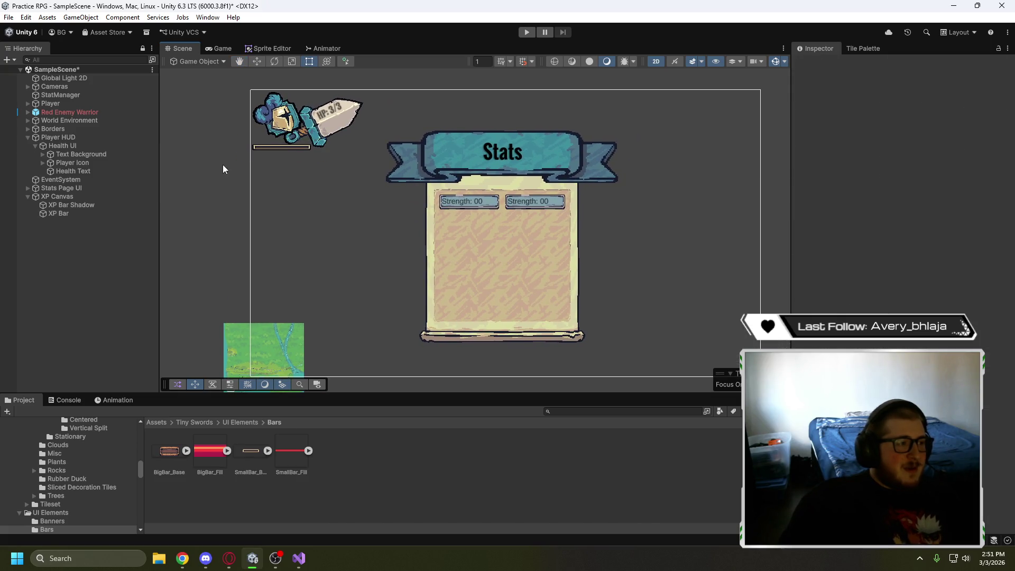
{"action": "left_click", "coordinate": [236, 559]}
{"action": "left_click", "coordinate": [294, 297]}
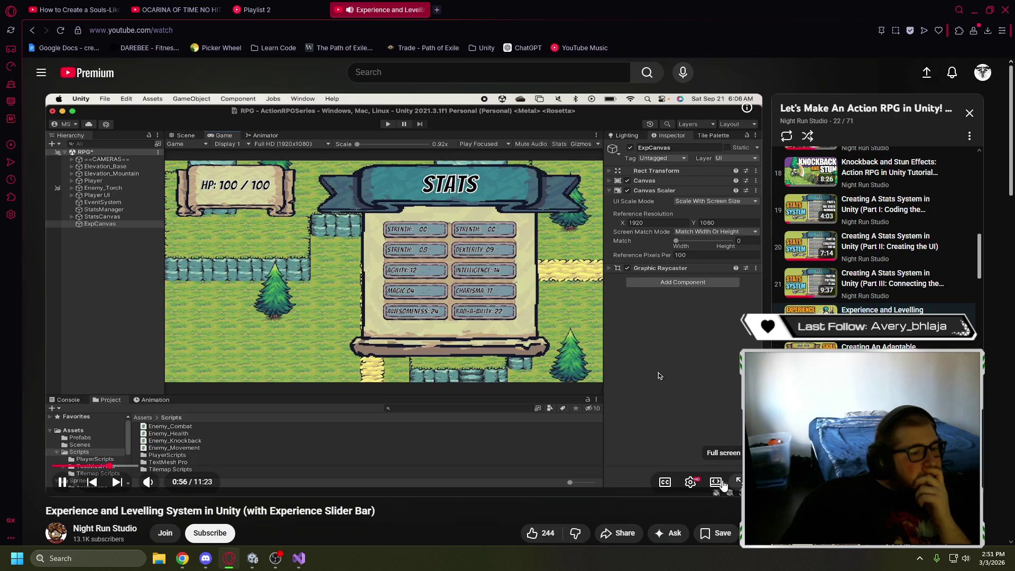
Watch the tutorial in theater mode to its 1:26 ExpSlider setup, then rewind to 0:23
{"action": "left_click", "coordinate": [715, 482]}
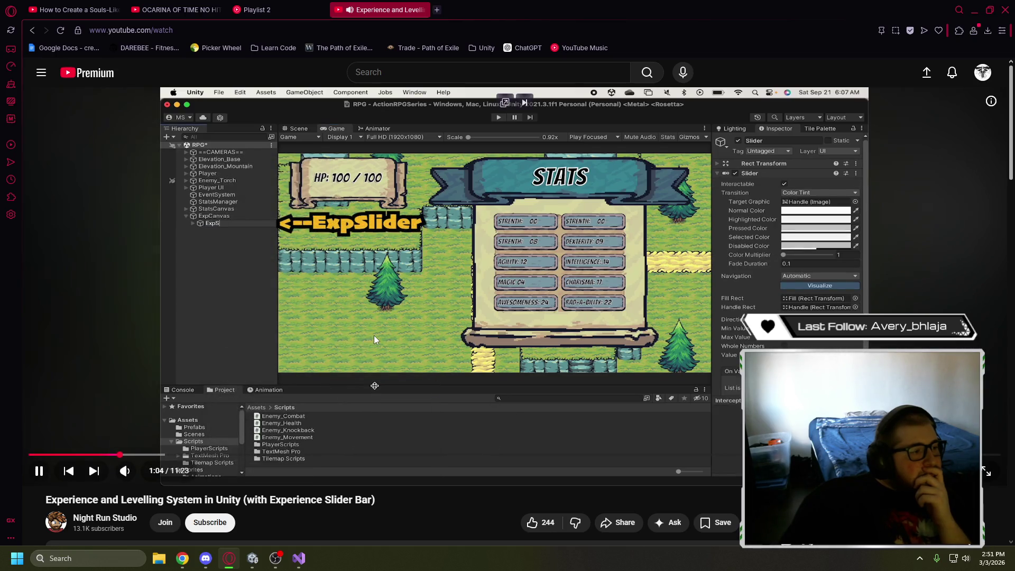
{"action": "left_click", "coordinate": [373, 334]}
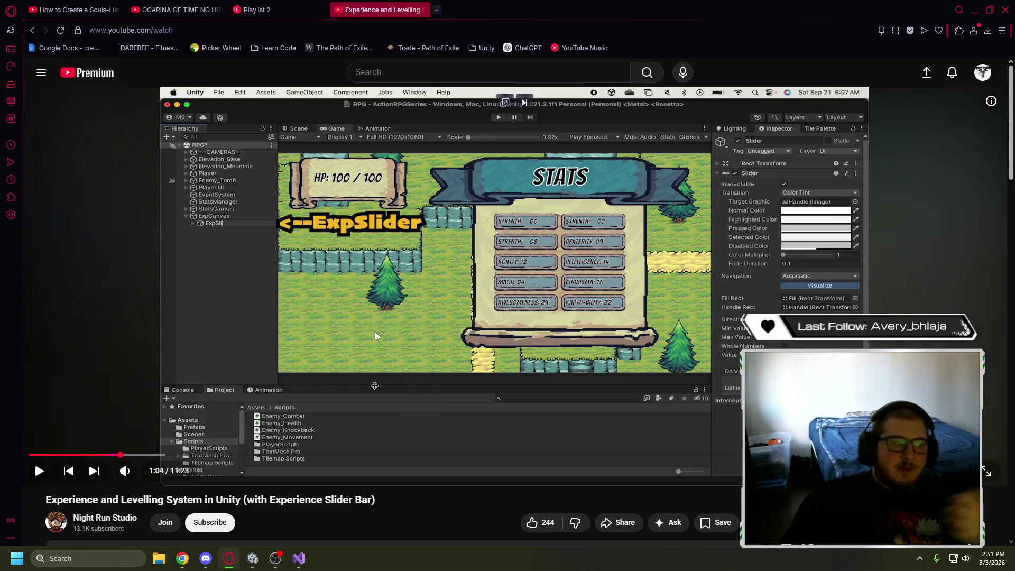
{"action": "left_click", "coordinate": [390, 315]}
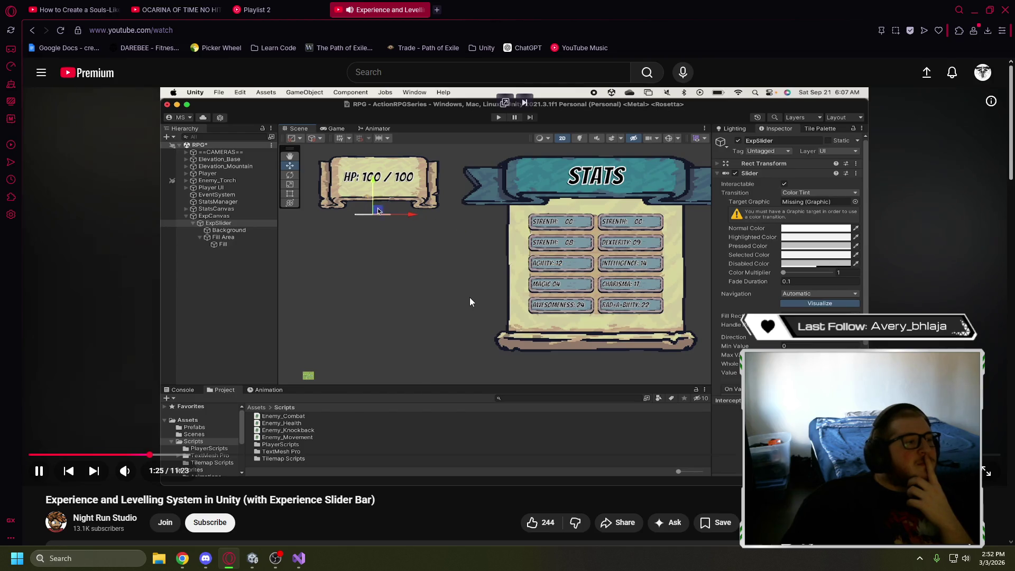
{"action": "left_click", "coordinate": [458, 286]}
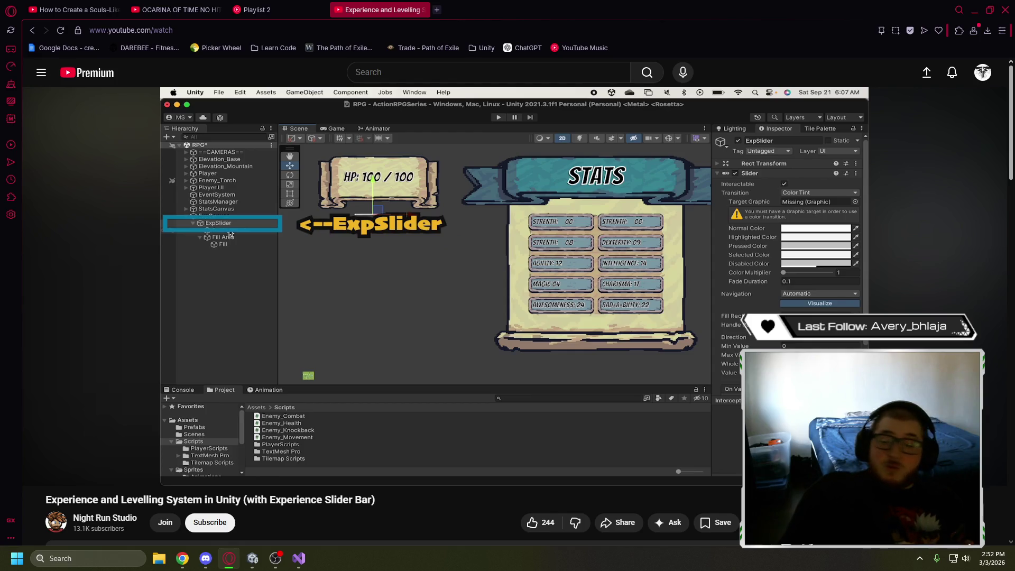
{"action": "mouse_move", "coordinate": [458, 289]}
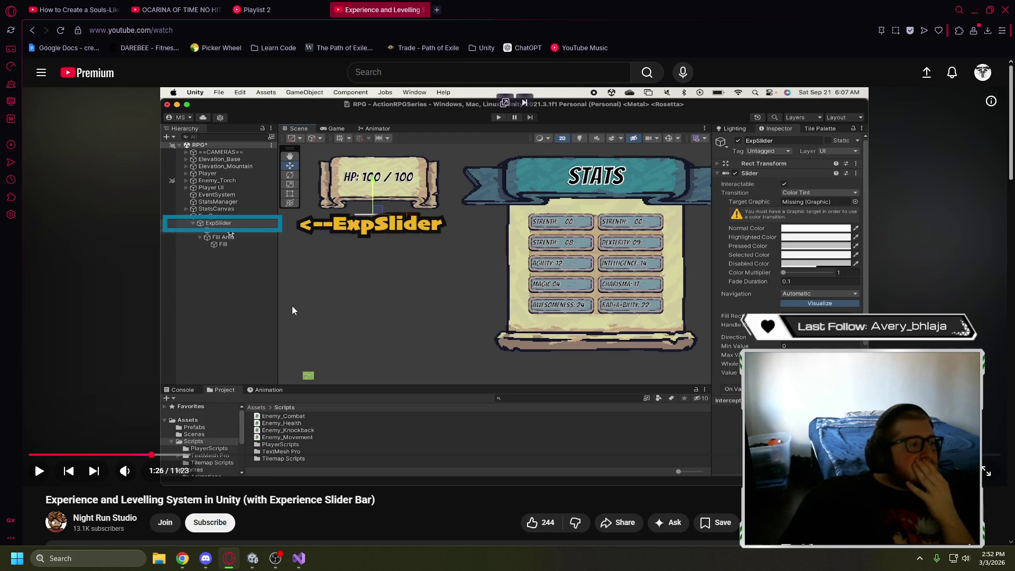
{"action": "left_click", "coordinate": [62, 455]}
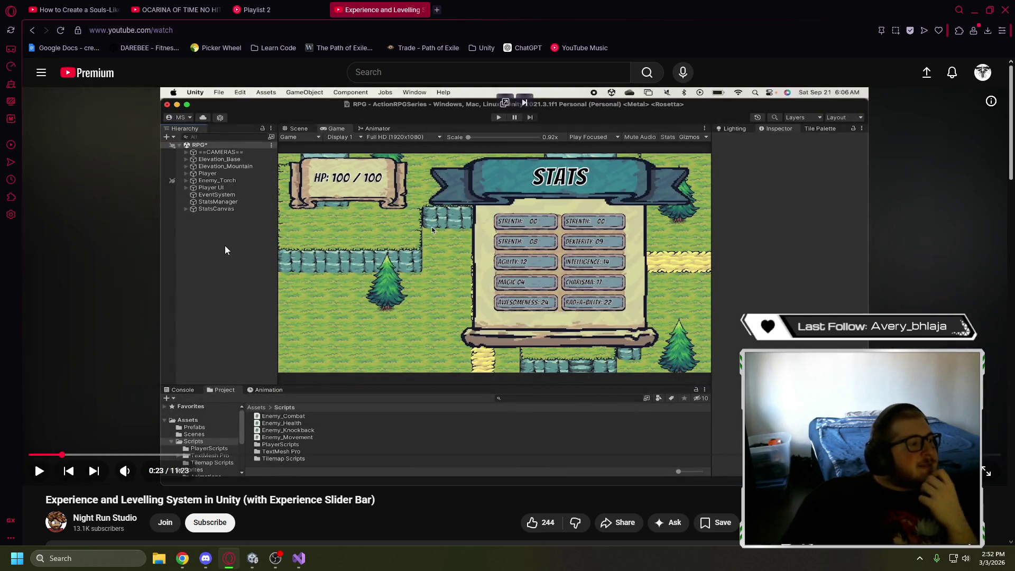
Resume the levelling tutorial and watch it through creating the ExpManager script
{"action": "left_click", "coordinate": [224, 250]}
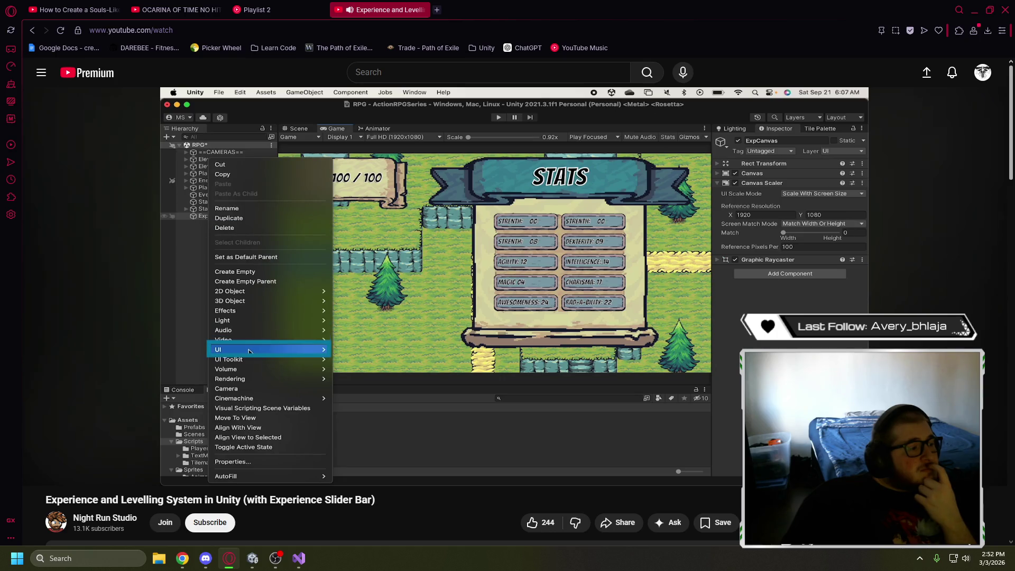
{"action": "mouse_move", "coordinate": [217, 259]}
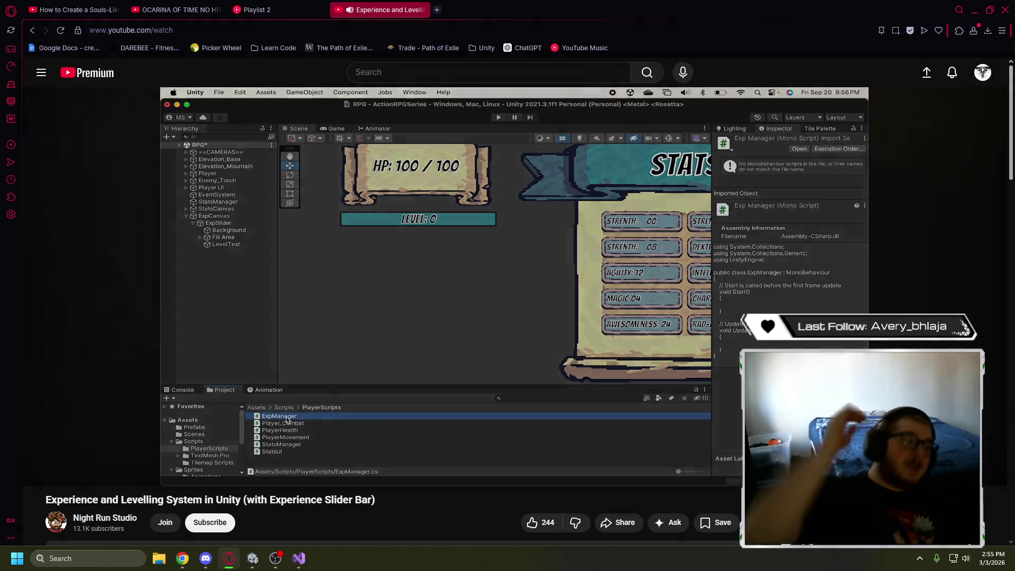
Pause the tutorial at 3:39 on the ExpManager class with empty Start and Update
{"action": "left_click", "coordinate": [499, 431]}
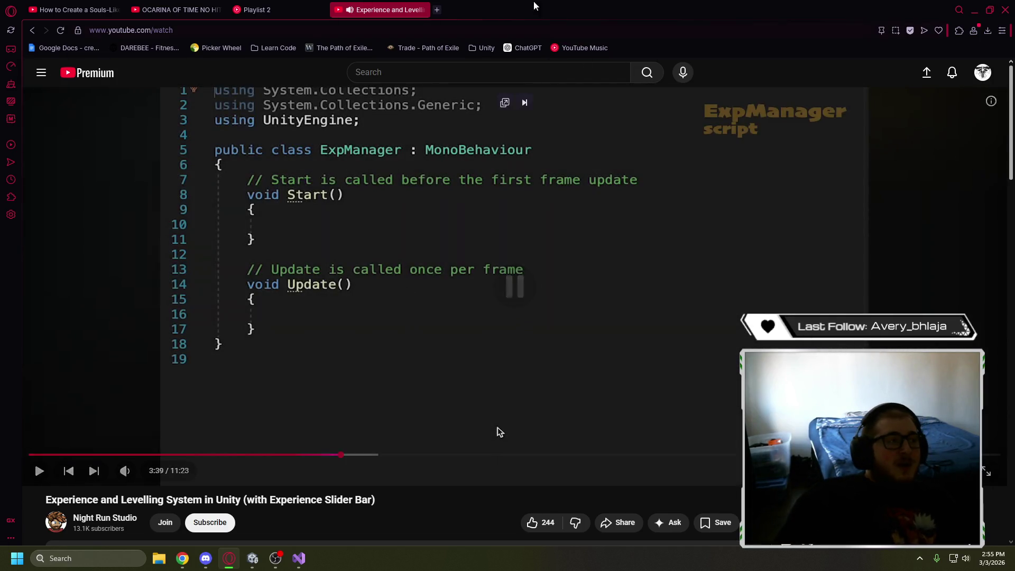
Return to Unity, frame the health bar, and inspect XP Canvas and XP Bar
{"action": "left_click", "coordinate": [976, 9]}
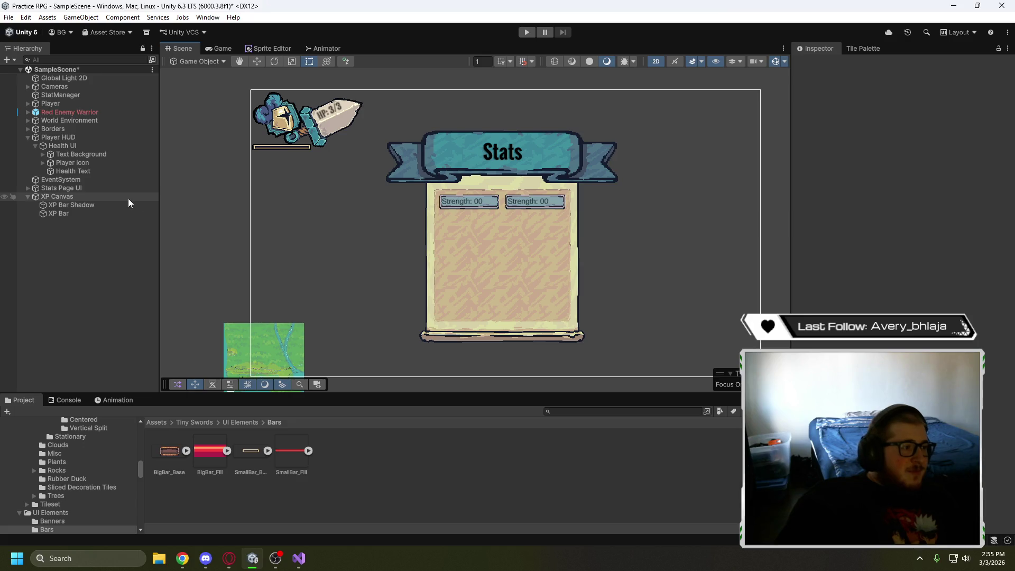
{"action": "scroll", "coordinate": [265, 144], "scroll_direction": "up", "scroll_amount": 10}
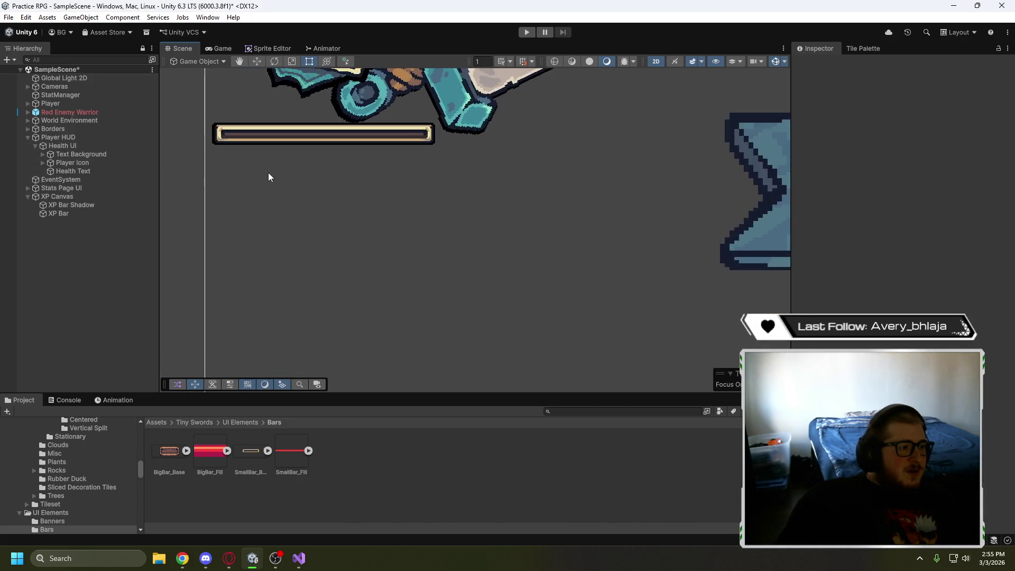
{"action": "left_click_drag", "start_coordinate": [327, 250], "coordinate": [366, 272]}
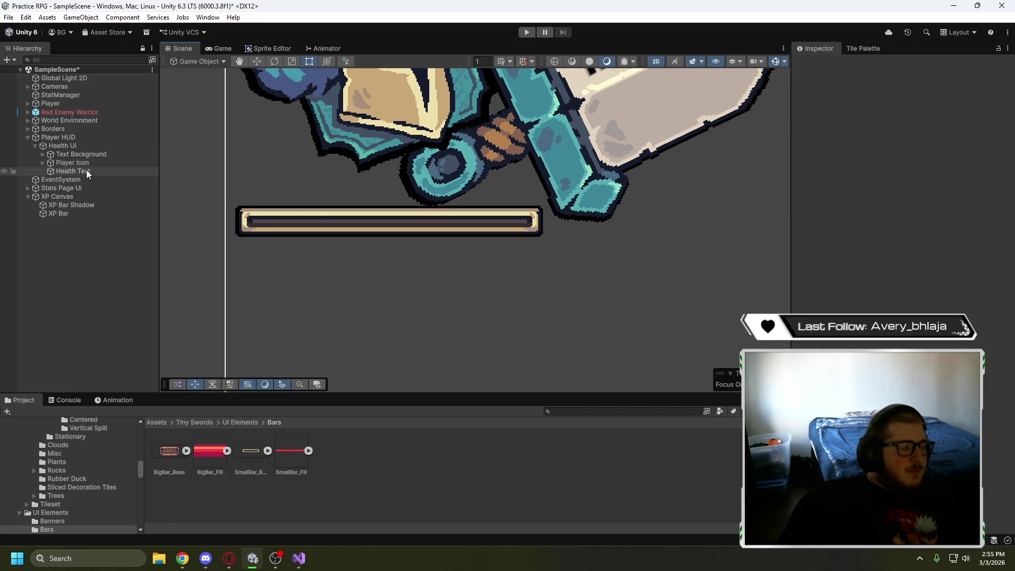
{"action": "left_click", "coordinate": [68, 196]}
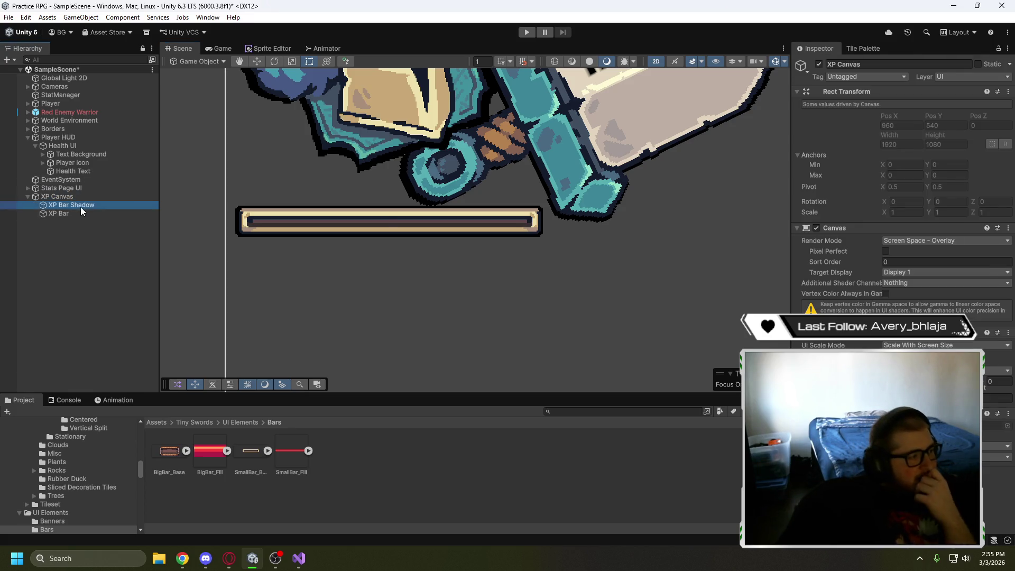
{"action": "left_click", "coordinate": [81, 214]}
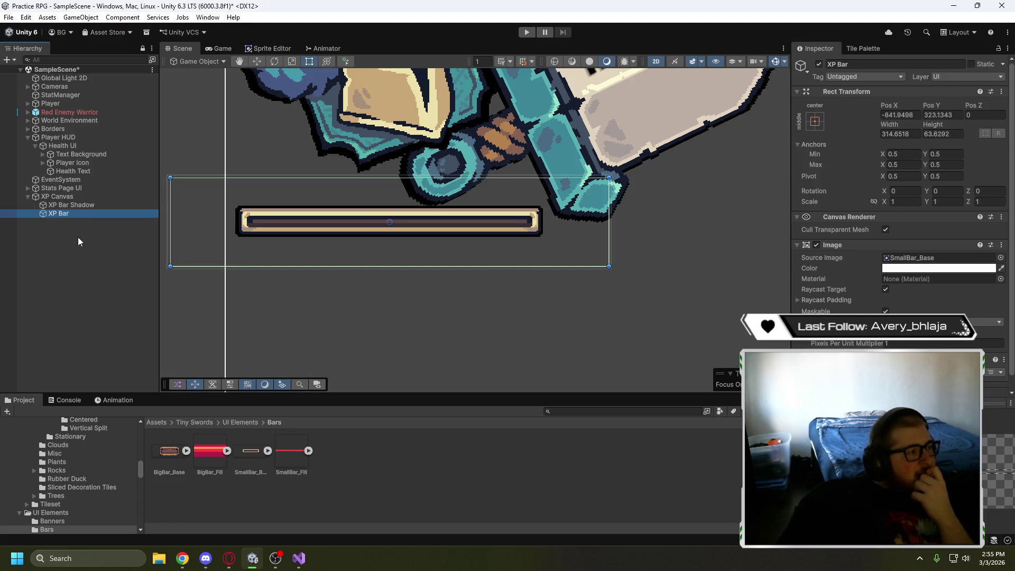
Try nesting XP Canvas under Player HUD, then undo so it stays at the root
{"action": "left_click", "coordinate": [36, 145]}
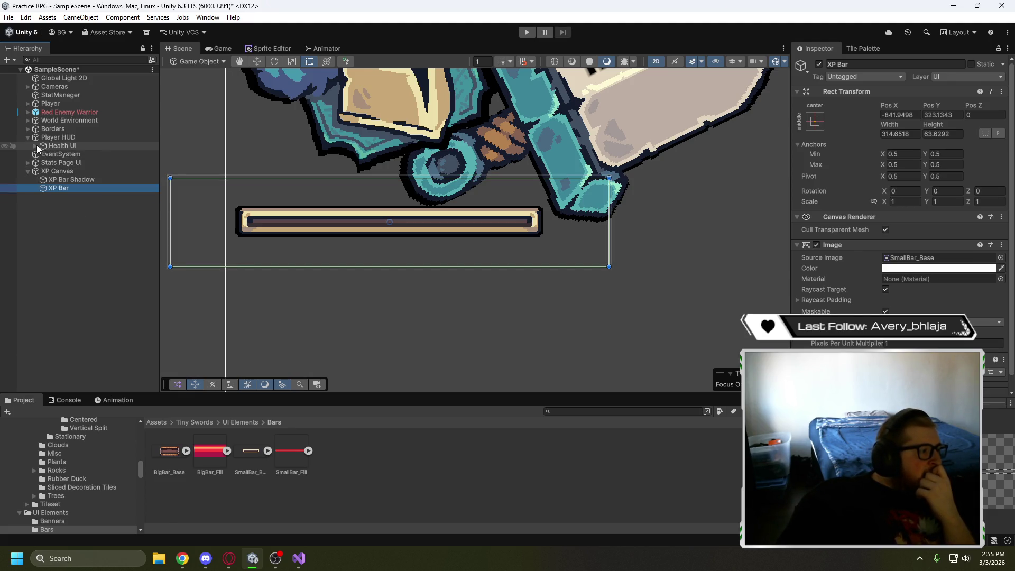
{"action": "left_click_drag", "start_coordinate": [51, 171], "coordinate": [61, 142]}
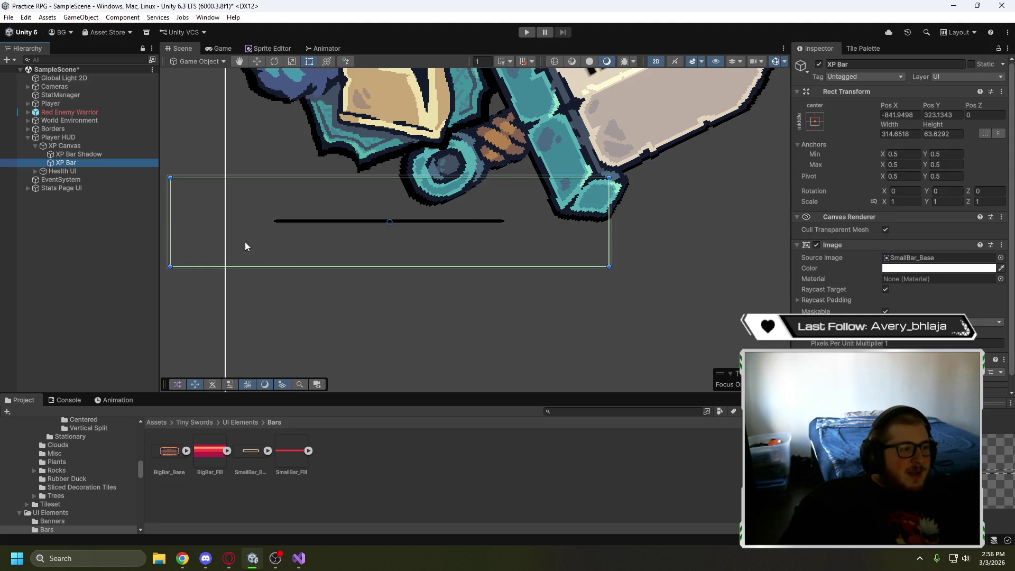
{"action": "left_click_drag", "start_coordinate": [61, 145], "coordinate": [84, 176]}
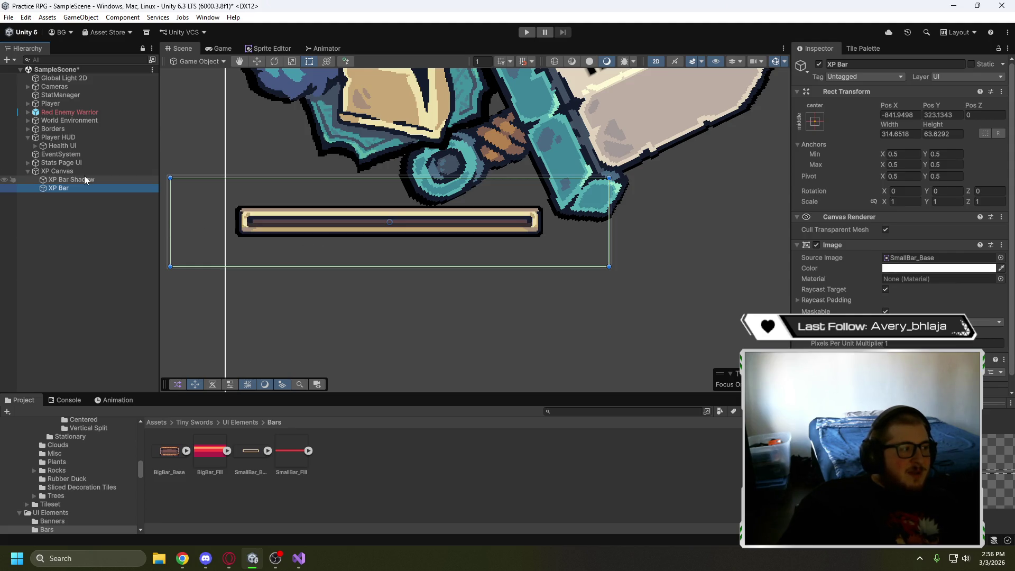
{"action": "left_click", "coordinate": [28, 138]}
{"action": "left_click", "coordinate": [29, 138]}
{"action": "left_click", "coordinate": [37, 146]}
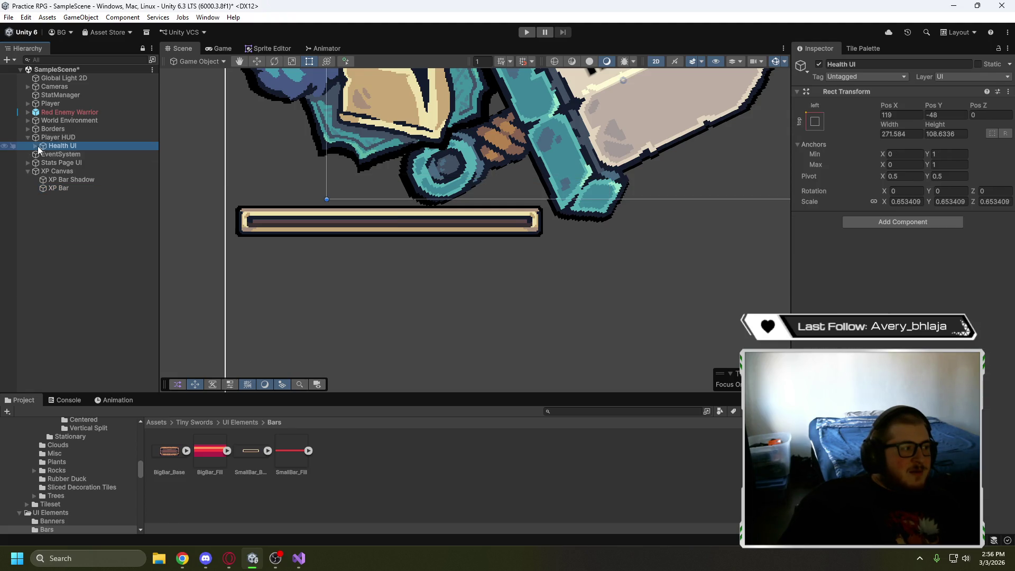
{"action": "left_click_drag", "start_coordinate": [47, 173], "coordinate": [54, 156]}
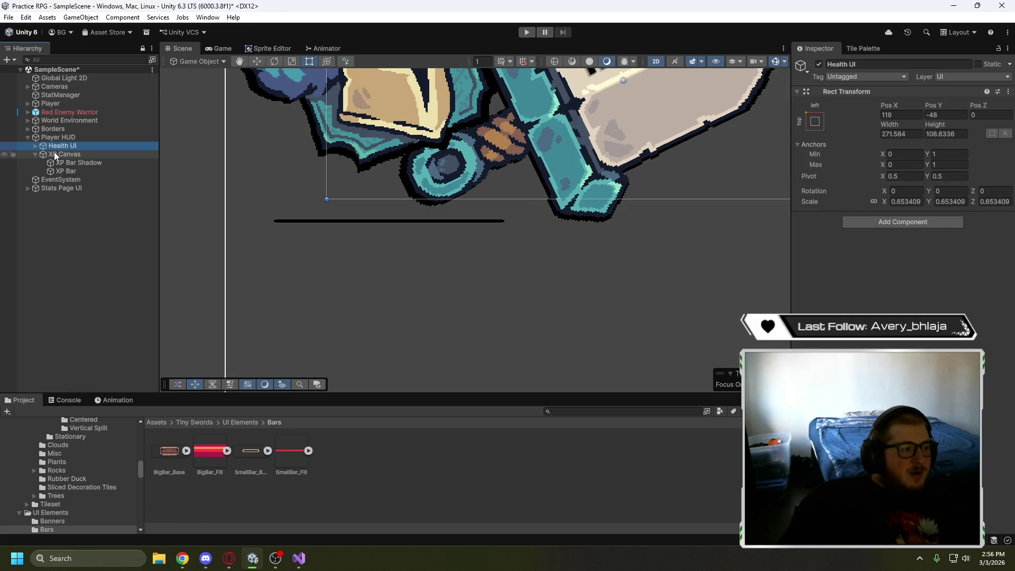
{"action": "key", "text": "ctrl+z"}
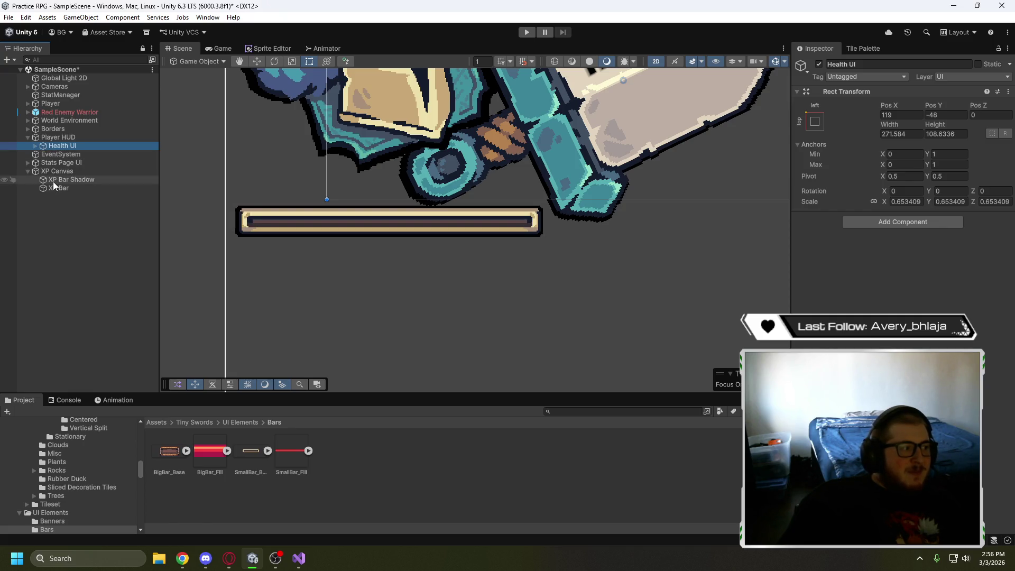
Try moving XP Bar Shadow and XP Bar into Player HUD, then undo the move
{"action": "left_click", "coordinate": [53, 180]}
{"action": "left_click", "coordinate": [62, 189]}
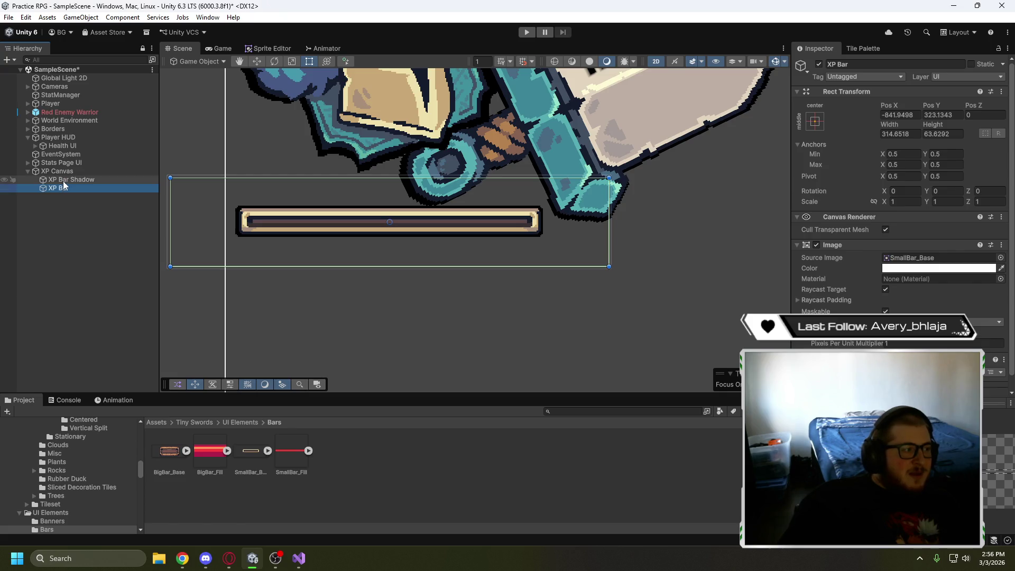
{"action": "left_click", "coordinate": [68, 172]}
{"action": "scroll", "coordinate": [254, 289], "scroll_direction": "down", "scroll_amount": 5}
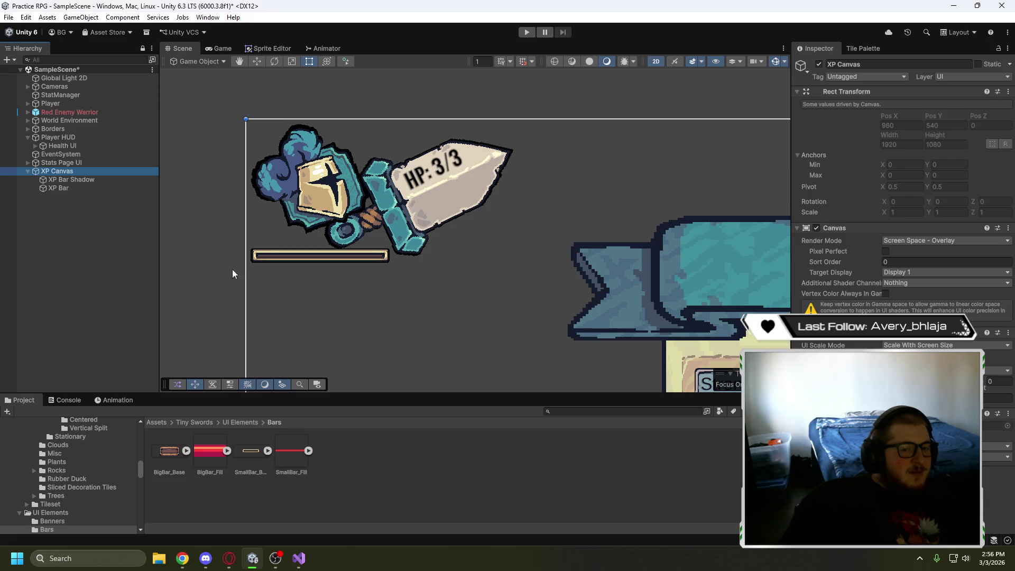
{"action": "left_click", "coordinate": [74, 181]}
{"action": "left_click", "coordinate": [72, 186], "text": "shift"}
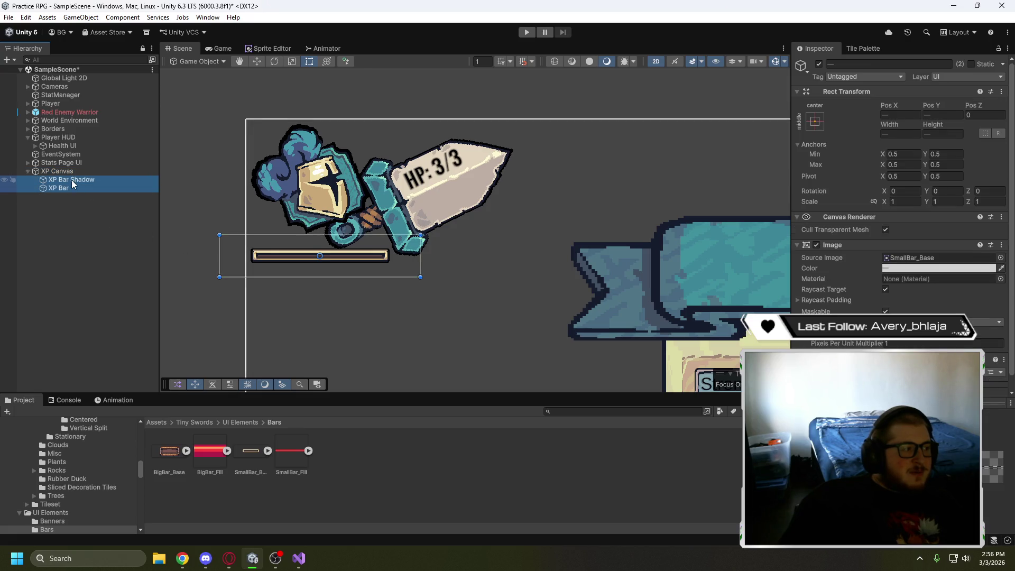
{"action": "left_click_drag", "start_coordinate": [72, 180], "coordinate": [72, 151]}
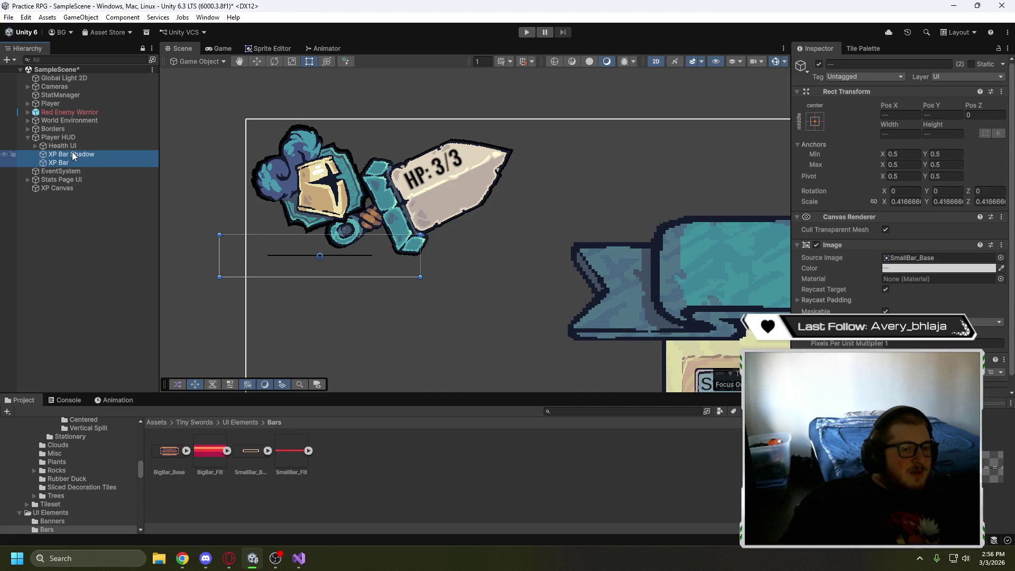
{"action": "left_click", "coordinate": [894, 269]}
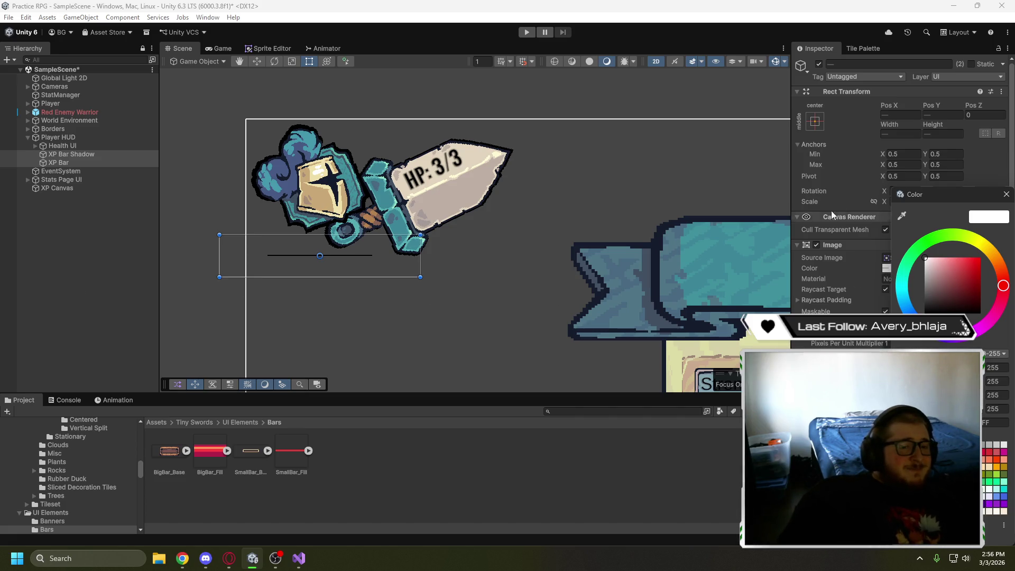
{"action": "left_click", "coordinate": [1006, 195]}
{"action": "left_click", "coordinate": [112, 221]}
{"action": "key", "text": "ctrl+z"}
{"action": "key", "text": "ctrl+z"}
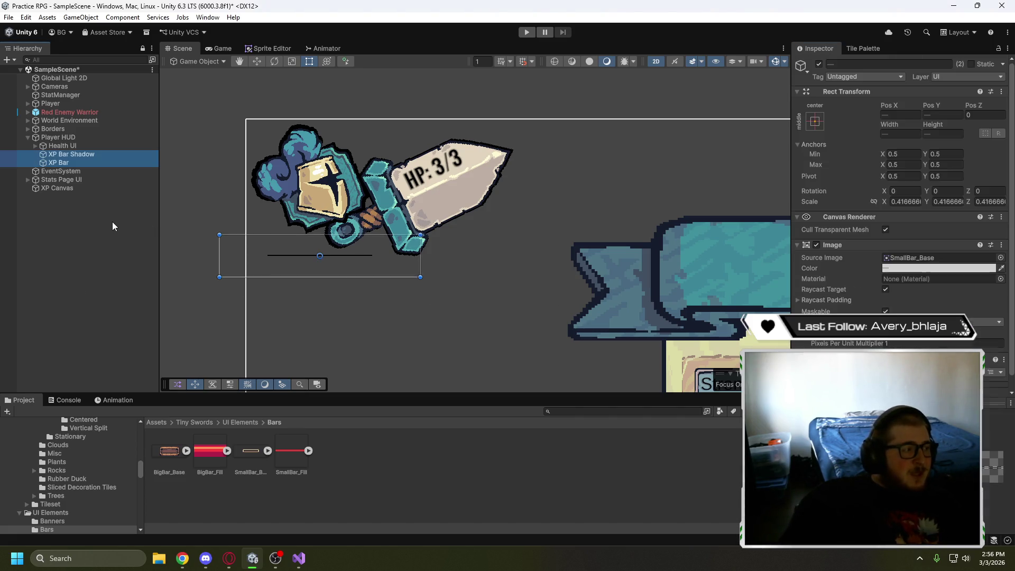
Clear the selection and frame the health bar in the Scene view
{"action": "left_click", "coordinate": [112, 221]}
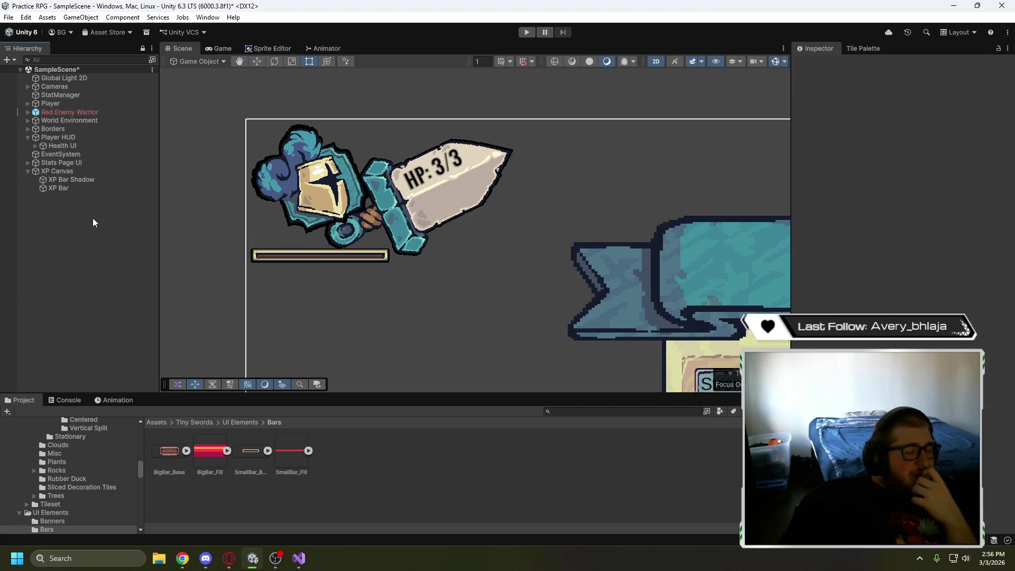
{"action": "scroll", "coordinate": [199, 219], "scroll_direction": "up", "scroll_amount": 2}
{"action": "scroll", "coordinate": [208, 216], "scroll_direction": "up", "scroll_amount": 3}
{"action": "left_click_drag", "start_coordinate": [208, 201], "coordinate": [233, 223]}
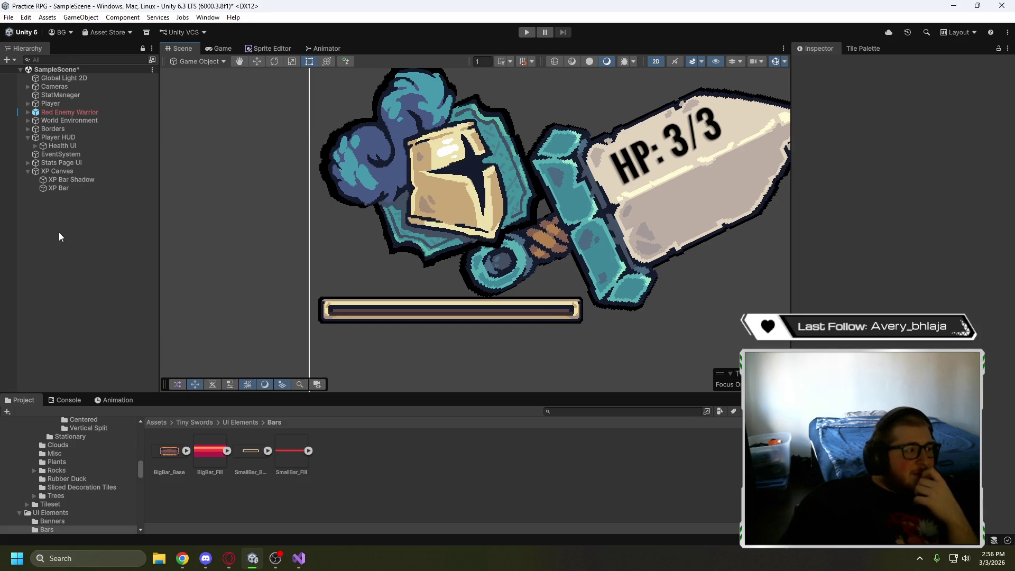
Add a UI Slider under XP Canvas and name it 'XP Slider'
{"action": "right_click", "coordinate": [61, 173]}
{"action": "mouse_move", "coordinate": [129, 396]}
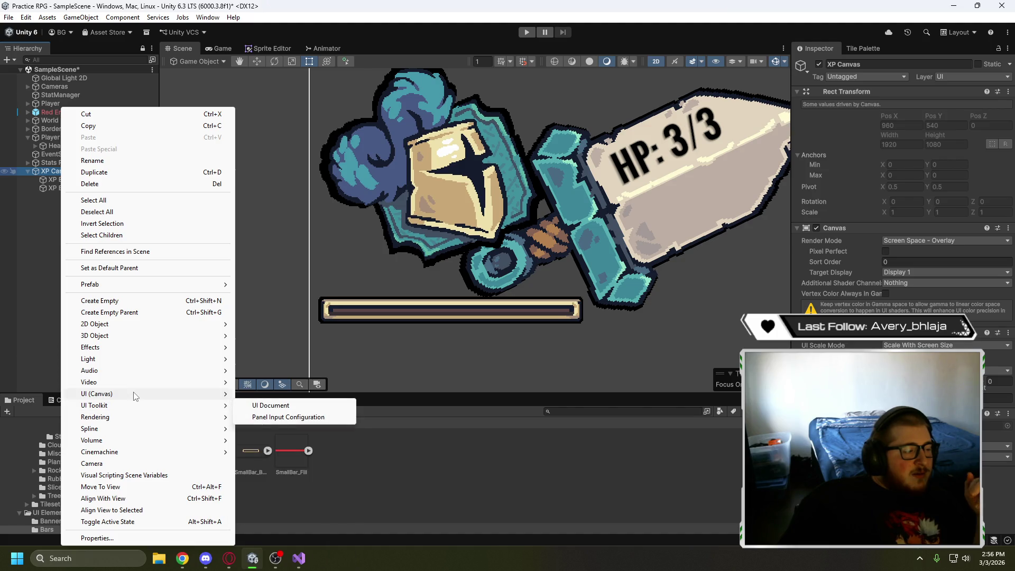
{"action": "left_click", "coordinate": [260, 456]}
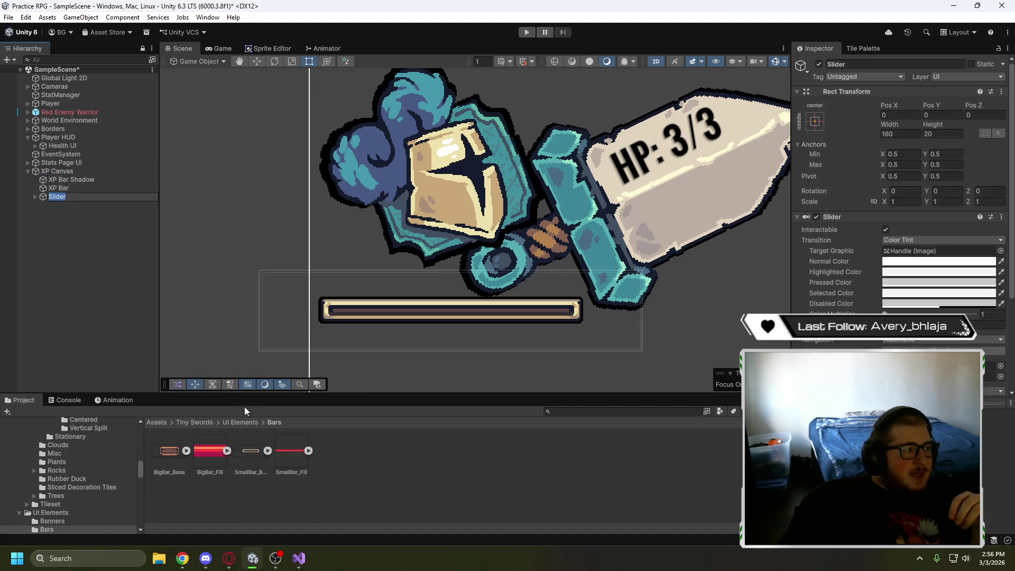
{"action": "scroll", "coordinate": [384, 319], "scroll_direction": "down", "scroll_amount": 4}
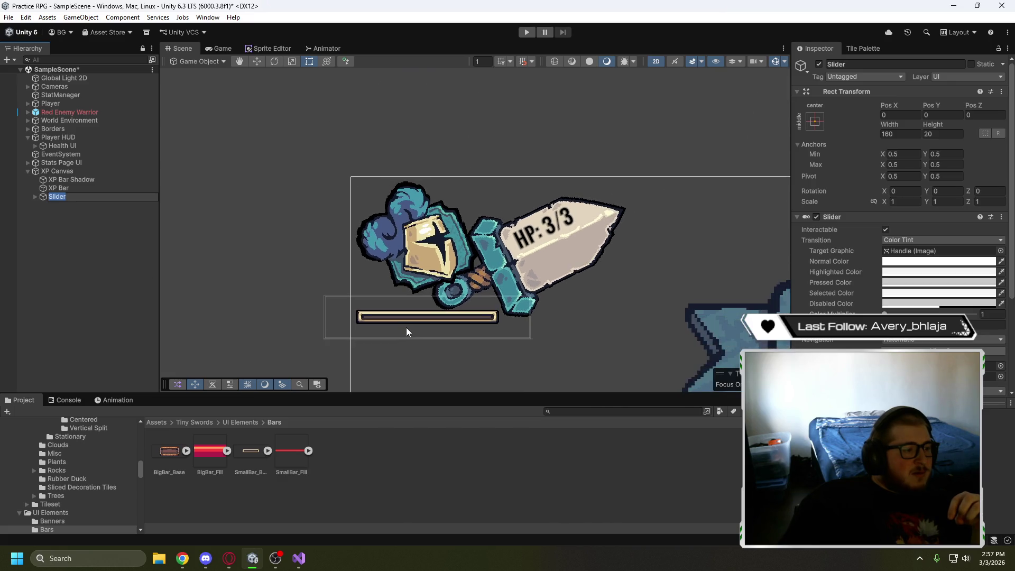
{"action": "type", "text": "XP Slider"}
{"action": "left_click", "coordinate": [102, 241]}
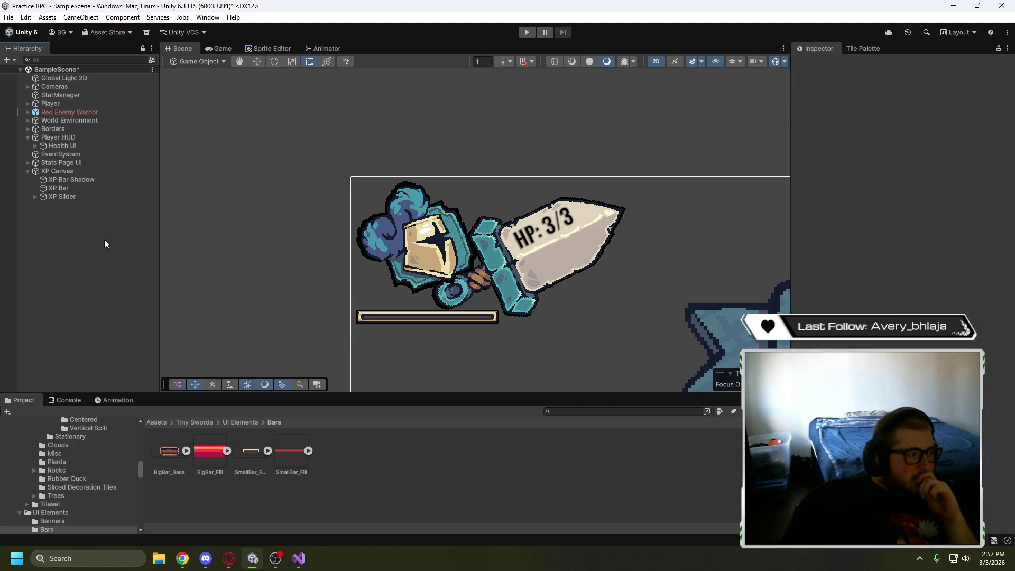
Delete the slider's Handle Slide Area, keeping Background and Fill Area
{"action": "left_click", "coordinate": [35, 197]}
{"action": "left_click", "coordinate": [60, 221]}
{"action": "key", "text": "Delete"}
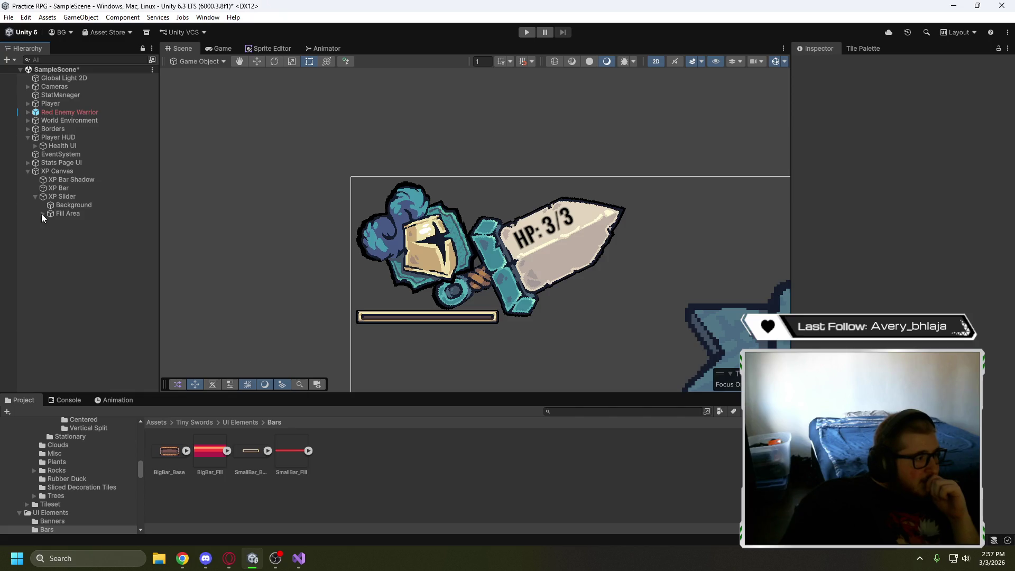
{"action": "left_click", "coordinate": [68, 206]}
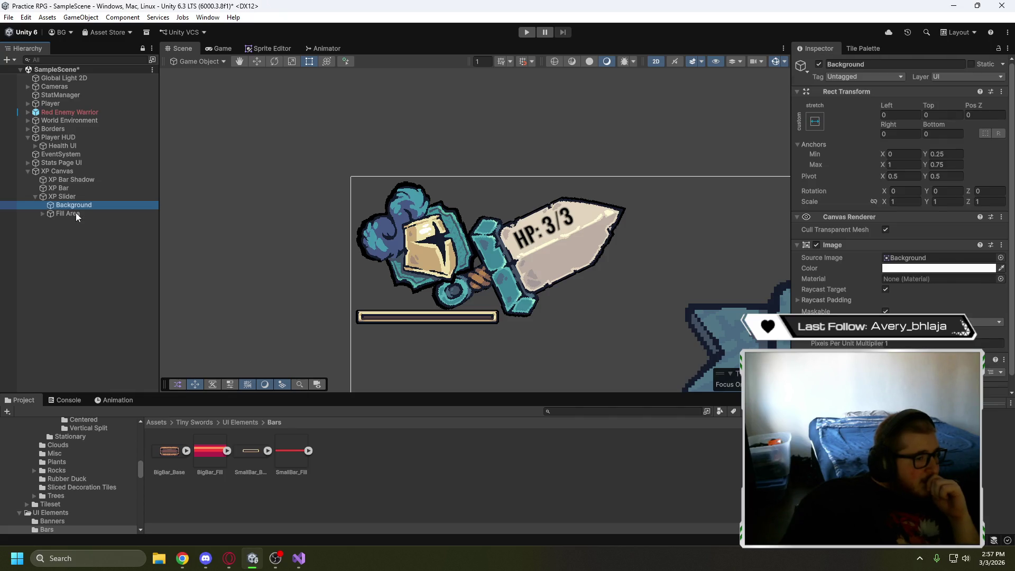
{"action": "left_click", "coordinate": [70, 197]}
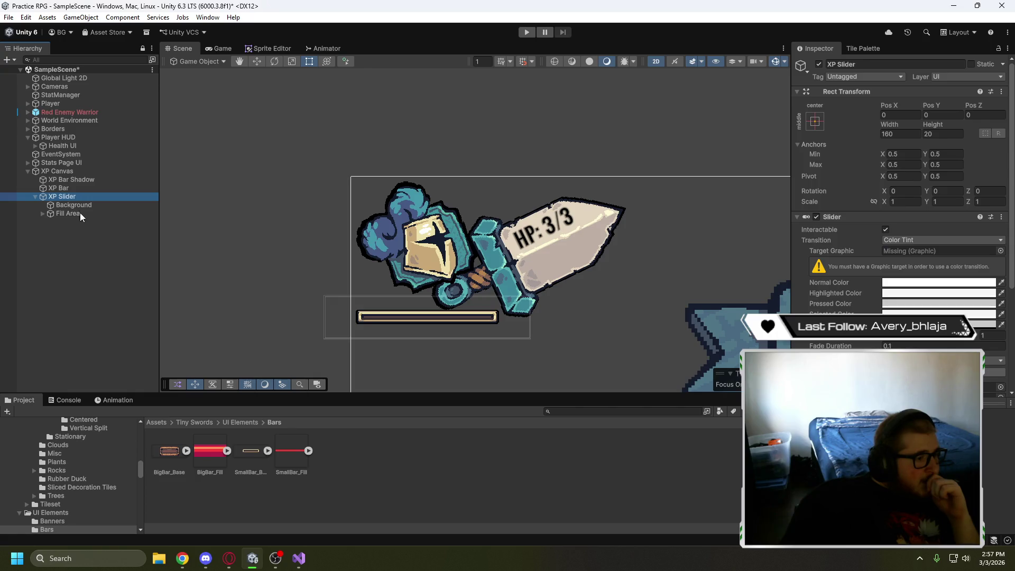
Move the XP Slider to just below the HP bar frame, around -848, 280
{"action": "left_click", "coordinate": [253, 62]}
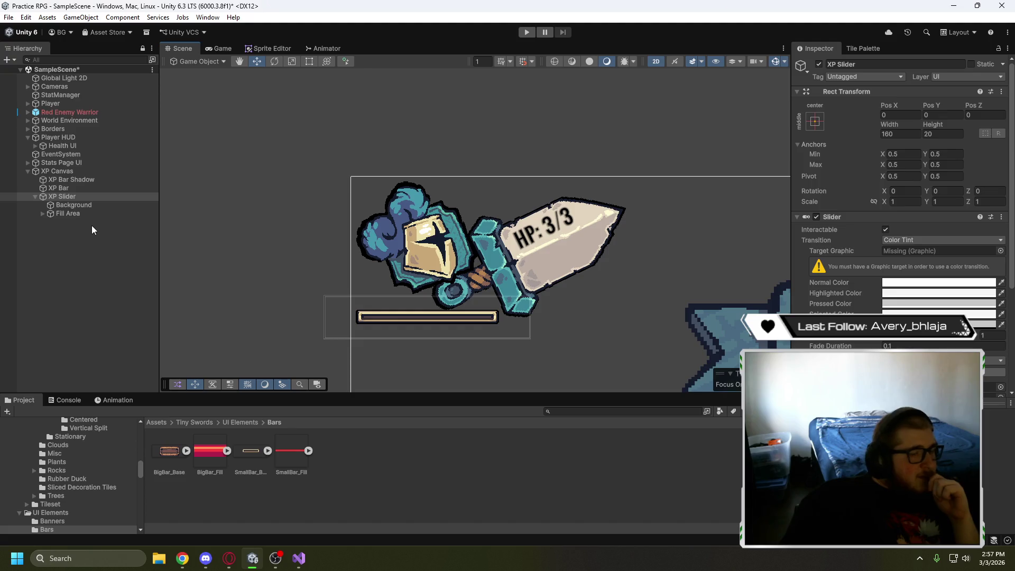
{"action": "left_click_drag", "start_coordinate": [200, 285], "coordinate": [182, 188]}
{"action": "scroll", "coordinate": [378, 232], "scroll_direction": "up", "scroll_amount": 5}
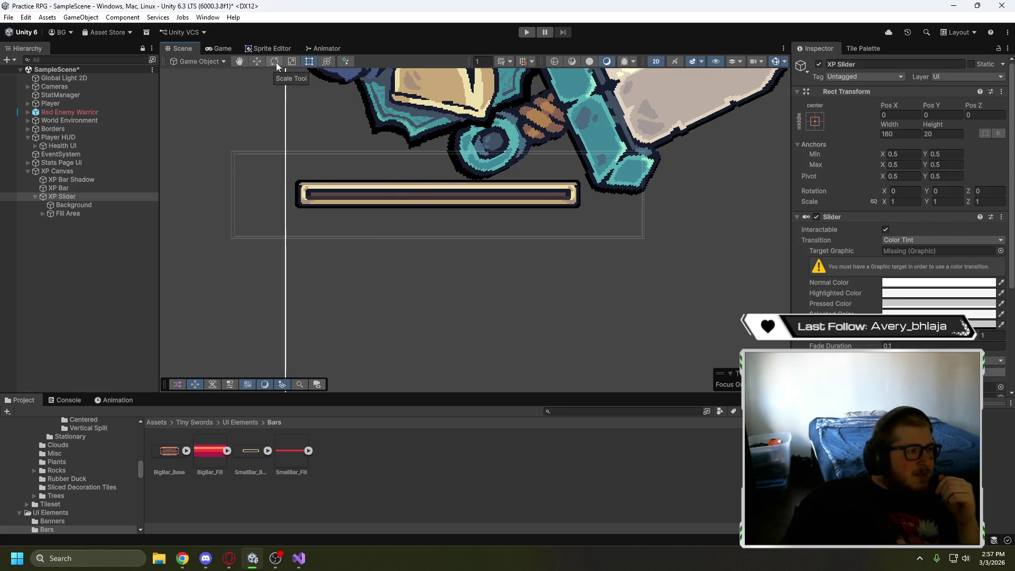
{"action": "double_click", "coordinate": [110, 197]}
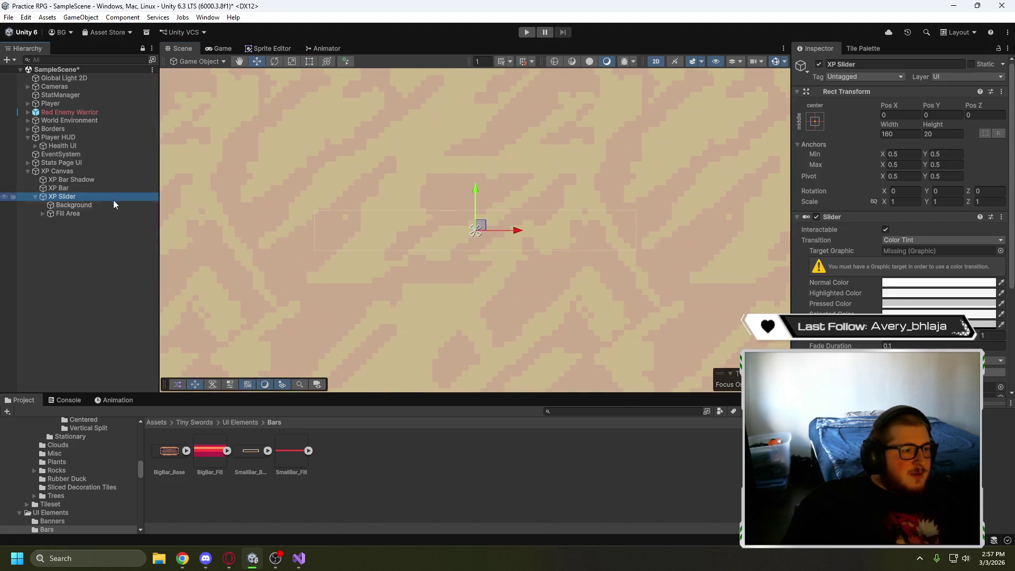
{"action": "scroll", "coordinate": [359, 290], "scroll_direction": "down", "scroll_amount": 10}
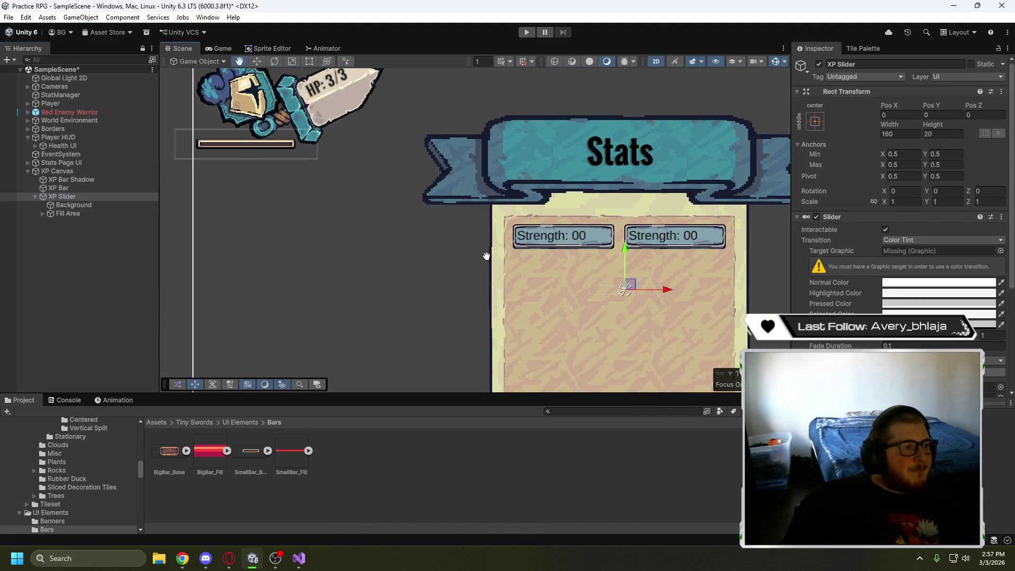
{"action": "mouse_move", "coordinate": [627, 284]}
{"action": "left_mouse_down"}
{"action": "mouse_move", "coordinate": [321, 152]}
{"action": "mouse_move", "coordinate": [271, 163]}
{"action": "left_mouse_up"}
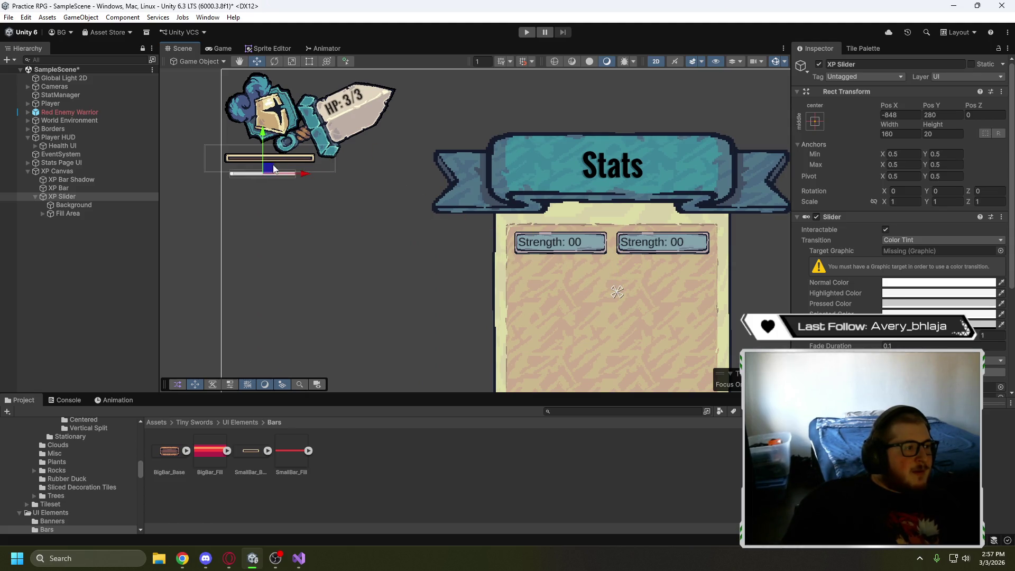
Move the XP Slider up into the XP bar frame
{"action": "scroll", "coordinate": [227, 189], "scroll_direction": "up", "scroll_amount": 5}
{"action": "scroll", "coordinate": [322, 248], "scroll_direction": "up", "scroll_amount": 8}
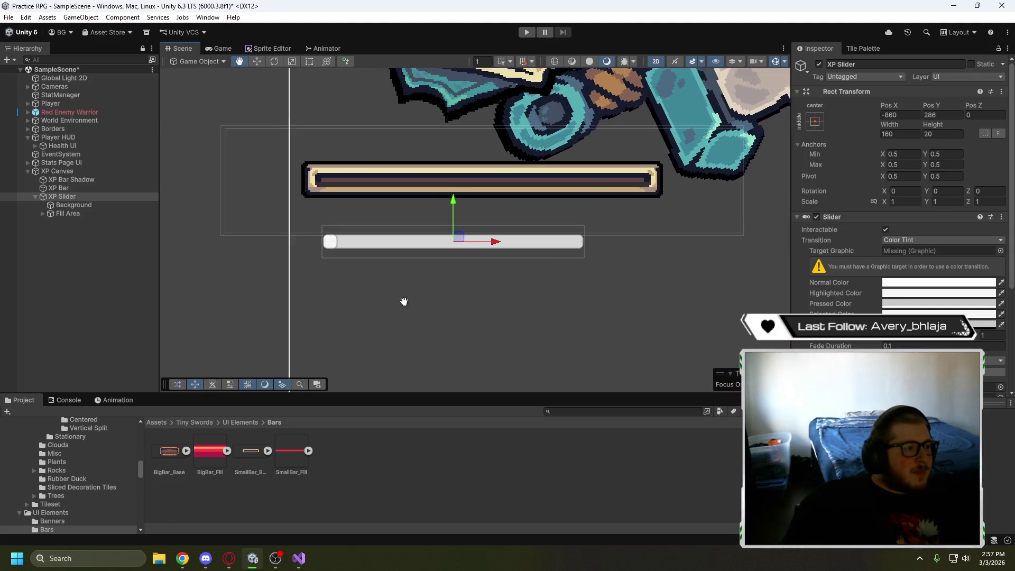
{"action": "mouse_move", "coordinate": [379, 332]}
{"action": "left_mouse_down"}
{"action": "mouse_move", "coordinate": [374, 340]}
{"action": "mouse_move", "coordinate": [389, 338]}
{"action": "left_mouse_up"}
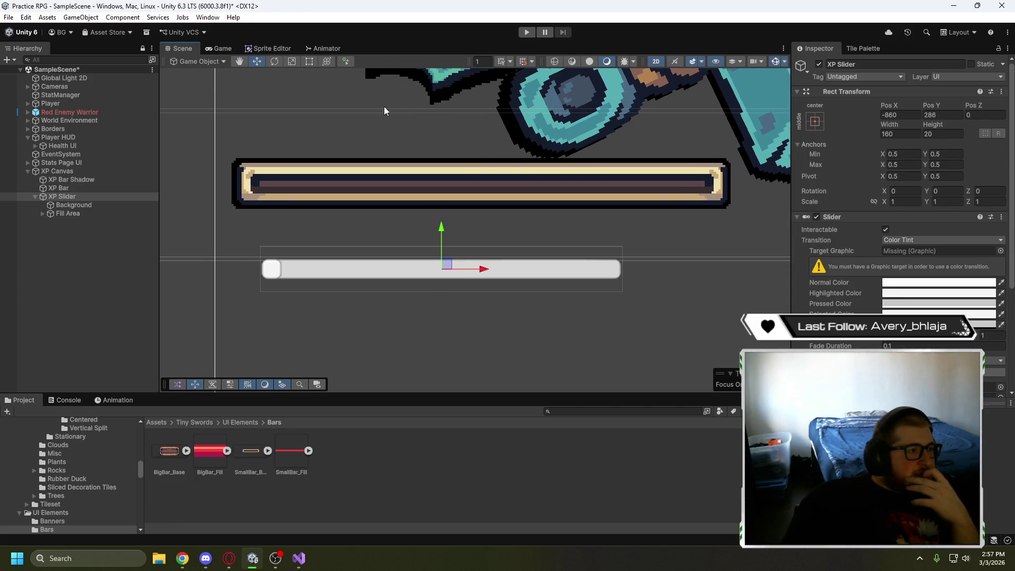
{"action": "left_click", "coordinate": [310, 61]}
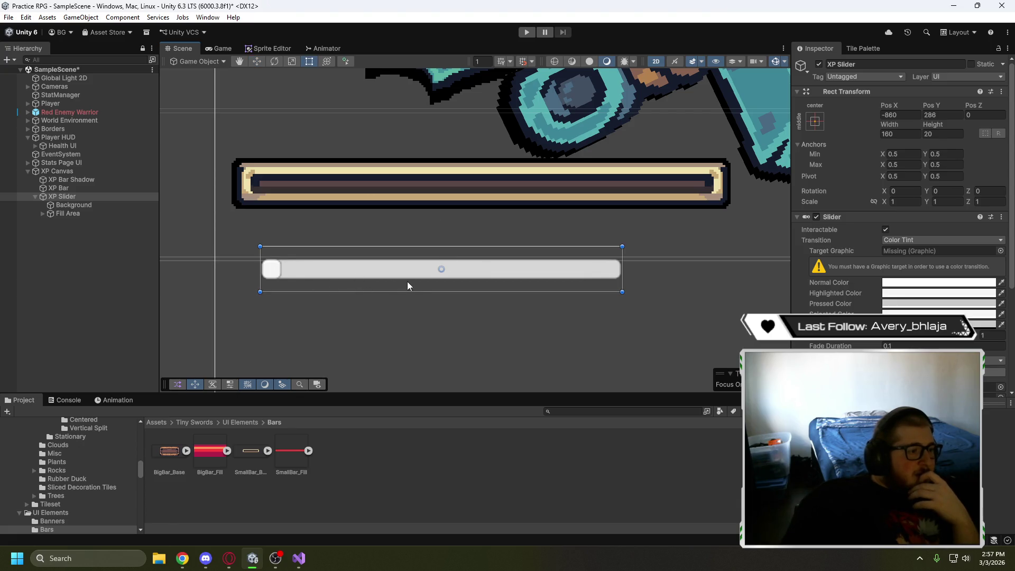
{"action": "left_click", "coordinate": [256, 60]}
{"action": "left_click_drag", "start_coordinate": [447, 266], "coordinate": [438, 180]}
Resize the XP Slider's edges to the frame's inner edges, about 199.9 by 8.1
{"action": "left_click", "coordinate": [309, 61]}
{"action": "left_click_drag", "start_coordinate": [453, 160], "coordinate": [454, 170]}
{"action": "left_click_drag", "start_coordinate": [439, 207], "coordinate": [449, 194]}
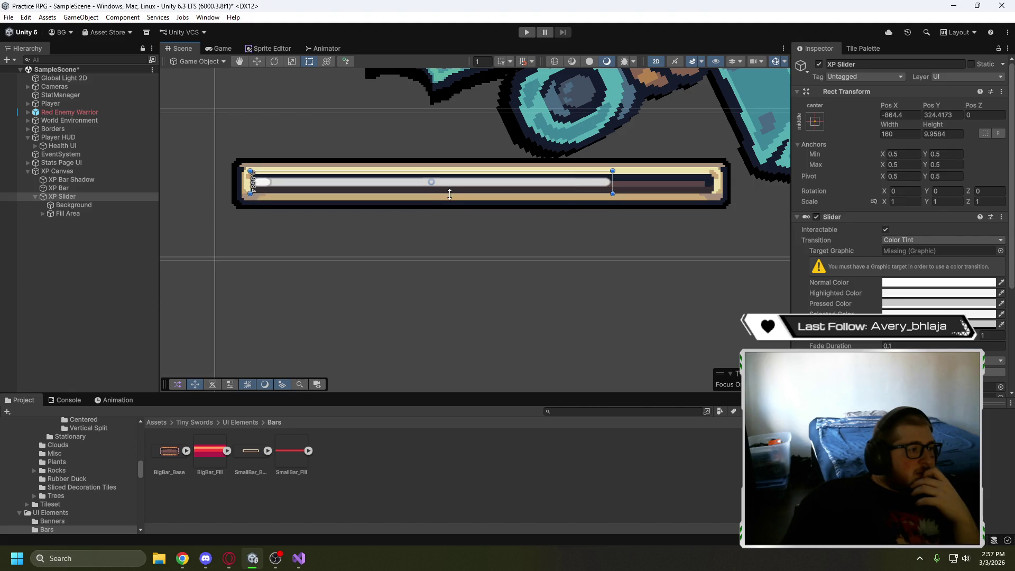
{"action": "mouse_move", "coordinate": [249, 177]}
{"action": "left_mouse_down"}
{"action": "mouse_move", "coordinate": [286, 184]}
{"action": "mouse_move", "coordinate": [258, 188]}
{"action": "left_mouse_up"}
{"action": "left_click_drag", "start_coordinate": [373, 172], "coordinate": [371, 177]}
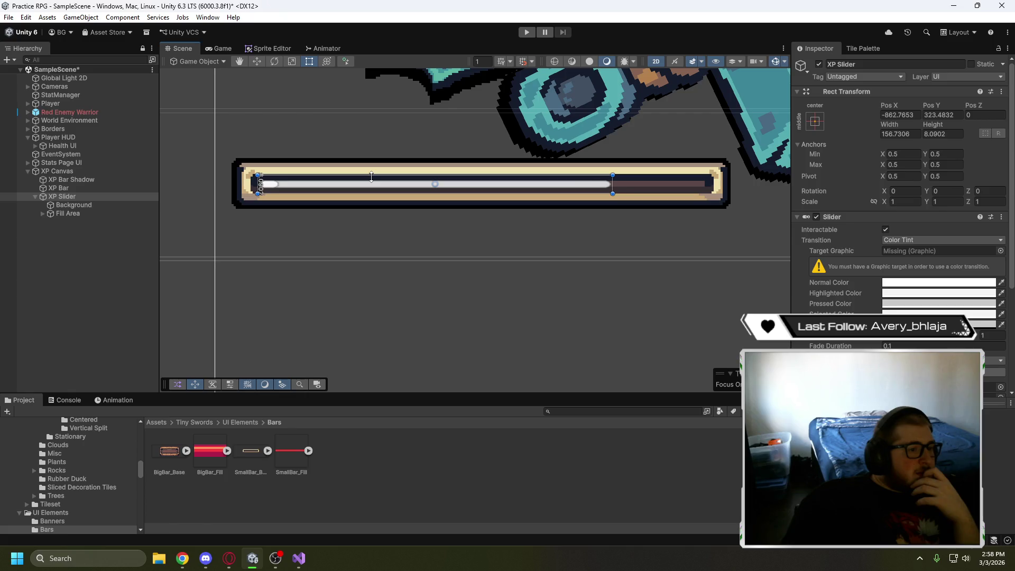
{"action": "left_click_drag", "start_coordinate": [612, 188], "coordinate": [709, 193]}
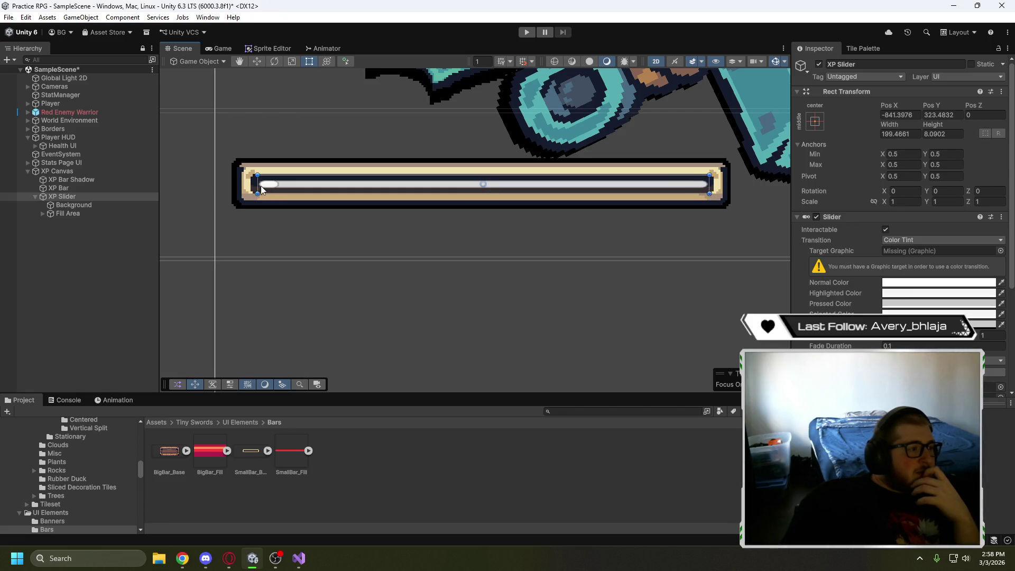
{"action": "left_click_drag", "start_coordinate": [261, 186], "coordinate": [258, 186]}
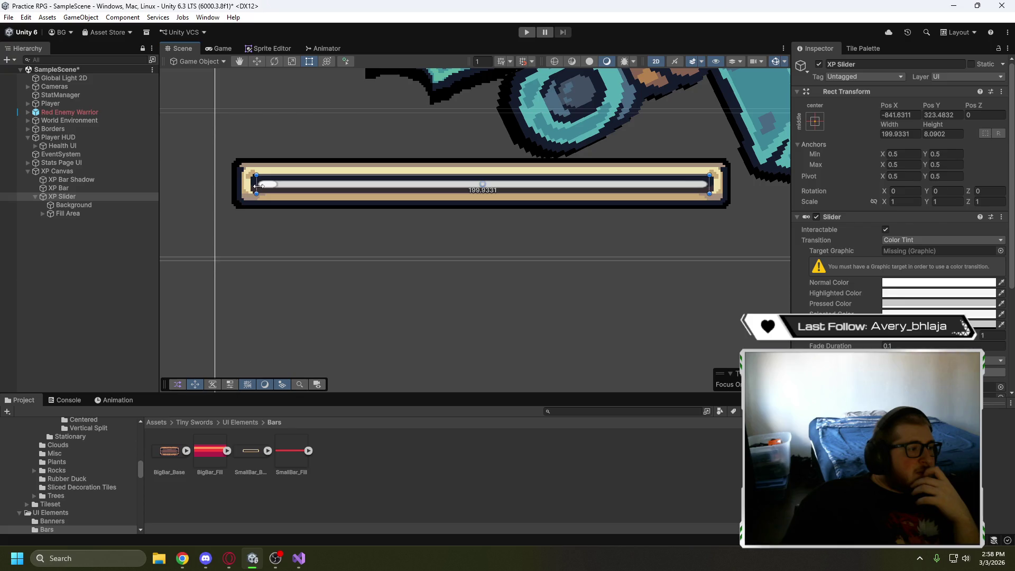
{"action": "left_click", "coordinate": [293, 239]}
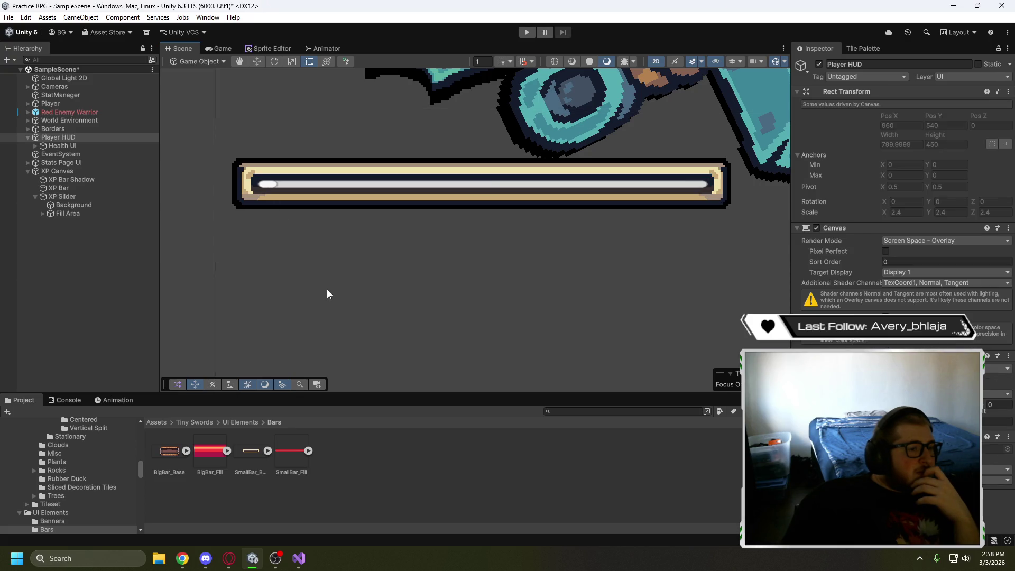
{"action": "scroll", "coordinate": [393, 273], "scroll_direction": "down", "scroll_amount": 3}
{"action": "mouse_move", "coordinate": [525, 292]}
{"action": "left_mouse_down"}
{"action": "mouse_move", "coordinate": [398, 320]}
{"action": "mouse_move", "coordinate": [453, 318]}
{"action": "left_mouse_up"}
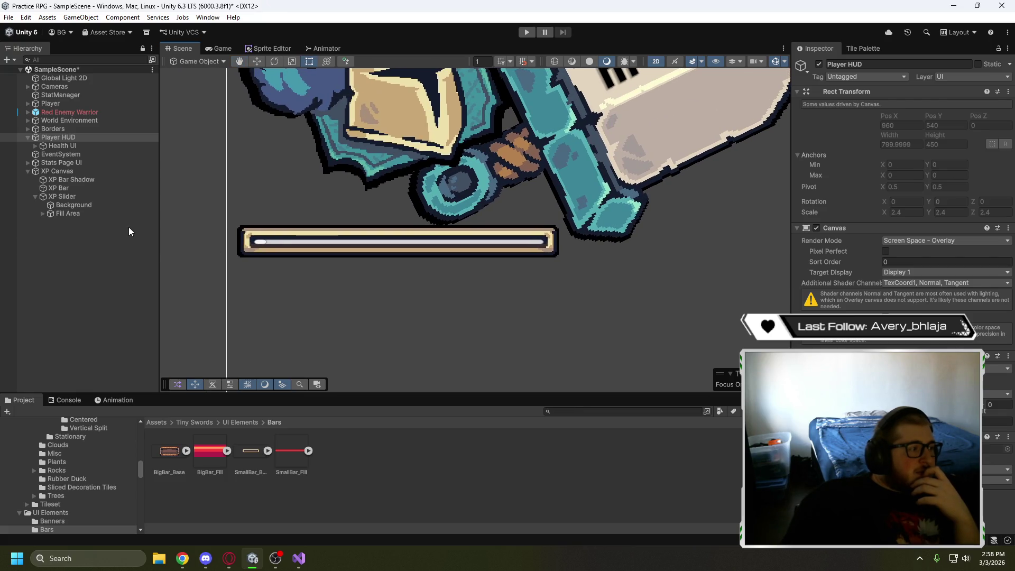
{"action": "left_click", "coordinate": [77, 214]}
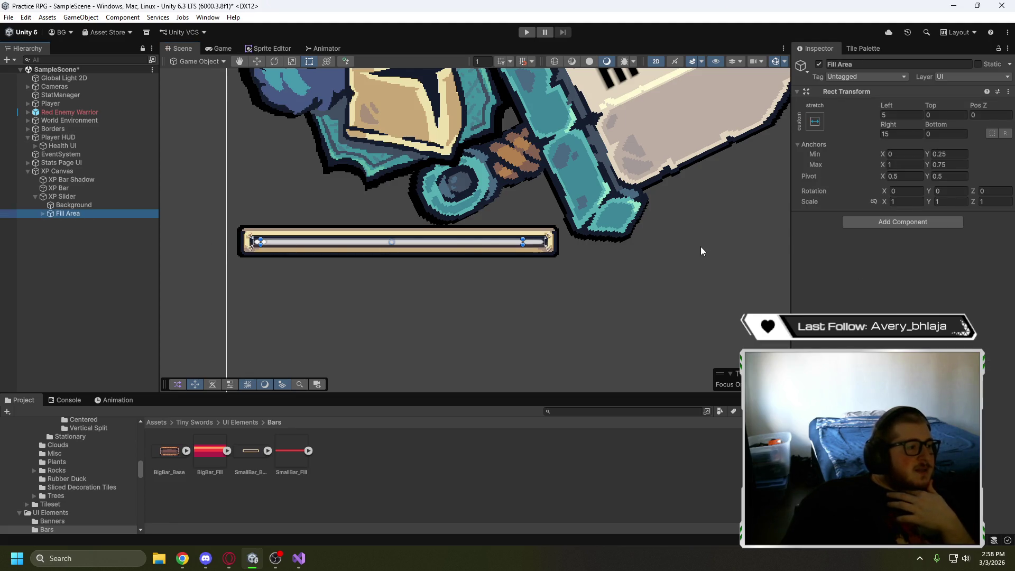
{"action": "left_click", "coordinate": [91, 206]}
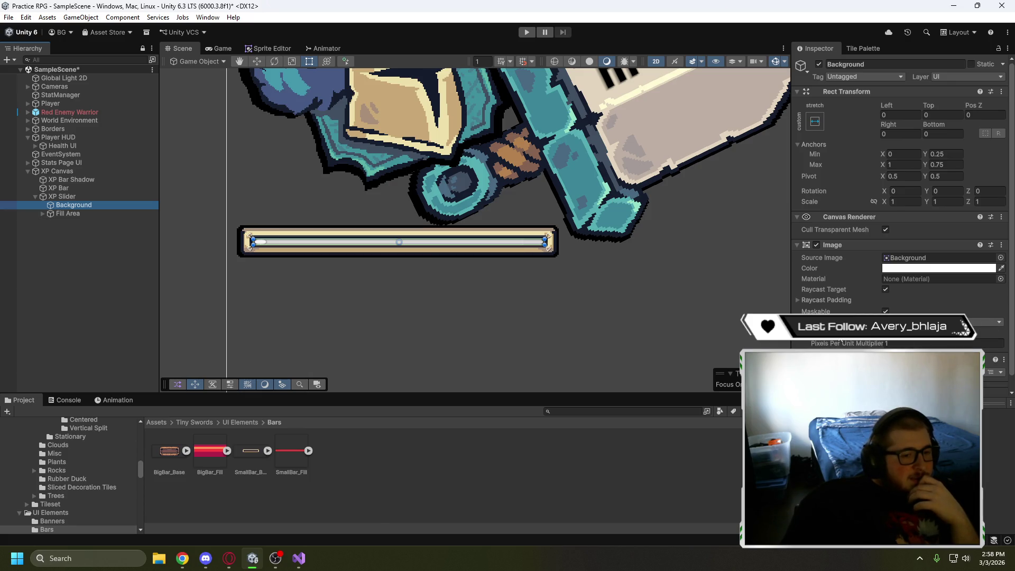
{"action": "scroll", "coordinate": [898, 222], "scroll_direction": "down", "scroll_amount": 1}
{"action": "left_click", "coordinate": [83, 196]}
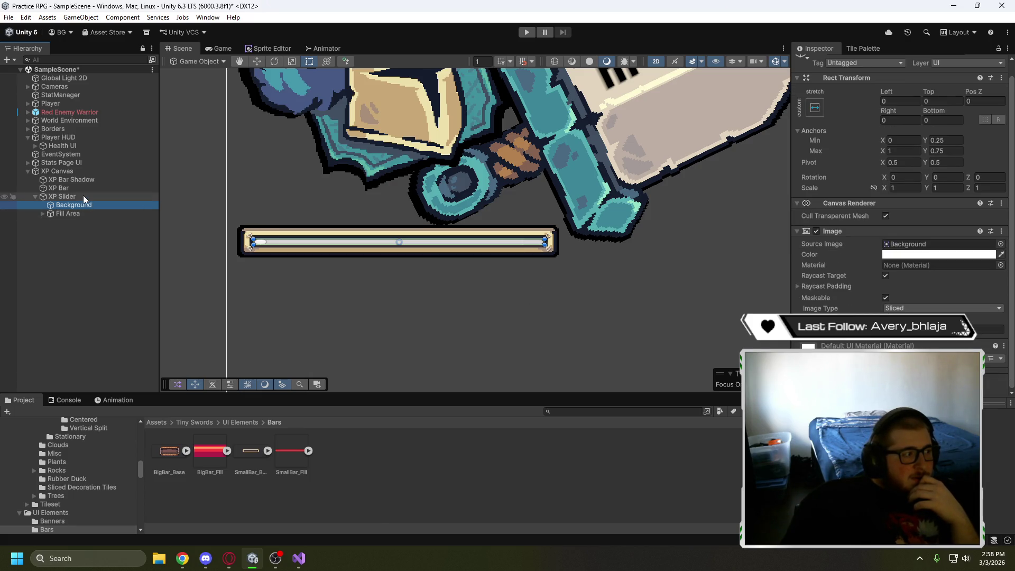
{"action": "scroll", "coordinate": [828, 299], "scroll_direction": "down", "scroll_amount": 3}
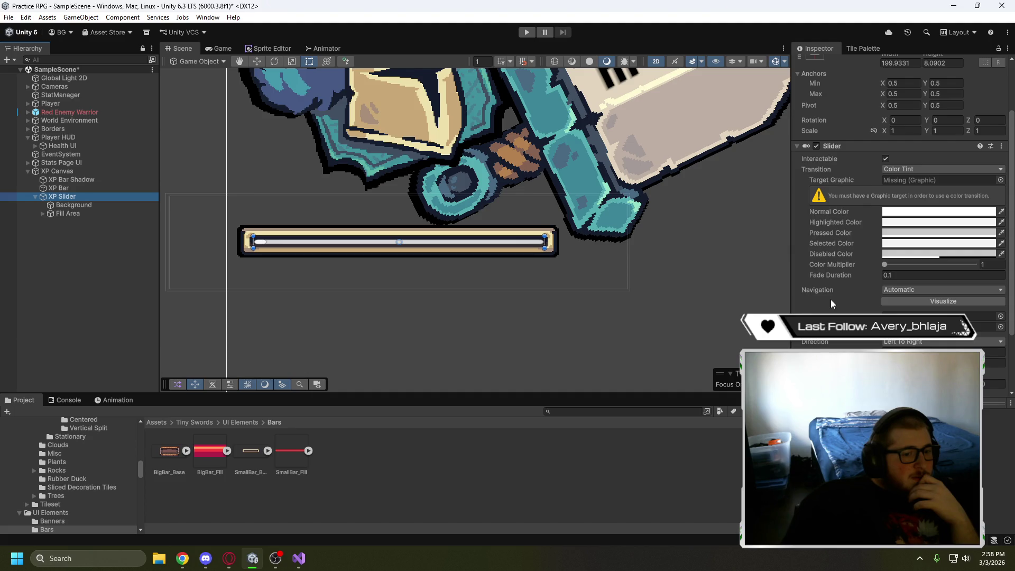
{"action": "scroll", "coordinate": [829, 299], "scroll_direction": "down", "scroll_amount": 2}
{"action": "mouse_move", "coordinate": [884, 355]}
{"action": "left_mouse_down"}
{"action": "mouse_move", "coordinate": [991, 345]}
{"action": "mouse_move", "coordinate": [888, 353]}
{"action": "mouse_move", "coordinate": [994, 332]}
{"action": "left_mouse_up"}
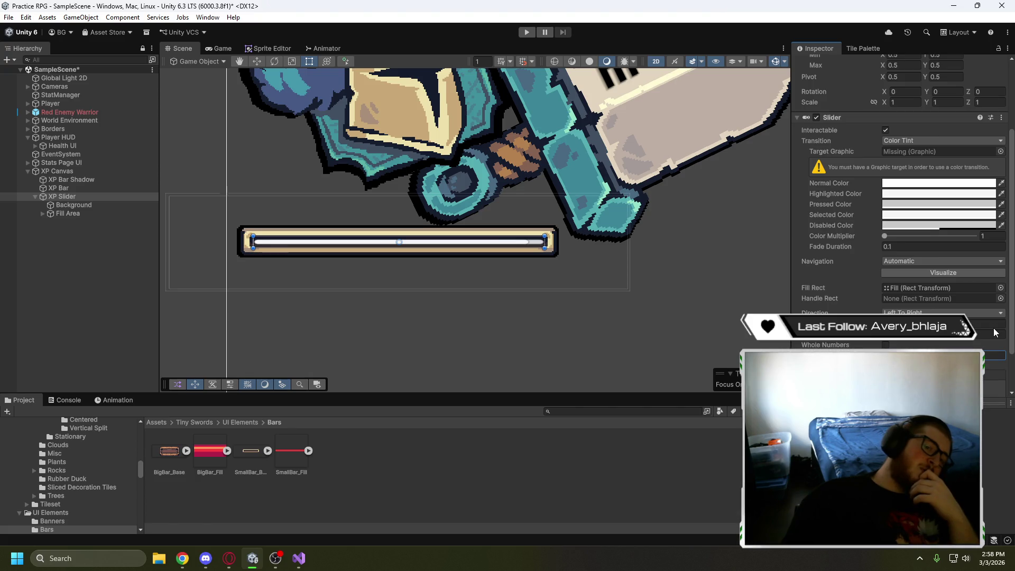
{"action": "mouse_move", "coordinate": [959, 340]}
{"action": "left_mouse_down"}
{"action": "mouse_move", "coordinate": [867, 346]}
{"action": "mouse_move", "coordinate": [992, 353]}
{"action": "mouse_move", "coordinate": [888, 353]}
{"action": "left_mouse_up"}
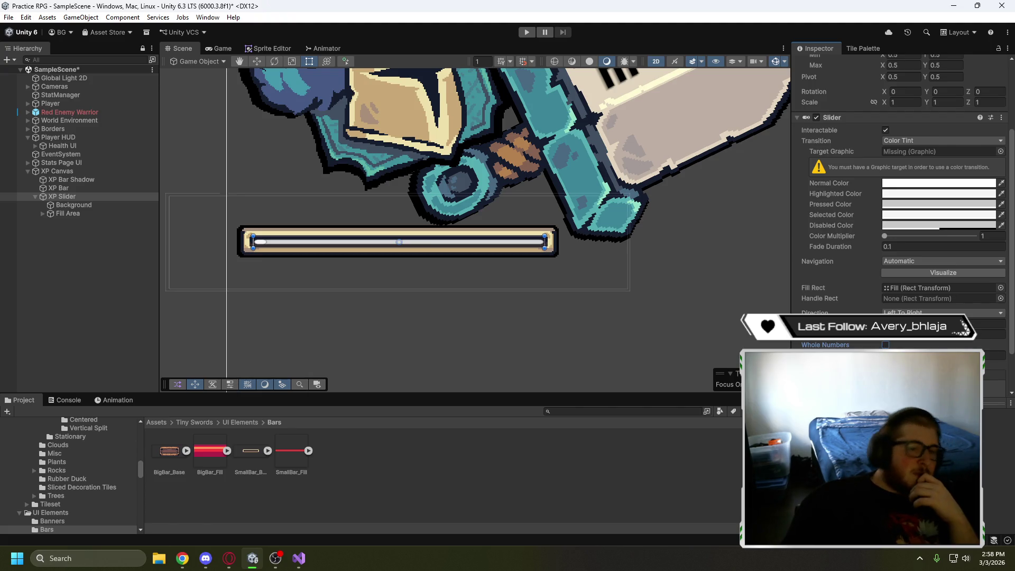
{"action": "scroll", "coordinate": [851, 346], "scroll_direction": "up", "scroll_amount": 1}
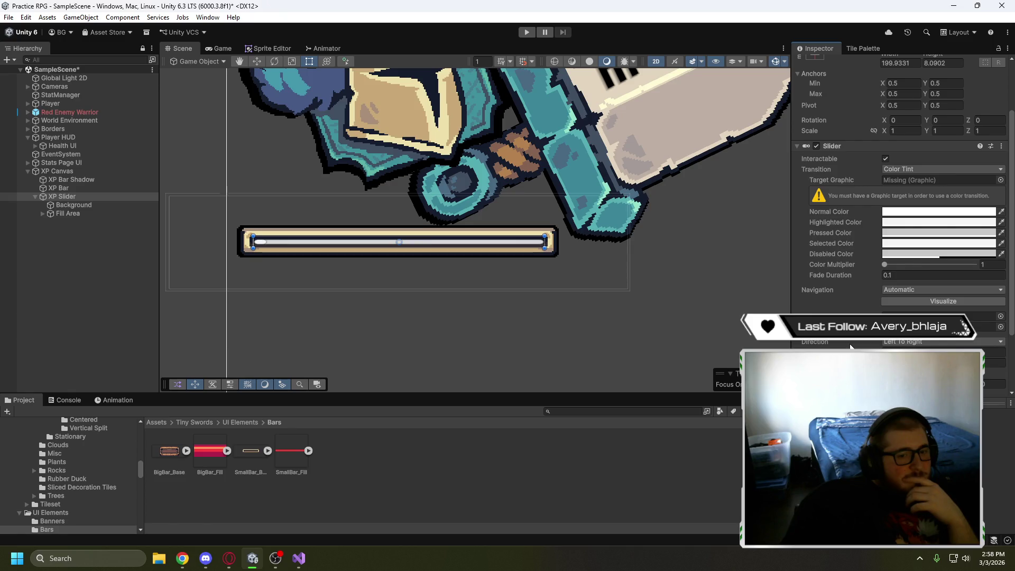
{"action": "left_click", "coordinate": [73, 180]}
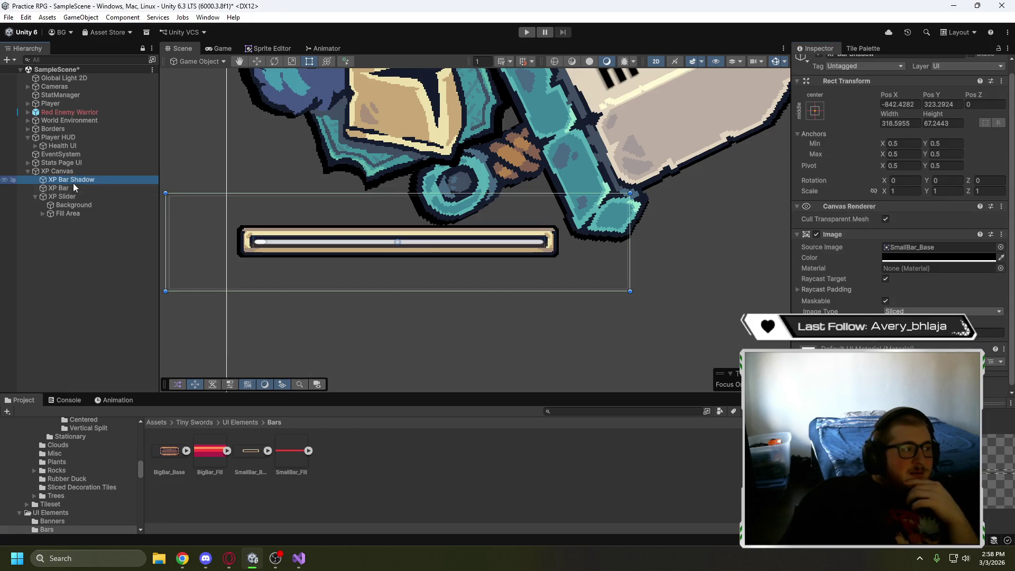
Hide XP Bar and XP Bar Shadow, and stretch XP Slider to about 225 by 20
{"action": "key", "text": "ctrl+z"}
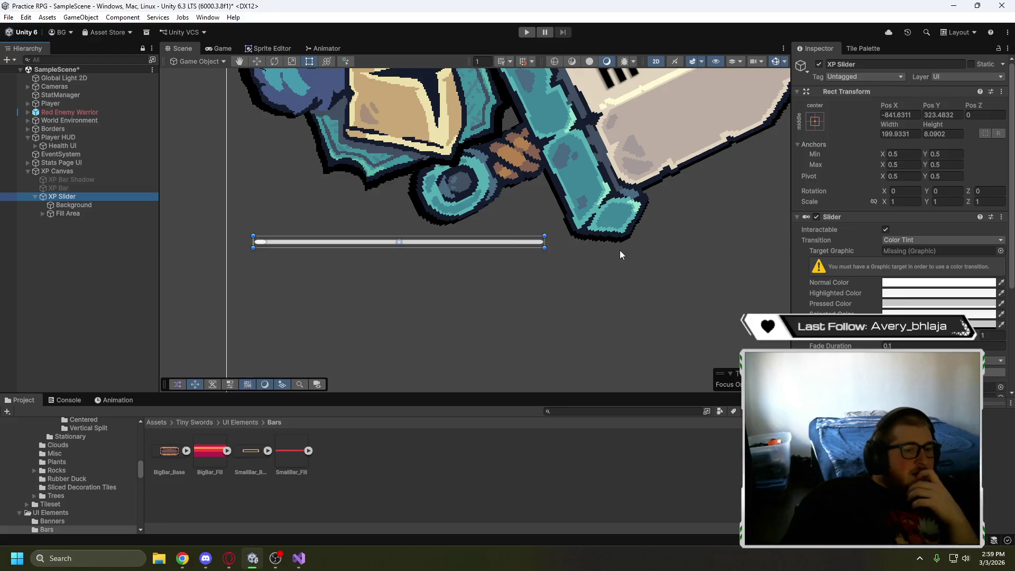
{"action": "left_click", "coordinate": [310, 62]}
{"action": "mouse_move", "coordinate": [389, 237]}
{"action": "left_mouse_down"}
{"action": "mouse_move", "coordinate": [392, 219]}
{"action": "mouse_move", "coordinate": [383, 249]}
{"action": "left_mouse_up"}
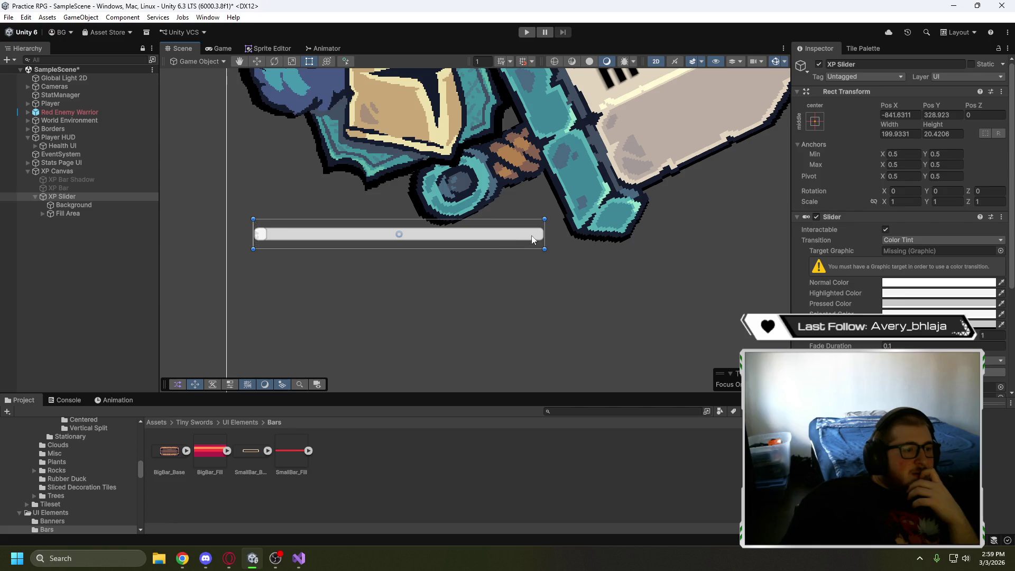
{"action": "left_click_drag", "start_coordinate": [544, 232], "coordinate": [562, 232]}
{"action": "left_click_drag", "start_coordinate": [253, 234], "coordinate": [236, 234]}
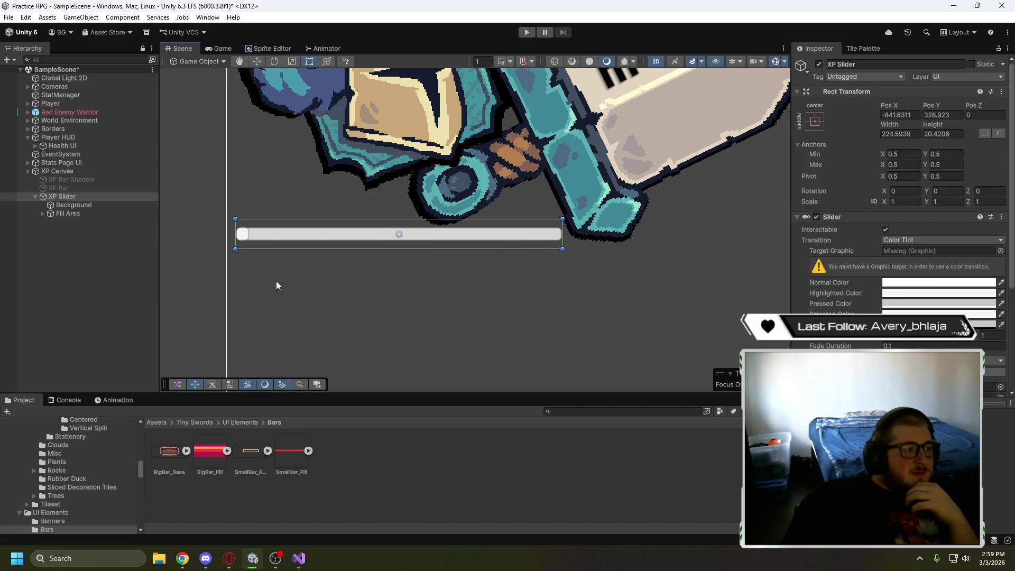
{"action": "left_click", "coordinate": [228, 558]}
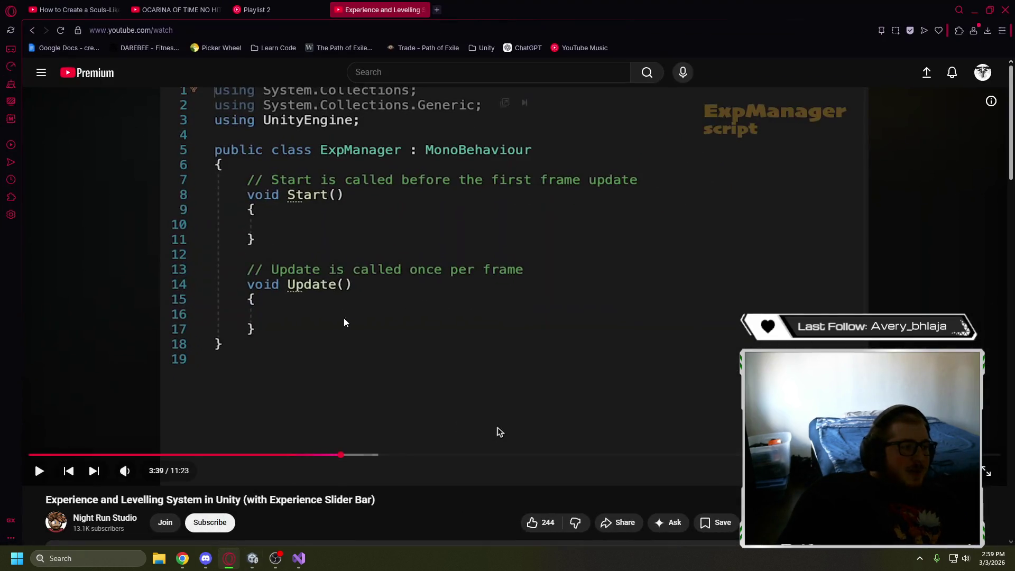
Replay the tutorial from 1:37 to 2:02 on stretching the slider Background's anchors
{"action": "left_click", "coordinate": [261, 455]}
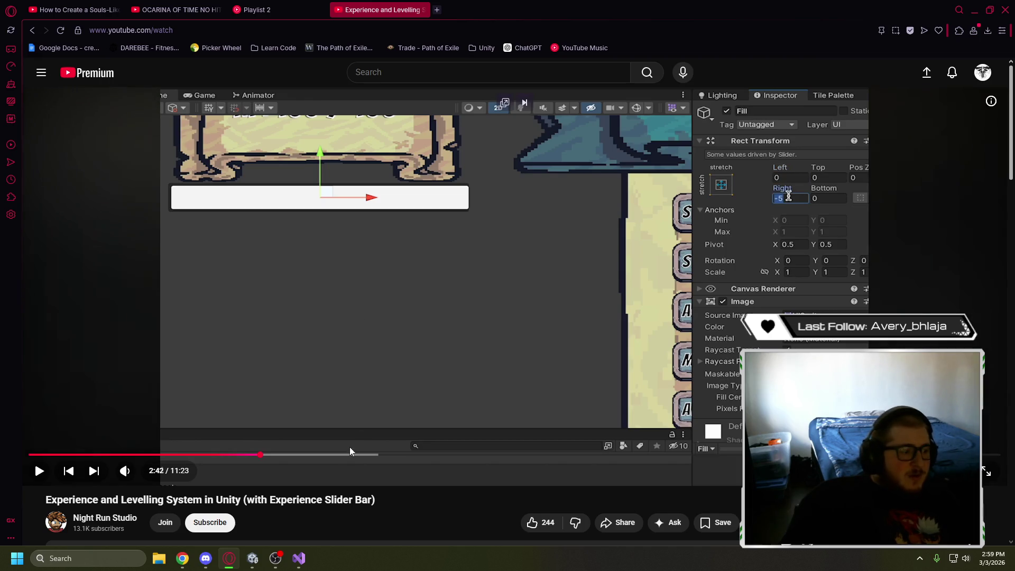
{"action": "left_click", "coordinate": [228, 454]}
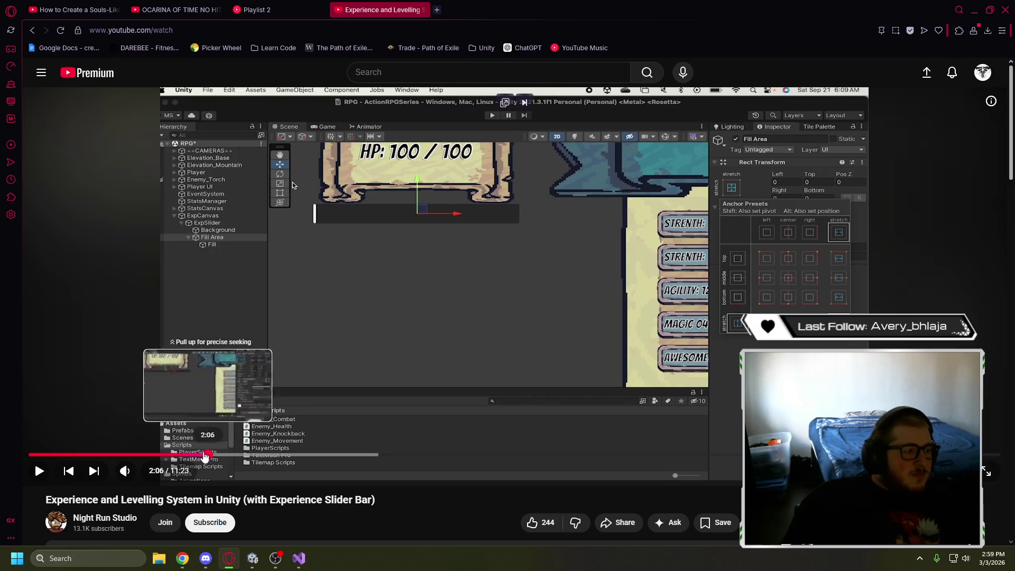
{"action": "left_click", "coordinate": [181, 454]}
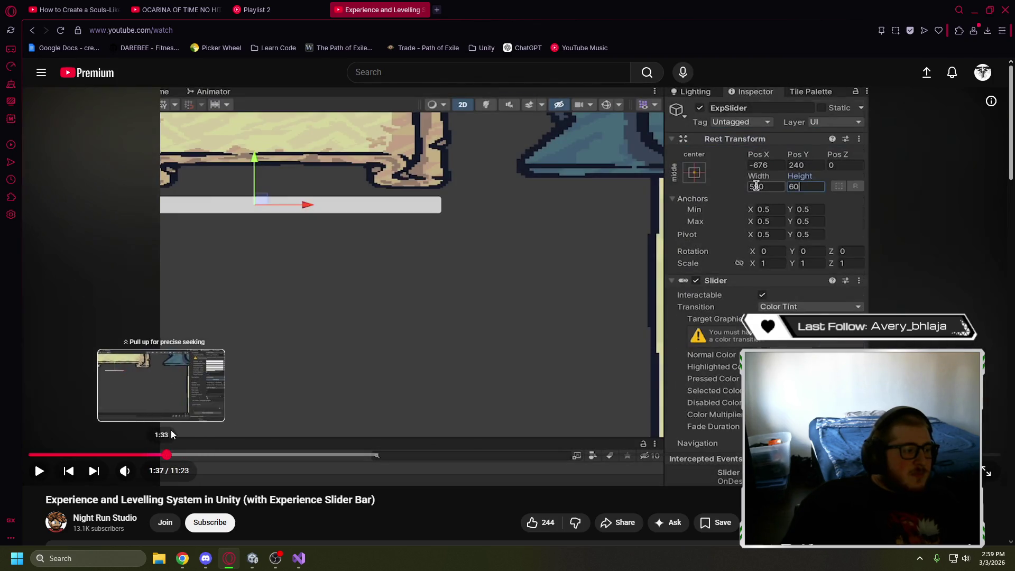
{"action": "left_click", "coordinate": [167, 454]}
{"action": "left_click", "coordinate": [296, 266]}
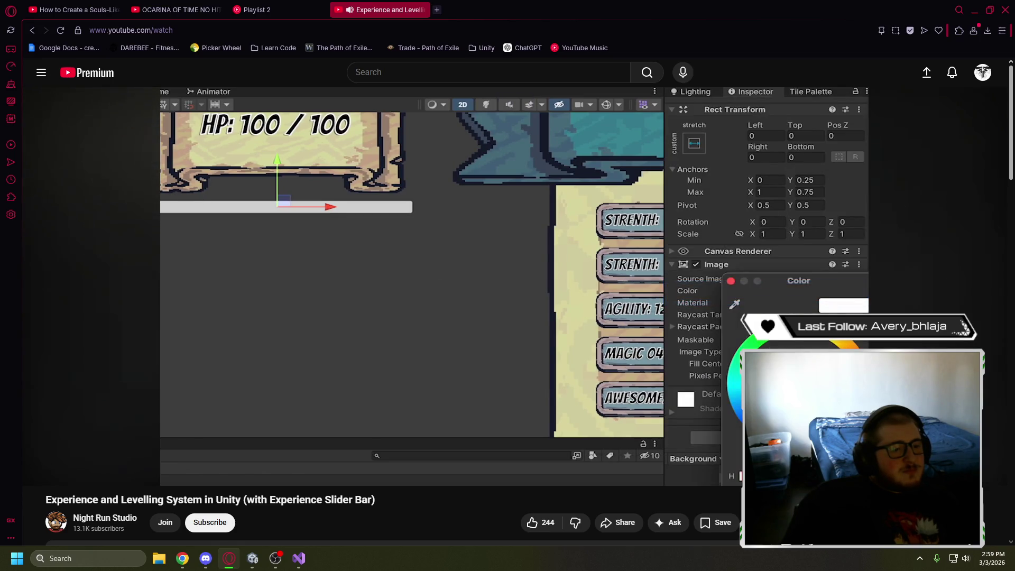
{"action": "mouse_move", "coordinate": [332, 256]}
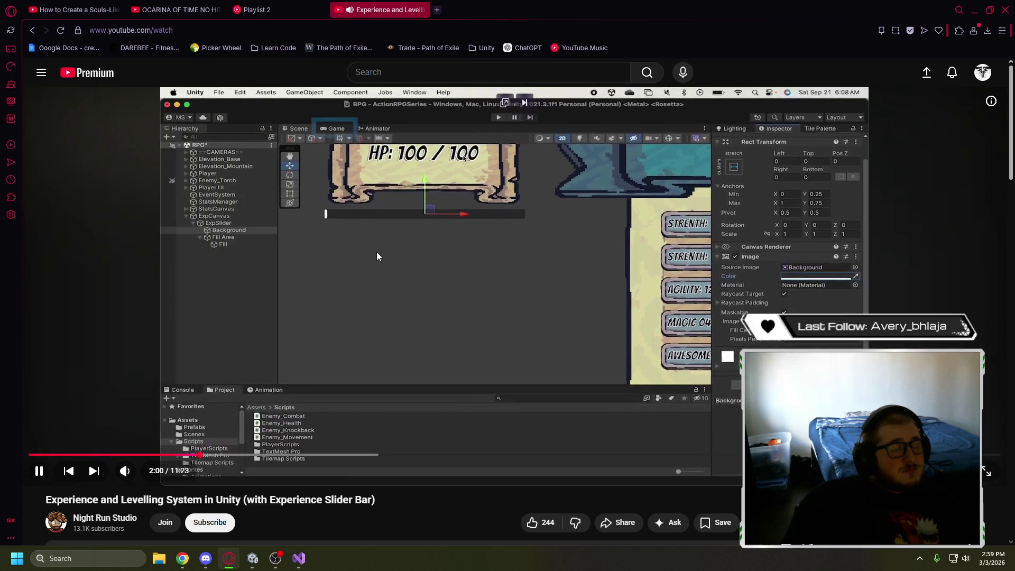
{"action": "left_click", "coordinate": [369, 253]}
{"action": "key", "text": "alt+Tab"}
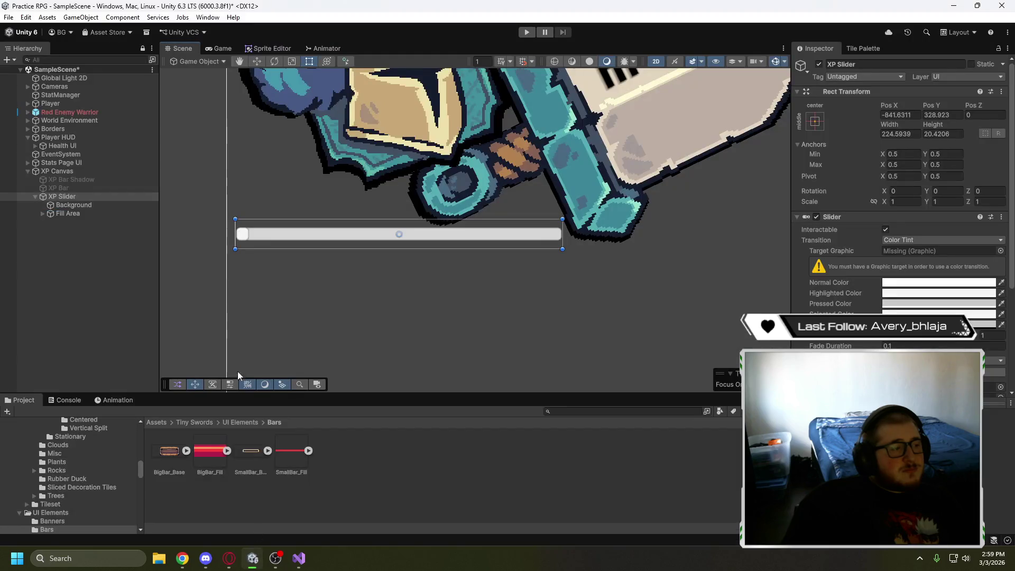
Try a dark grey Normal Color on the XP Slider, then leave it white
{"action": "left_click", "coordinate": [893, 282]}
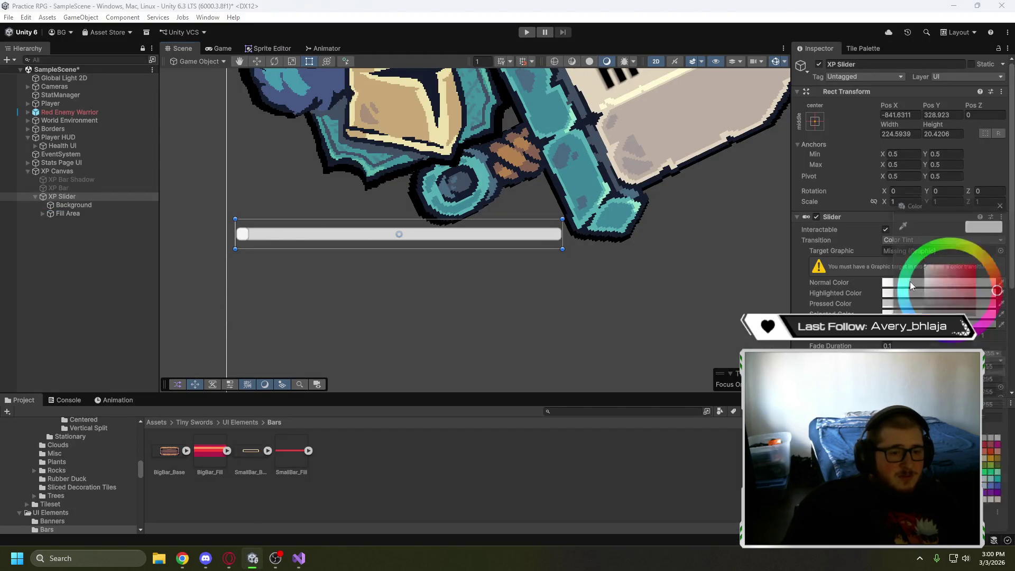
{"action": "left_click_drag", "start_coordinate": [929, 304], "coordinate": [894, 307]}
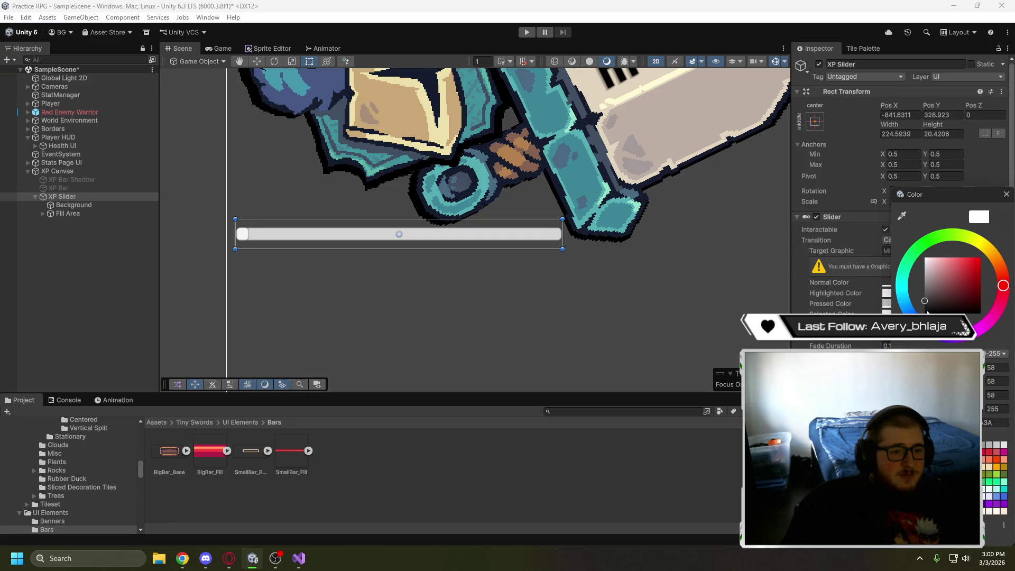
{"action": "key", "text": "Escape"}
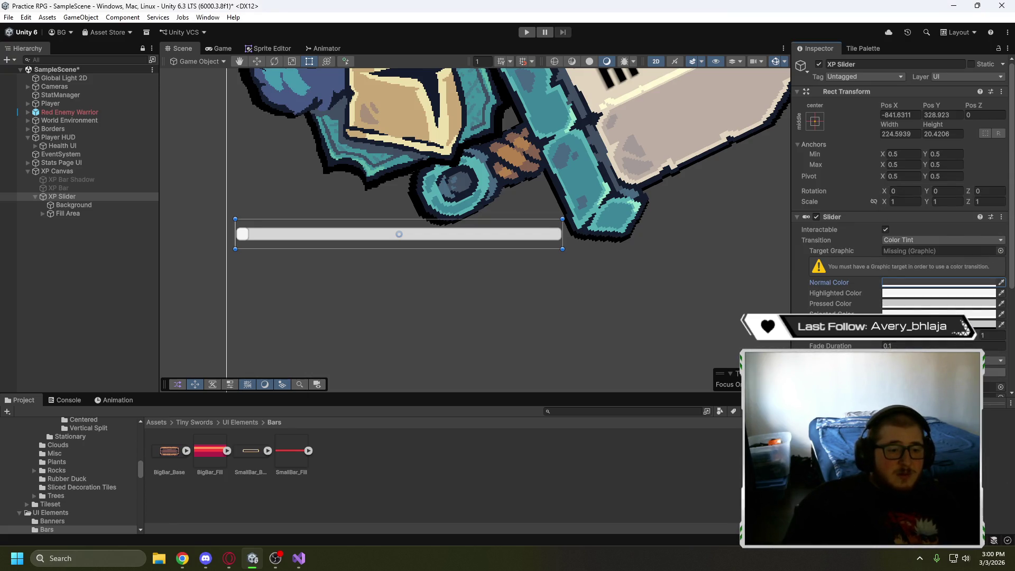
{"action": "left_click", "coordinate": [228, 558]}
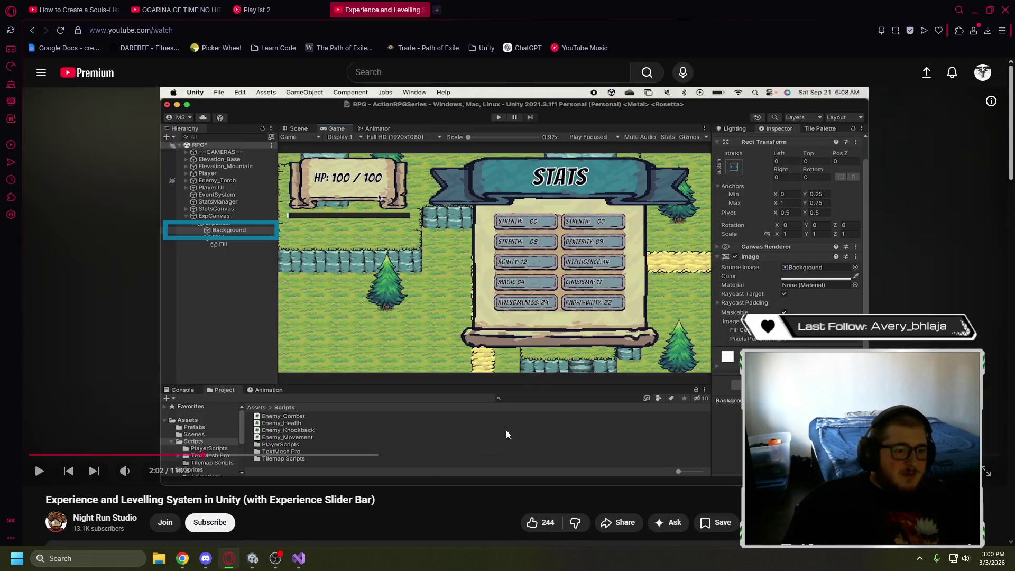
Replay the tutorial's Background colouring, then select the slider's Background in Unity
{"action": "key", "text": "Left"}
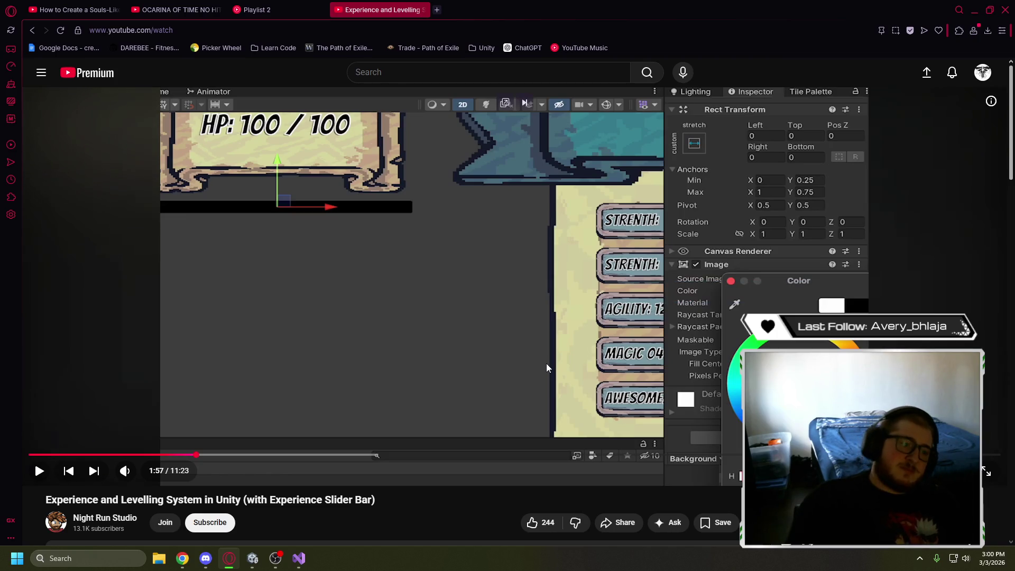
{"action": "key", "text": "space"}
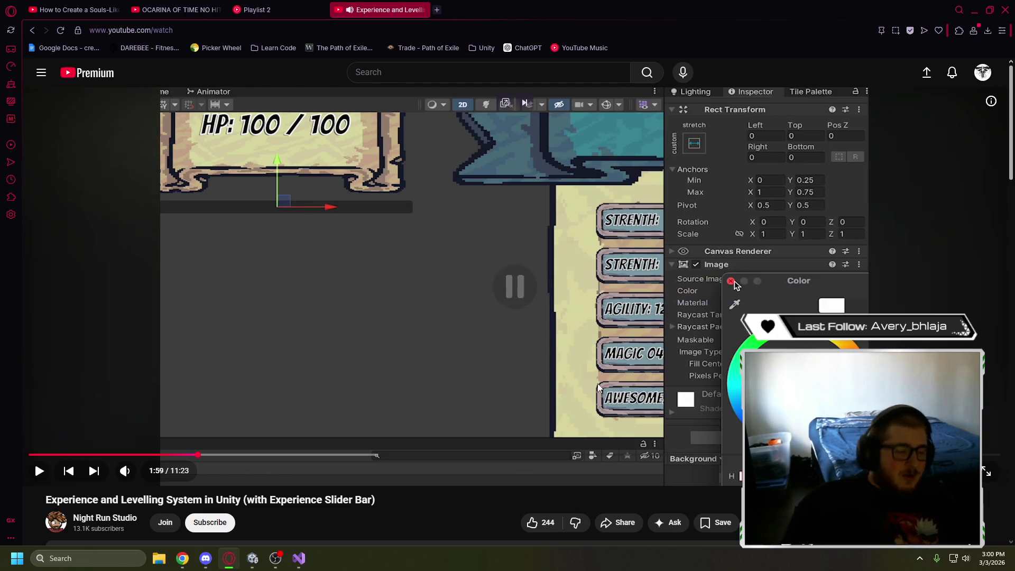
{"action": "mouse_move", "coordinate": [302, 562]}
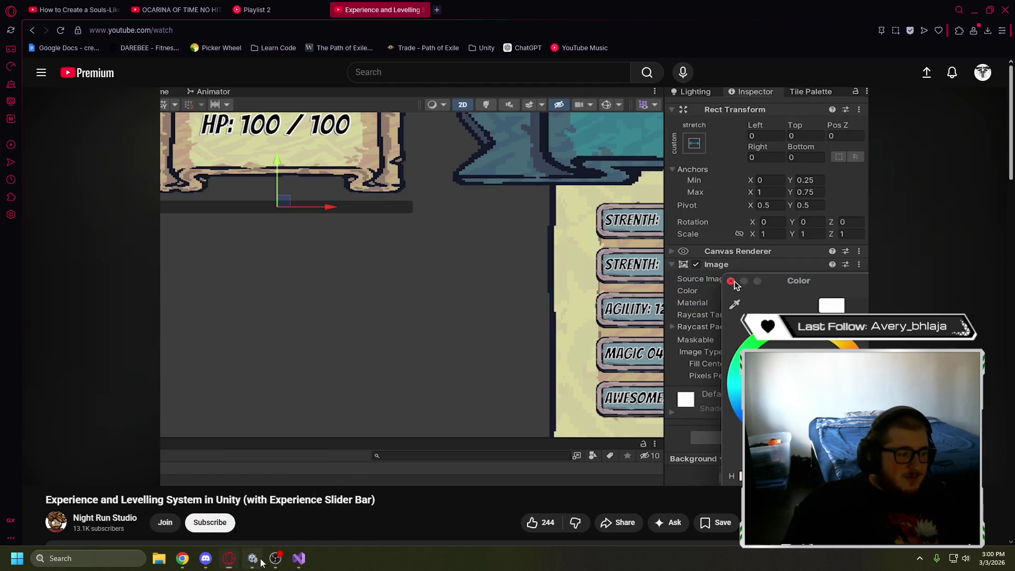
{"action": "left_click", "coordinate": [252, 558]}
{"action": "left_click", "coordinate": [74, 206]}
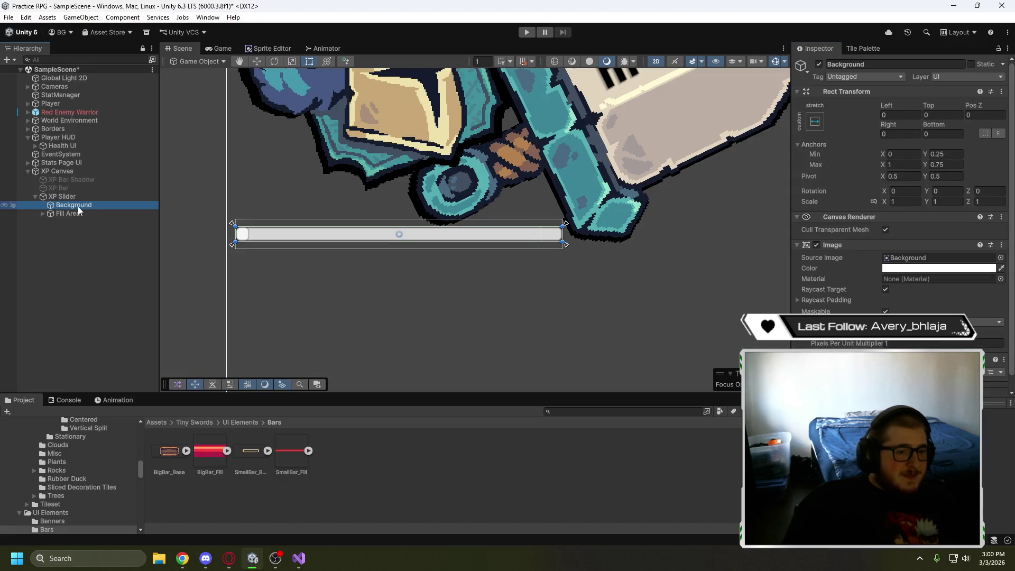
Darken the Background image colour to grey 75,75,75 and preview it in the Game view
{"action": "left_click", "coordinate": [892, 268]}
{"action": "left_click_drag", "start_coordinate": [940, 299], "coordinate": [885, 302]}
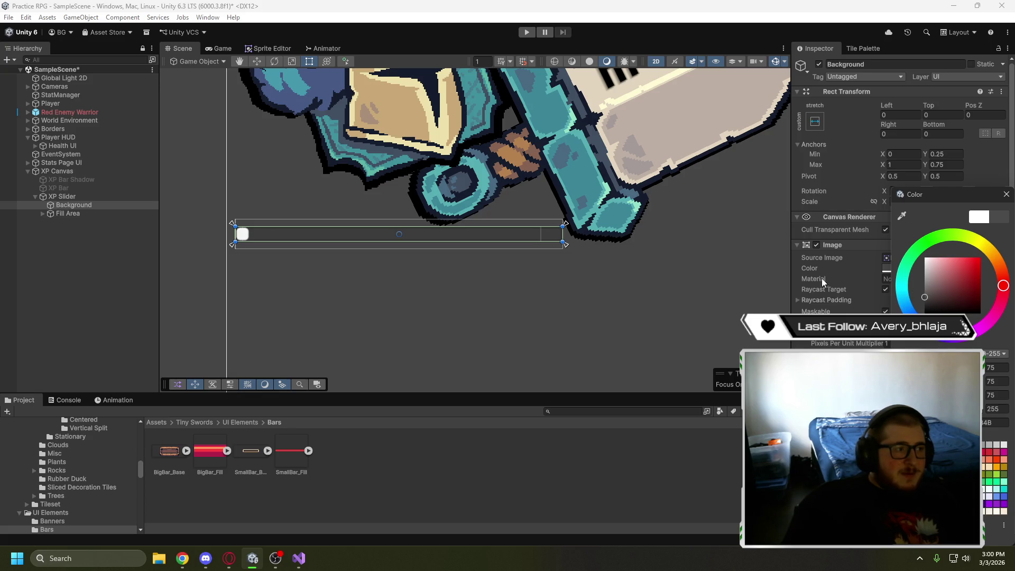
{"action": "left_click", "coordinate": [224, 50]}
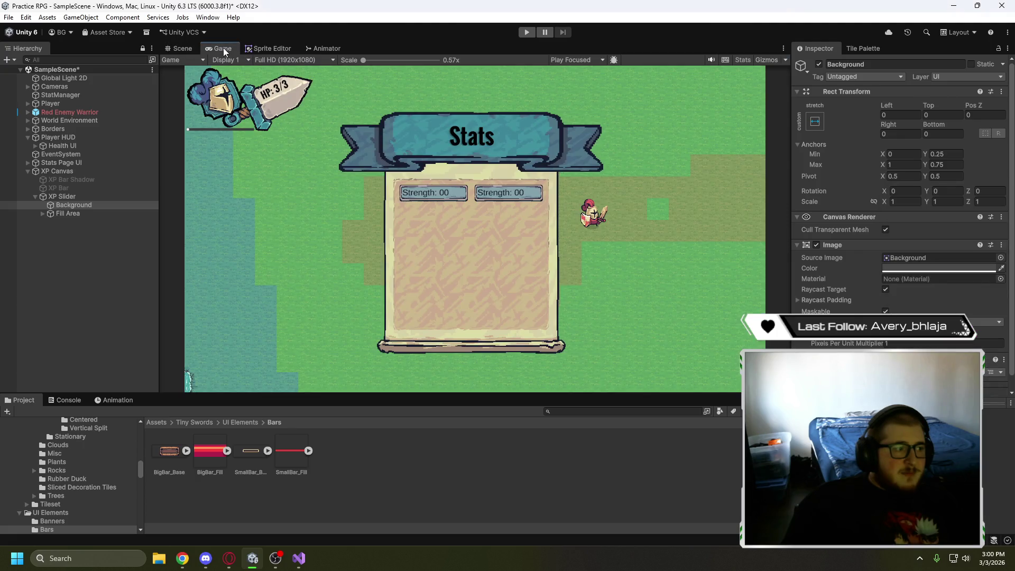
{"action": "left_click", "coordinate": [182, 49]}
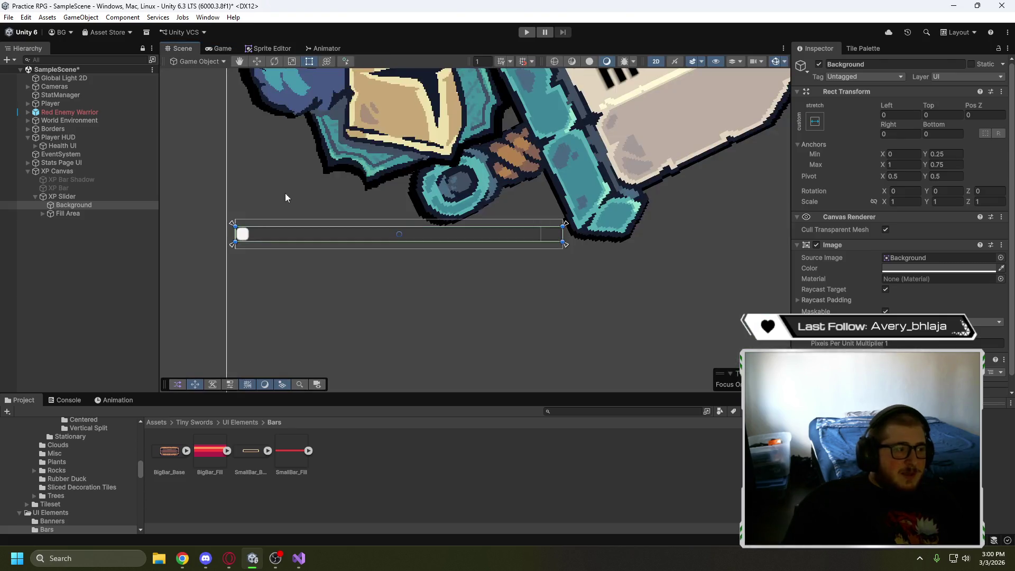
Fit the Fill Area's edges, insetting its left edge slightly
{"action": "left_click", "coordinate": [58, 197]}
{"action": "left_click", "coordinate": [69, 205]}
{"action": "left_click", "coordinate": [66, 213]}
{"action": "left_click", "coordinate": [74, 205]}
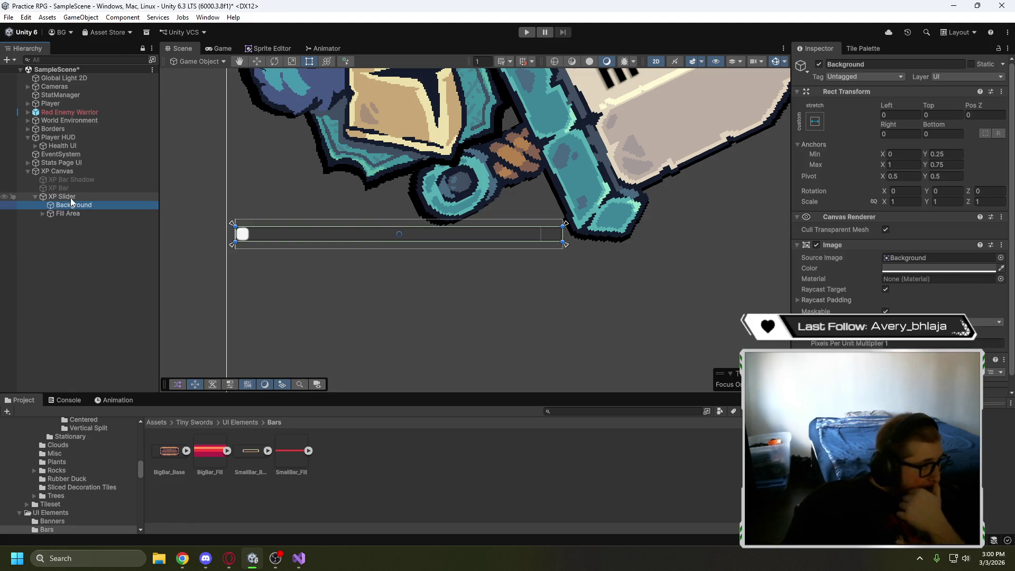
{"action": "left_click", "coordinate": [67, 213]}
{"action": "left_click_drag", "start_coordinate": [563, 236], "coordinate": [561, 239]}
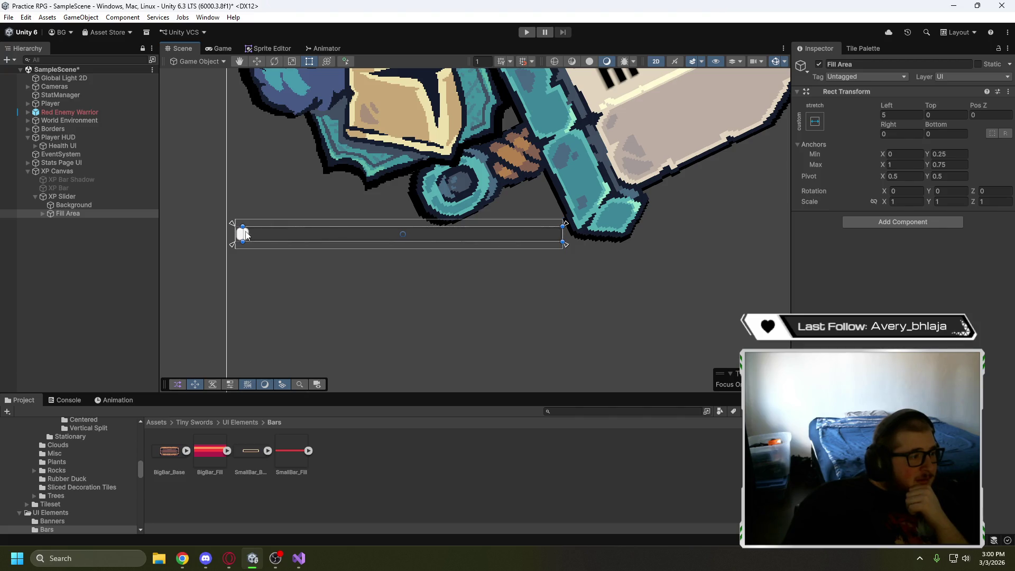
{"action": "mouse_move", "coordinate": [241, 233]}
{"action": "left_mouse_down"}
{"action": "mouse_move", "coordinate": [256, 233]}
{"action": "mouse_move", "coordinate": [243, 233]}
{"action": "left_mouse_up"}
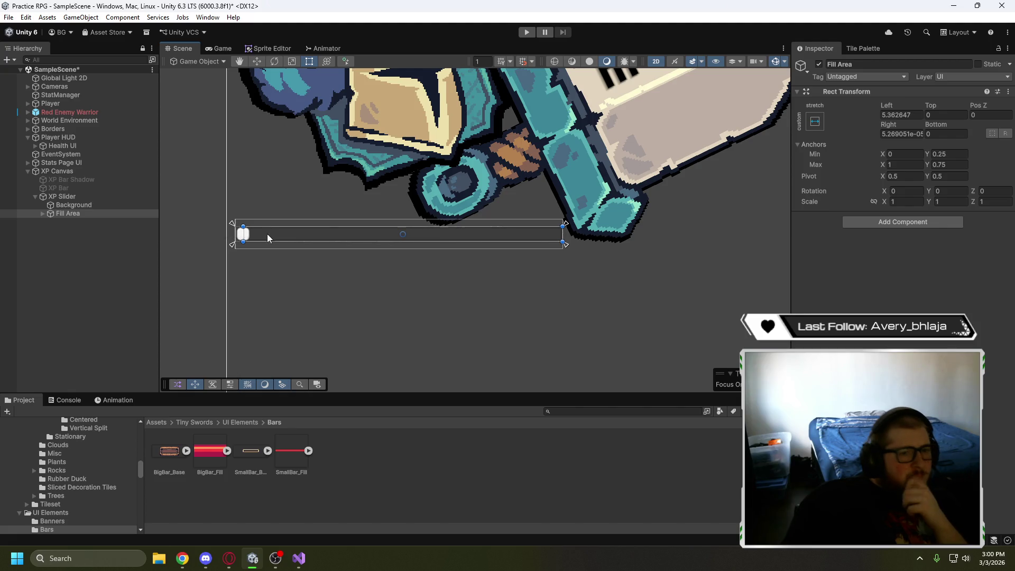
Nudge the Fill slightly right with the Move tool, then resume the tutorial
{"action": "left_click", "coordinate": [42, 214]}
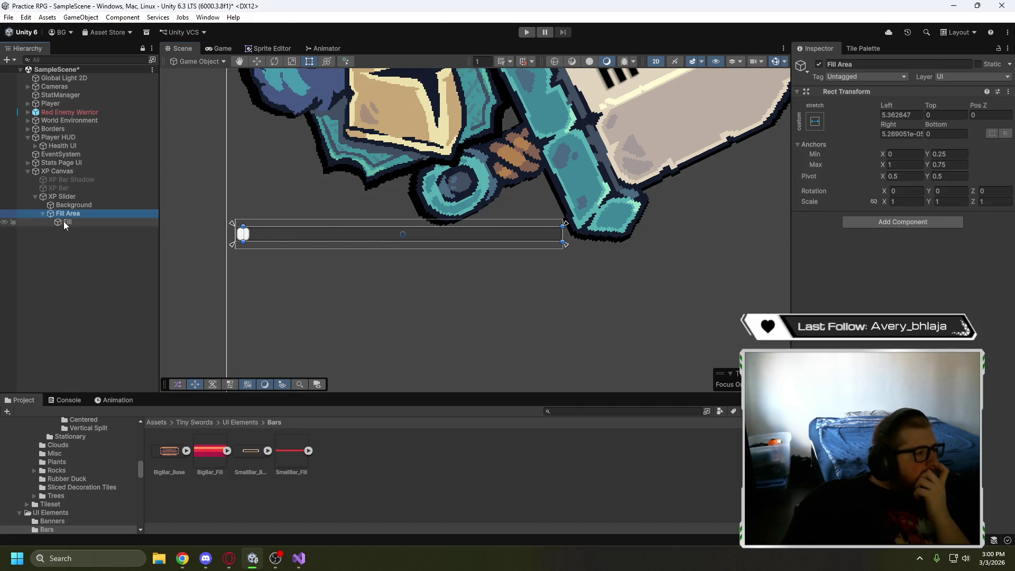
{"action": "left_click", "coordinate": [65, 222]}
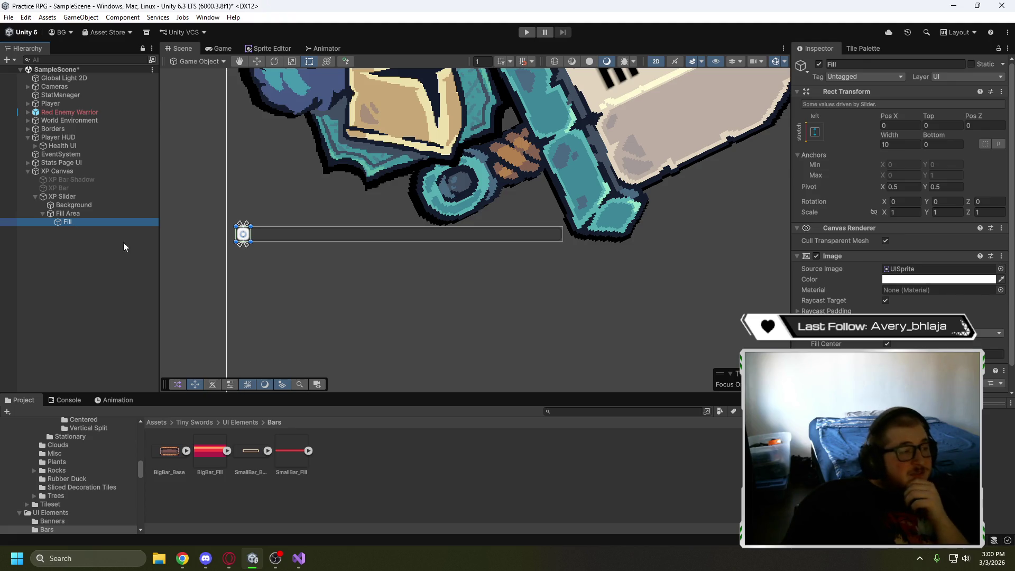
{"action": "key", "text": "w"}
{"action": "left_click_drag", "start_coordinate": [250, 233], "coordinate": [258, 234]}
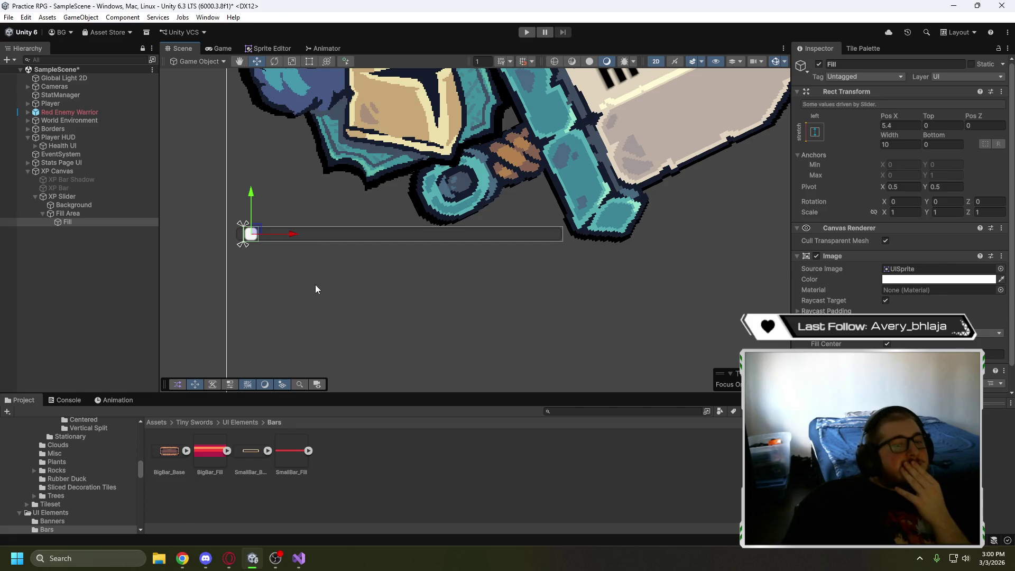
{"action": "left_click", "coordinate": [229, 557]}
{"action": "left_click", "coordinate": [305, 297]}
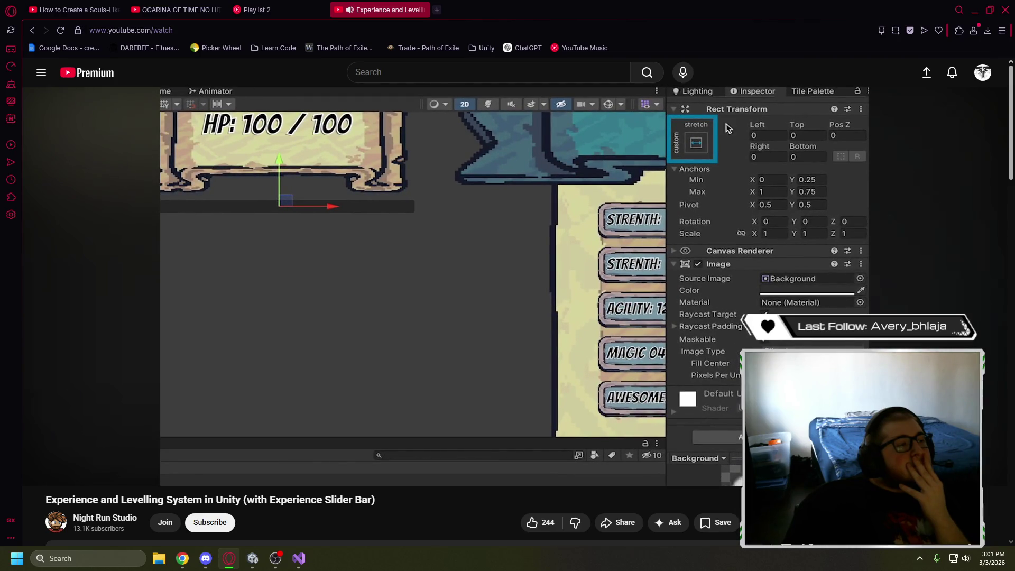
Rewind the tutorial's anchor-presets part to 2:02, pause at 2:03, then reselect Background in Unity
{"action": "left_click", "coordinate": [331, 282]}
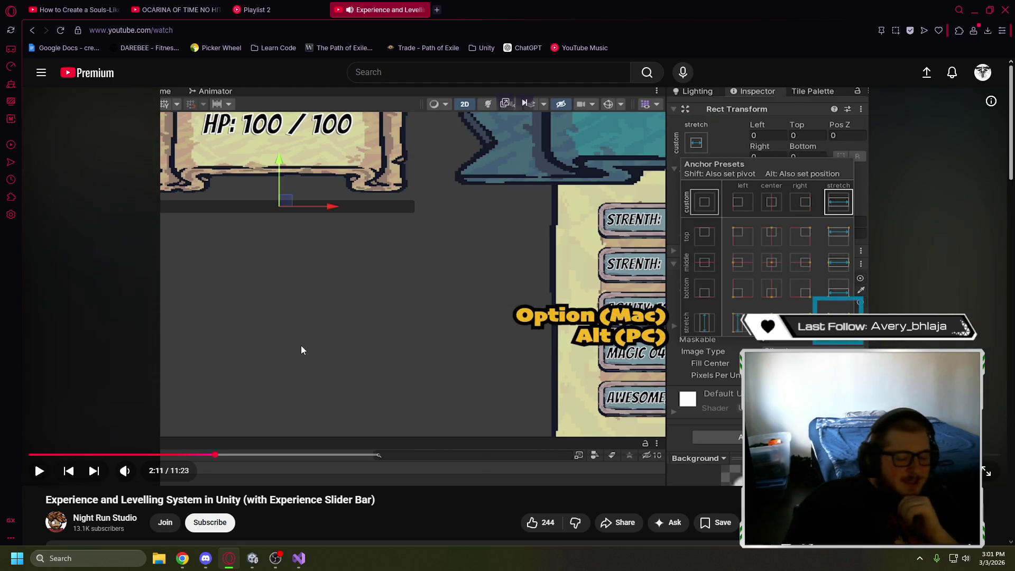
{"action": "key", "text": "Left"}
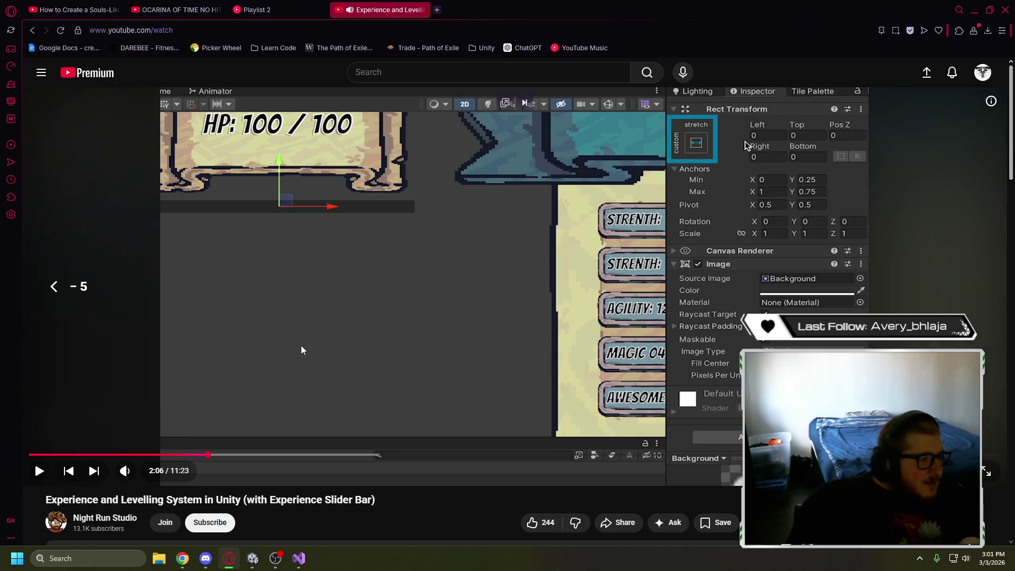
{"action": "left_click", "coordinate": [300, 347]}
{"action": "key", "text": "Left"}
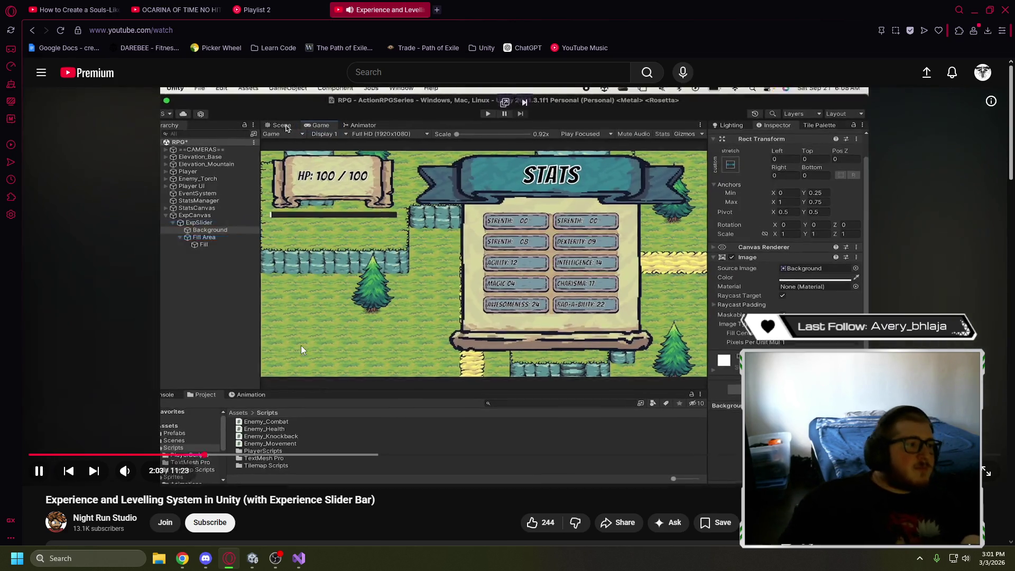
{"action": "left_click", "coordinate": [317, 348]}
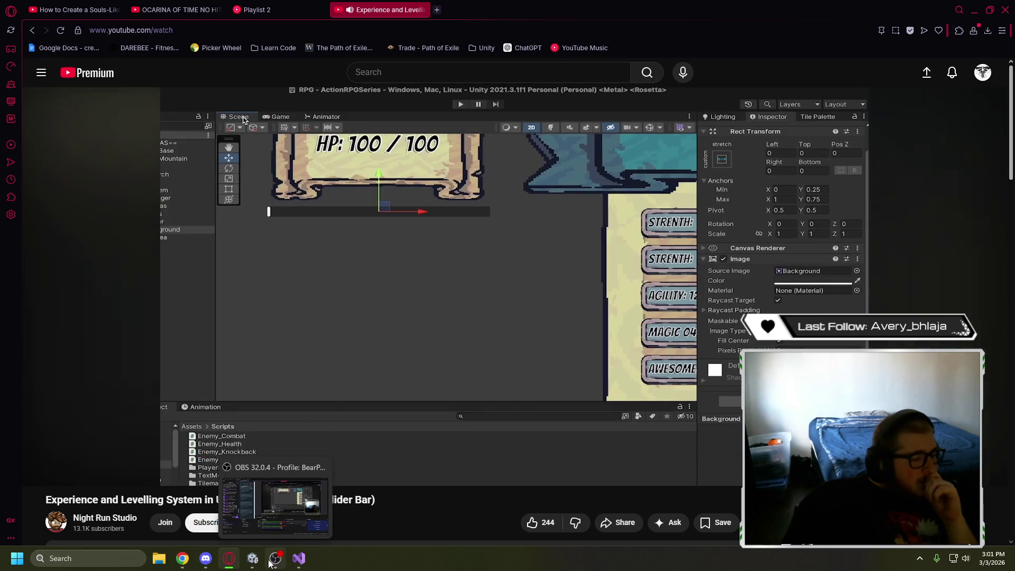
{"action": "left_click", "coordinate": [253, 558]}
{"action": "left_click", "coordinate": [80, 205]}
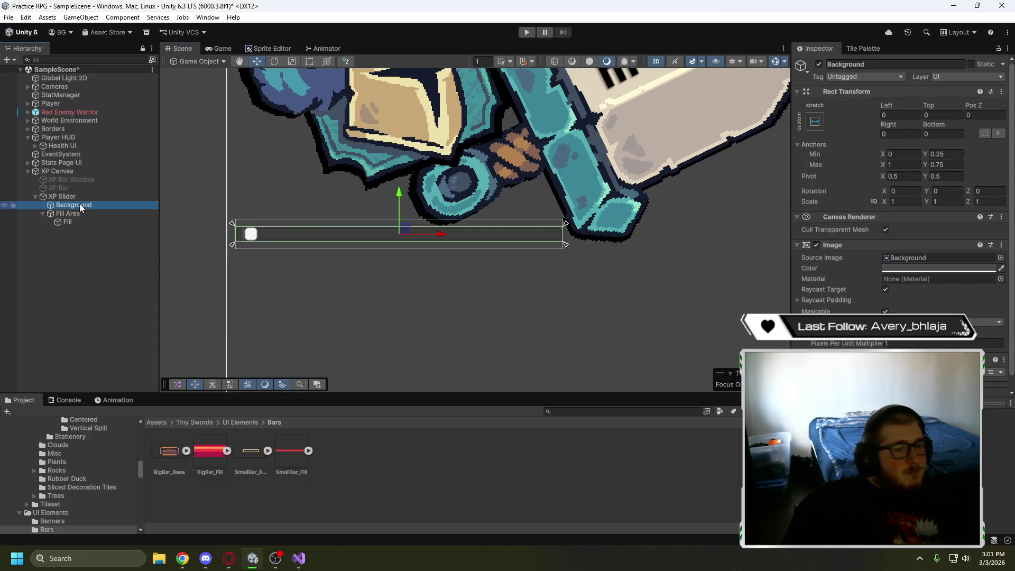
Give the slider's Background the stretch-stretch anchor preset
{"action": "left_click", "coordinate": [815, 122]}
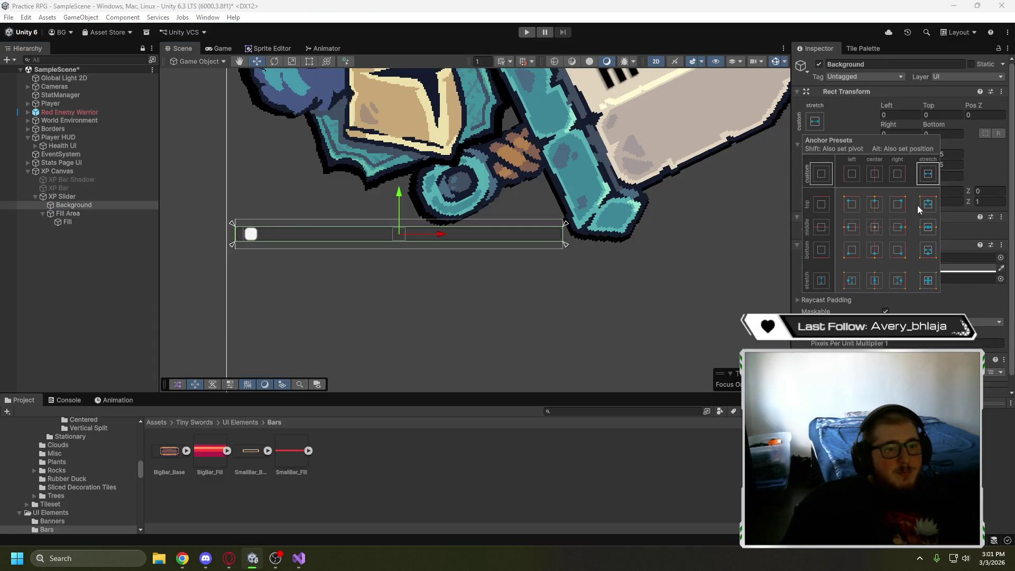
{"action": "left_click", "coordinate": [928, 281]}
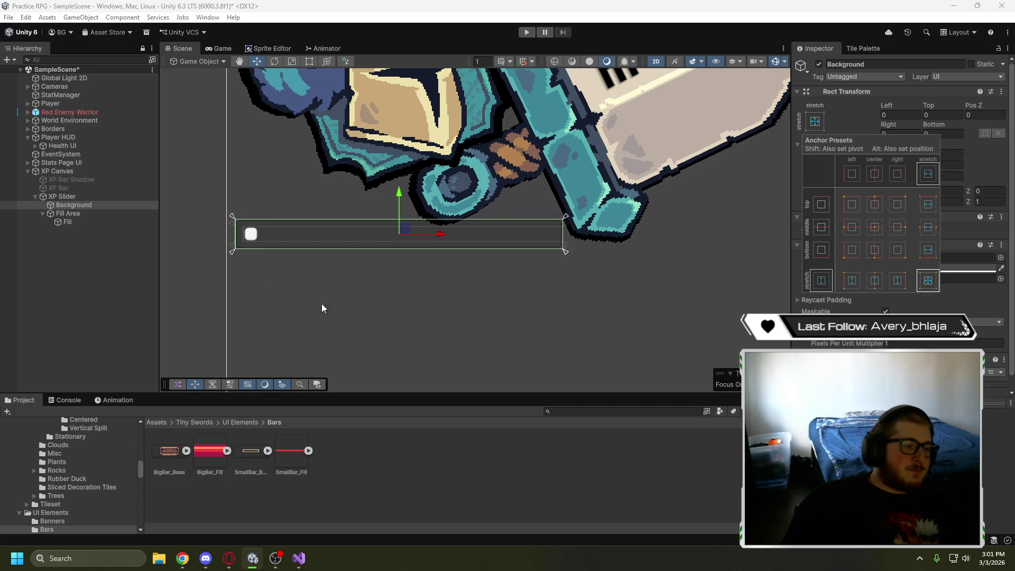
{"action": "left_click", "coordinate": [371, 304]}
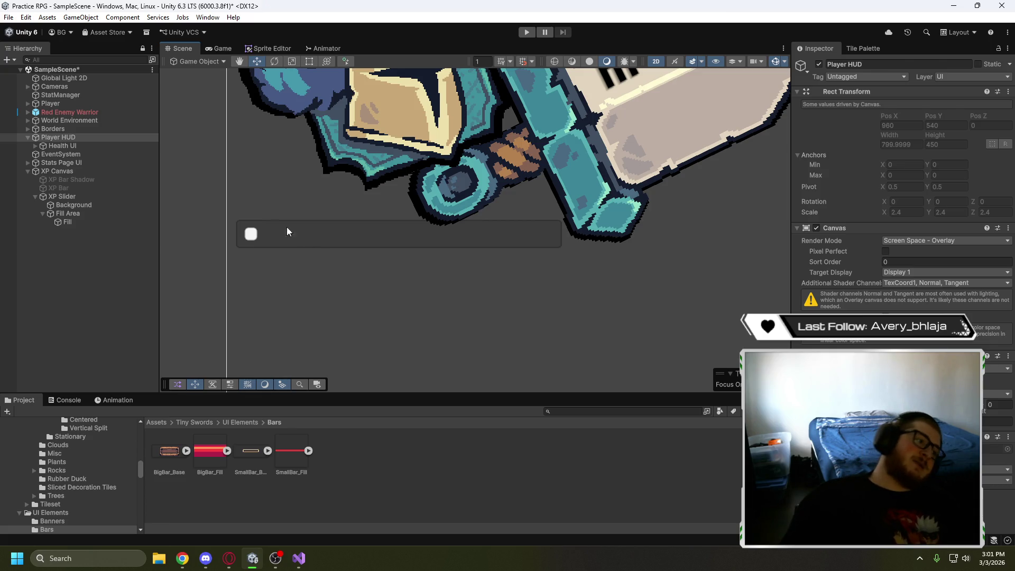
Shorten the XP Slider bar slightly with the rect handles
{"action": "left_click", "coordinate": [91, 198]}
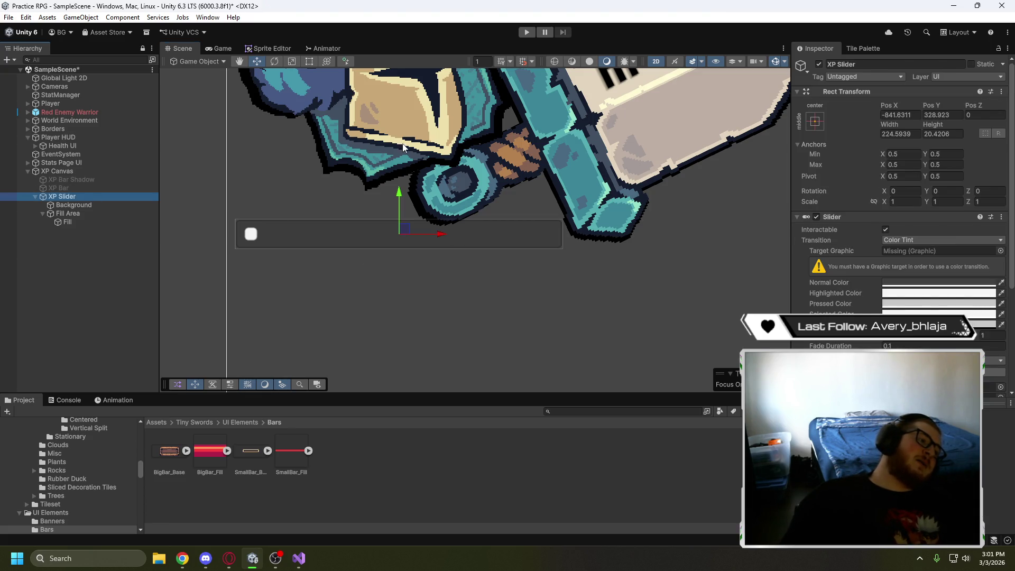
{"action": "left_click", "coordinate": [309, 61]}
{"action": "left_click_drag", "start_coordinate": [428, 219], "coordinate": [428, 225]}
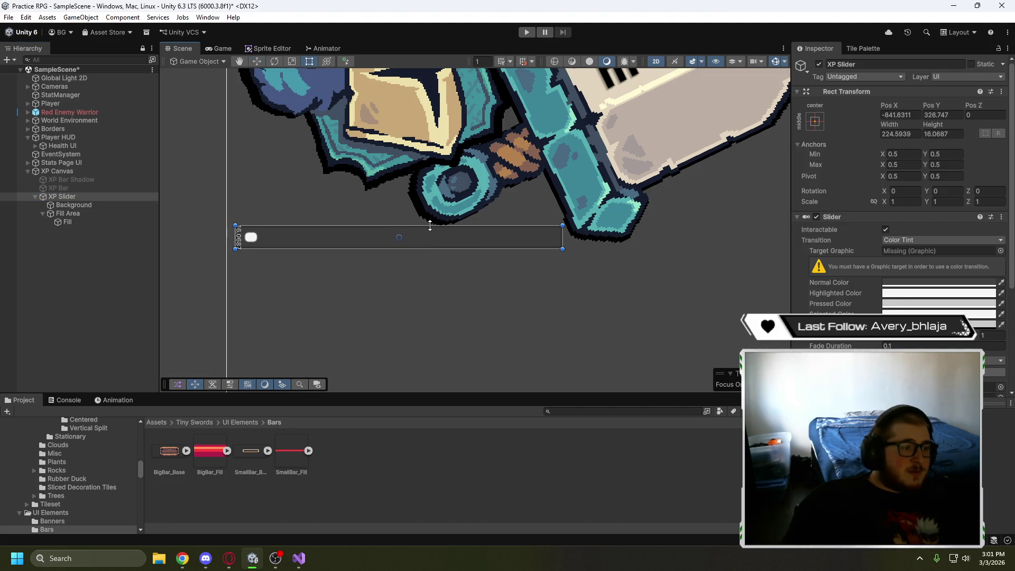
{"action": "left_click", "coordinate": [519, 274]}
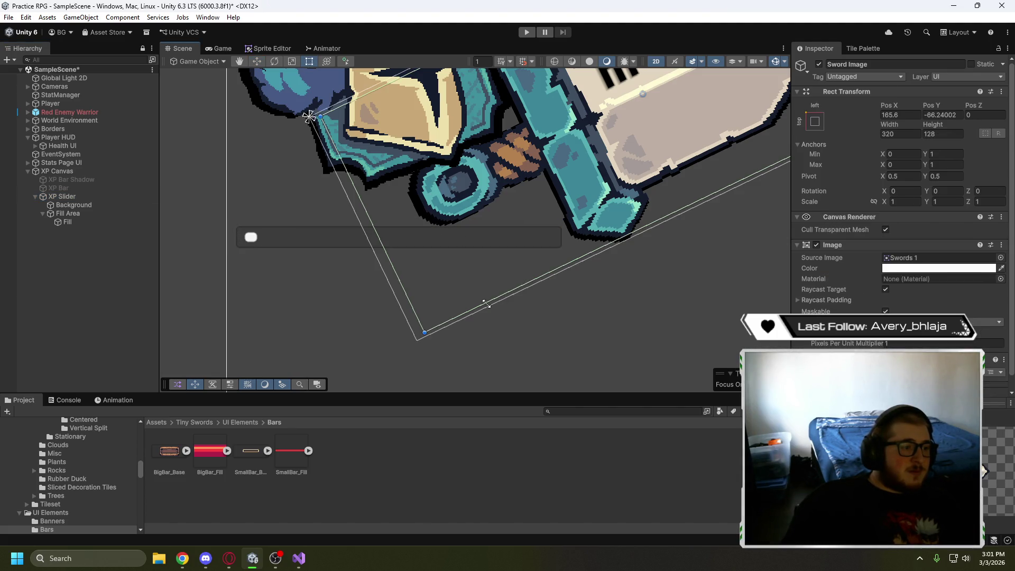
Apply the stretch-stretch anchor preset to both the Fill Area and the Fill
{"action": "left_click", "coordinate": [91, 214]}
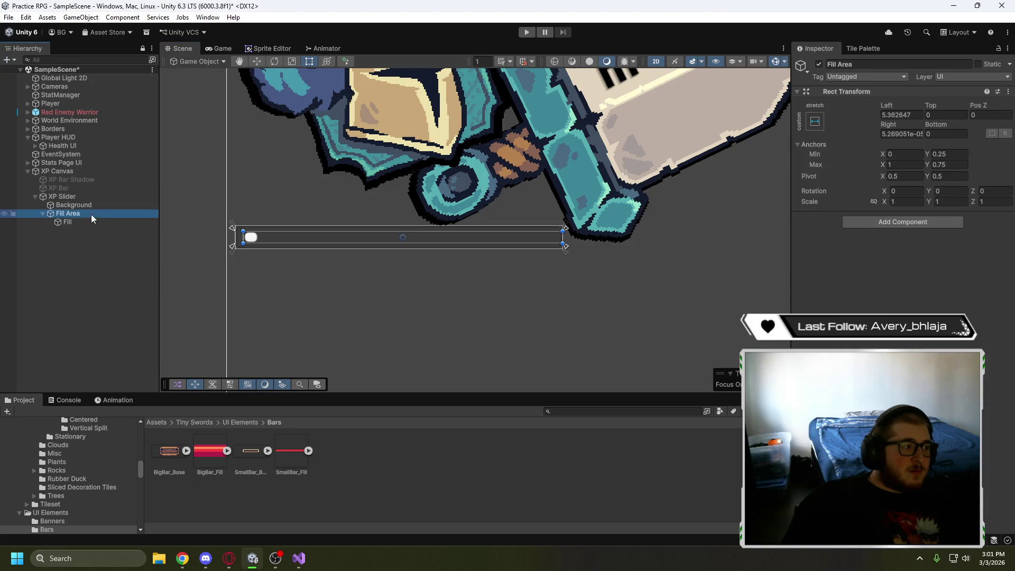
{"action": "left_click", "coordinate": [817, 126]}
{"action": "left_click", "coordinate": [927, 280], "text": "alt"}
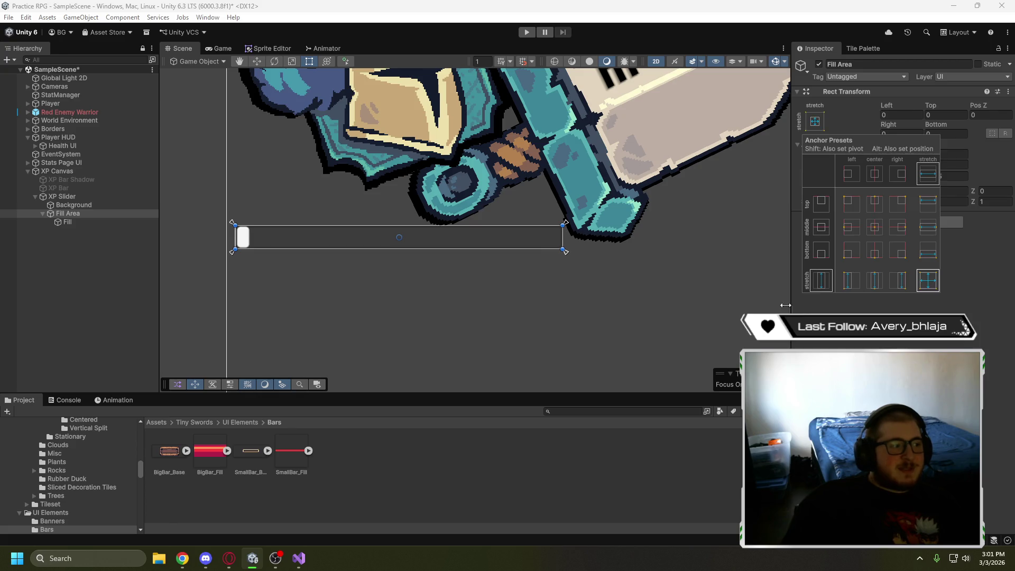
{"action": "left_click", "coordinate": [331, 284]}
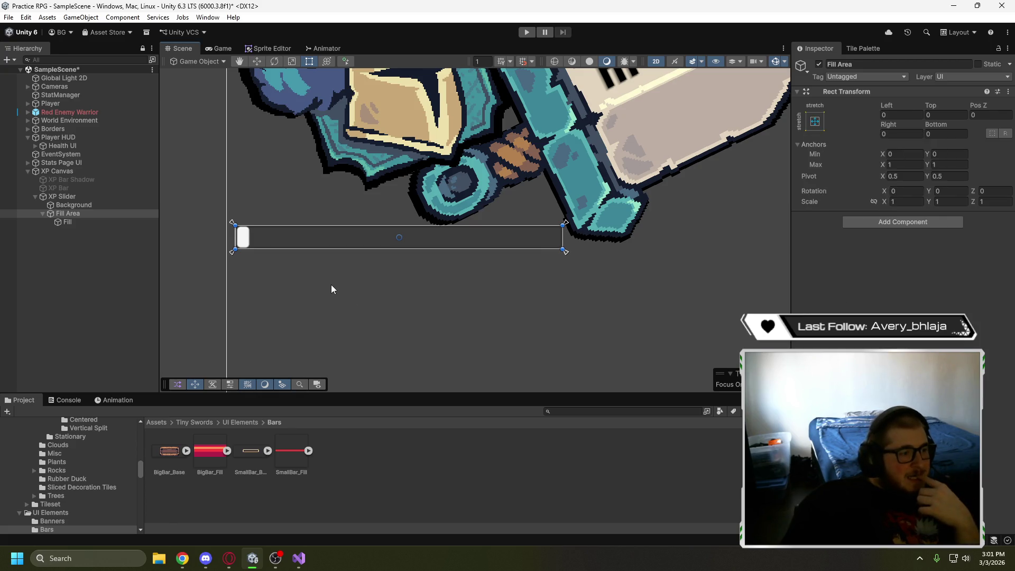
{"action": "left_click", "coordinate": [73, 222]}
{"action": "left_click", "coordinate": [814, 129]}
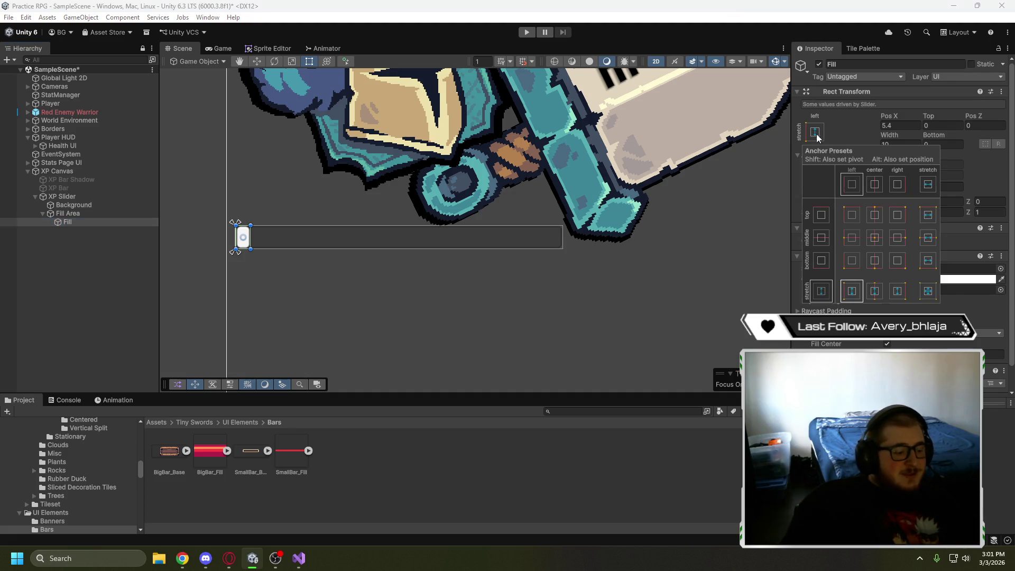
{"action": "left_click", "coordinate": [927, 290], "text": "alt"}
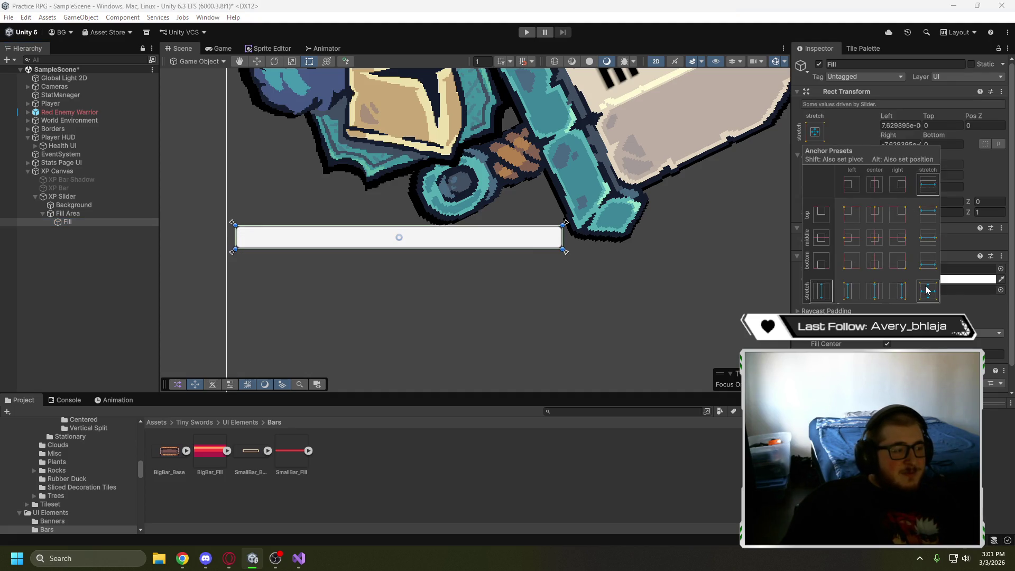
{"action": "left_click", "coordinate": [139, 298]}
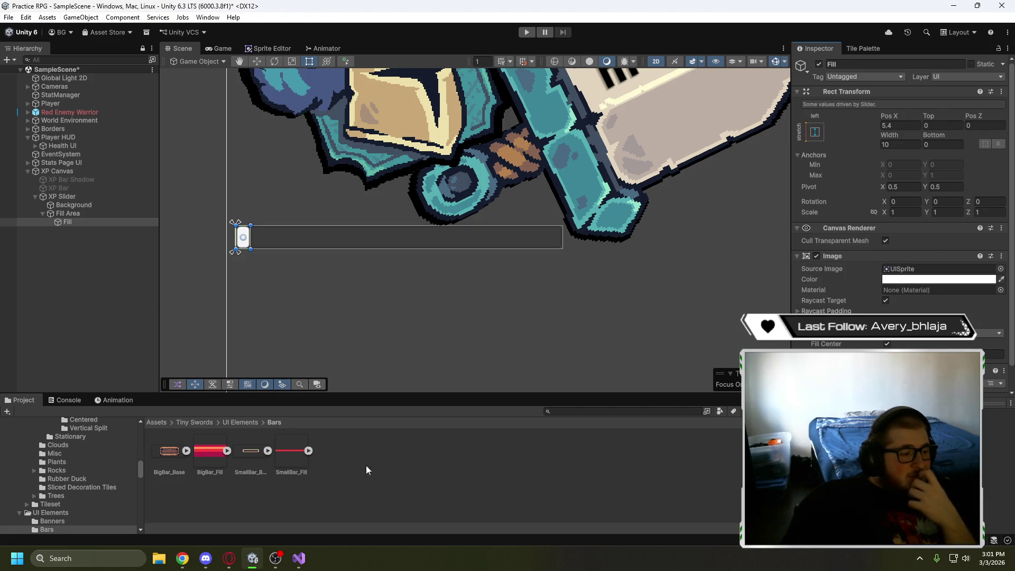
{"action": "left_click", "coordinate": [234, 562]}
{"action": "left_click", "coordinate": [347, 297]}
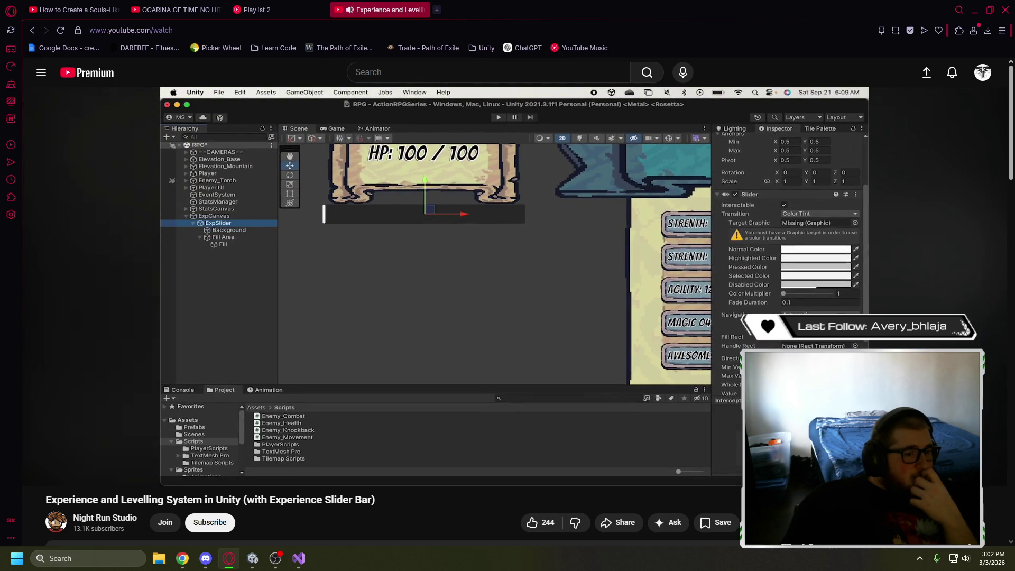
Pause the tutorial and reselect the XP Slider in Unity's Hierarchy
{"action": "left_click", "coordinate": [324, 236]}
{"action": "left_click", "coordinate": [259, 558]}
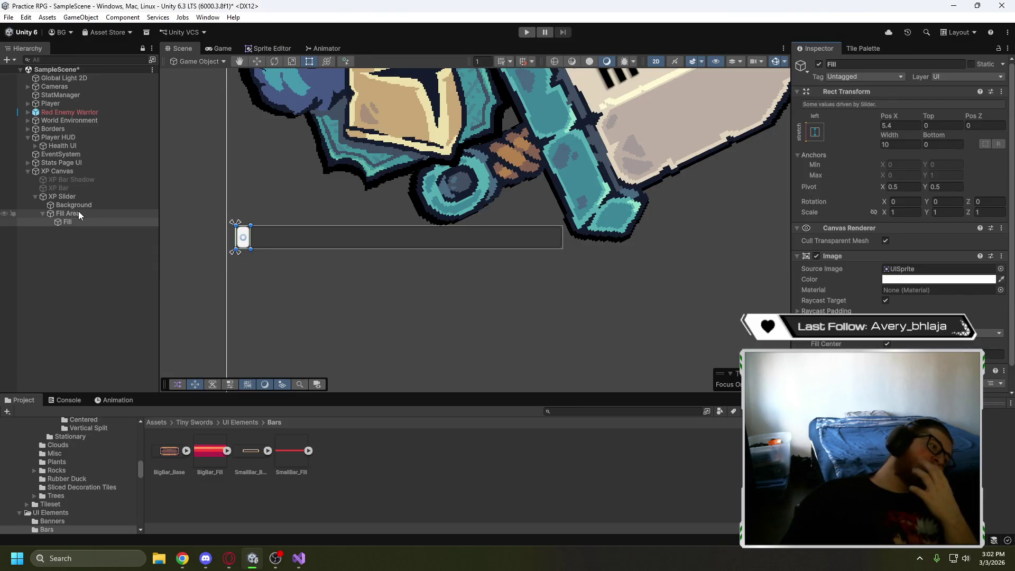
{"action": "left_click", "coordinate": [87, 195]}
Push the XP Slider's Value to full and check the Fill Area and Background rects
{"action": "scroll", "coordinate": [904, 250], "scroll_direction": "down", "scroll_amount": 3}
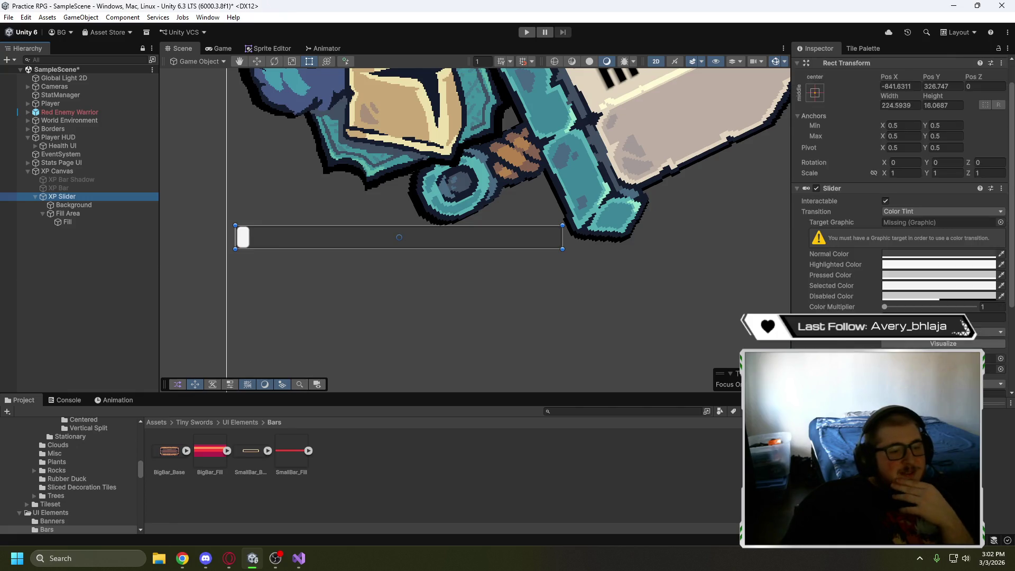
{"action": "scroll", "coordinate": [905, 250], "scroll_direction": "down", "scroll_amount": 2}
{"action": "left_click_drag", "start_coordinate": [885, 343], "coordinate": [975, 342]}
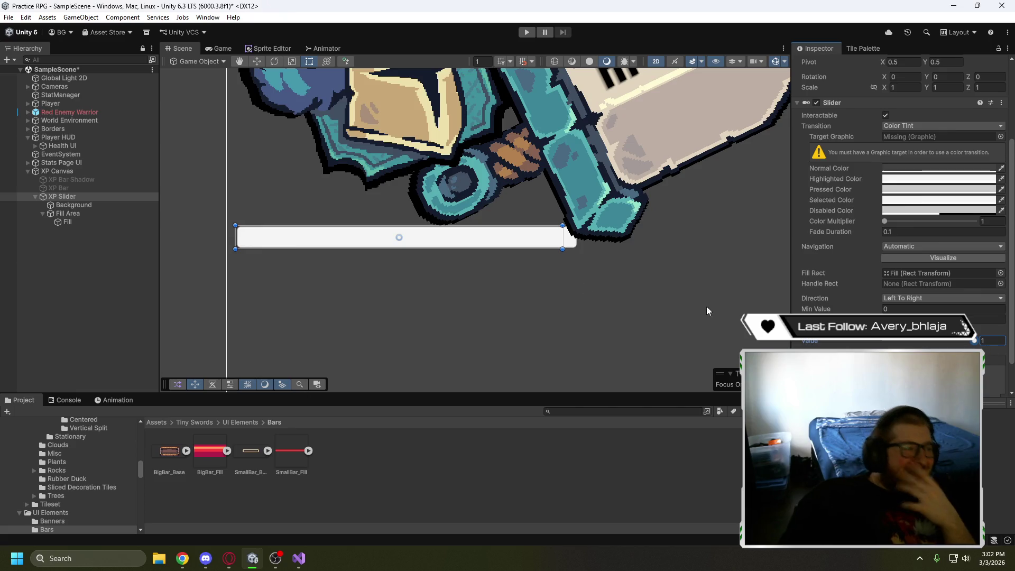
{"action": "left_click", "coordinate": [90, 214]}
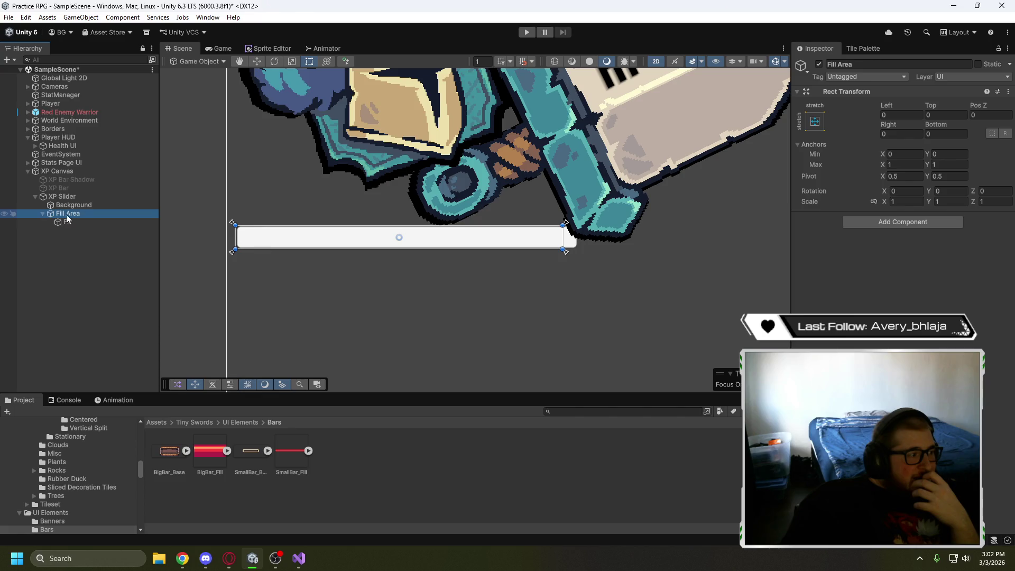
{"action": "left_click", "coordinate": [87, 205]}
{"action": "left_click", "coordinate": [88, 212]}
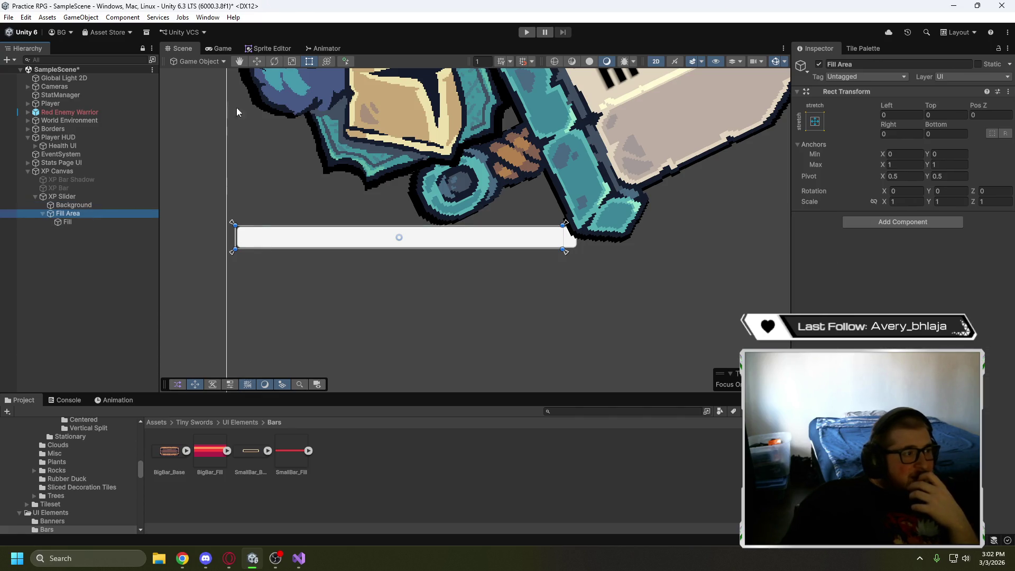
Pull the Fill's right edge inward so it ends flush with the bar frame
{"action": "left_click", "coordinate": [310, 62]}
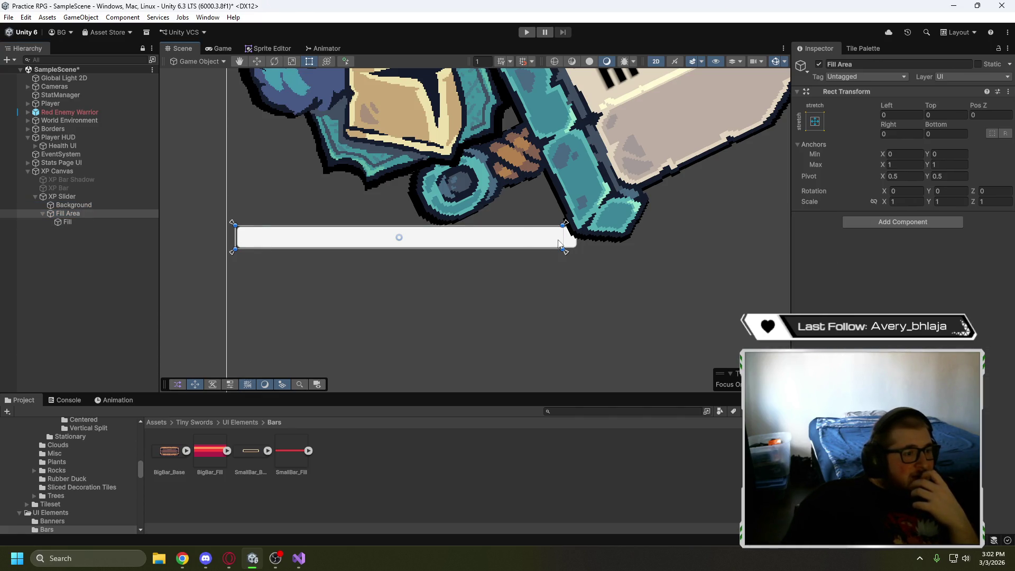
{"action": "left_click", "coordinate": [64, 222]}
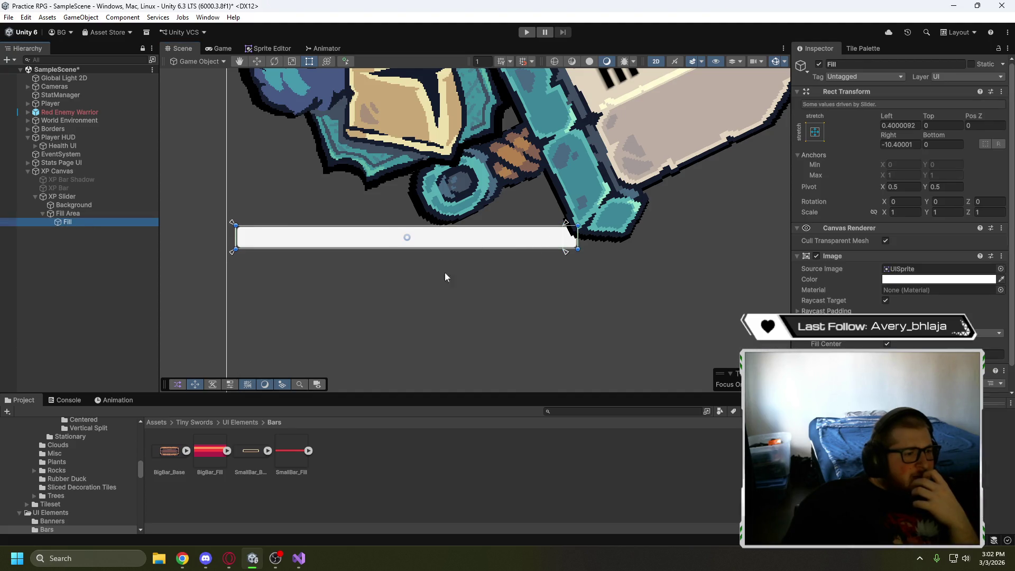
{"action": "left_click_drag", "start_coordinate": [568, 238], "coordinate": [563, 241]}
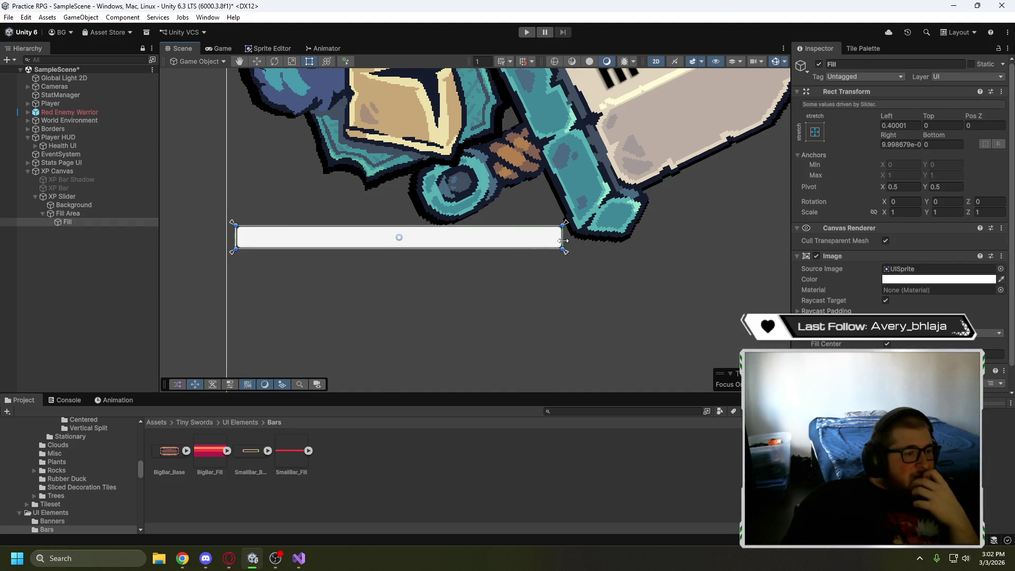
{"action": "left_click", "coordinate": [77, 272]}
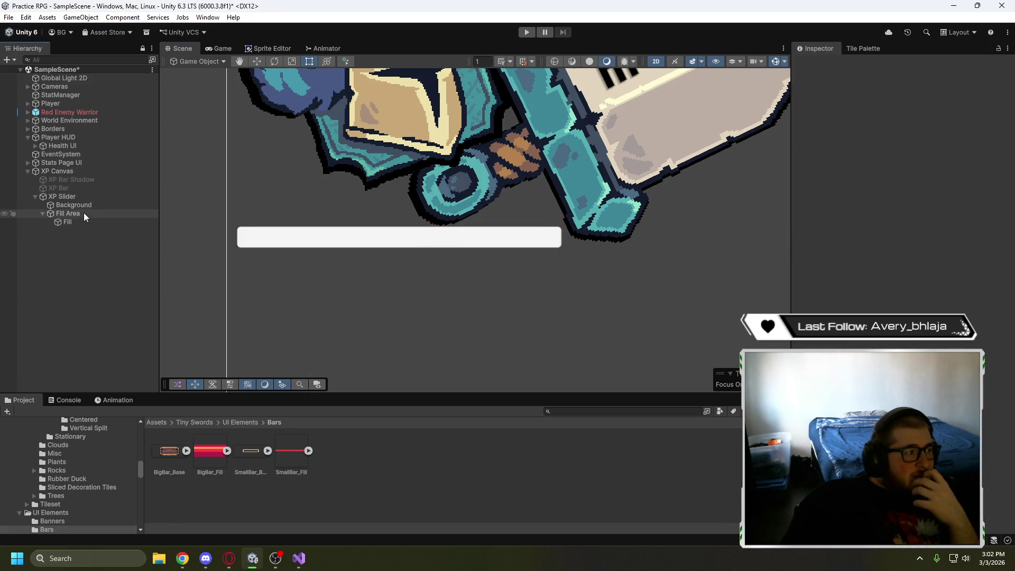
Slide the XP Slider's Value from full back to 0 to preview the bar
{"action": "left_click", "coordinate": [90, 198]}
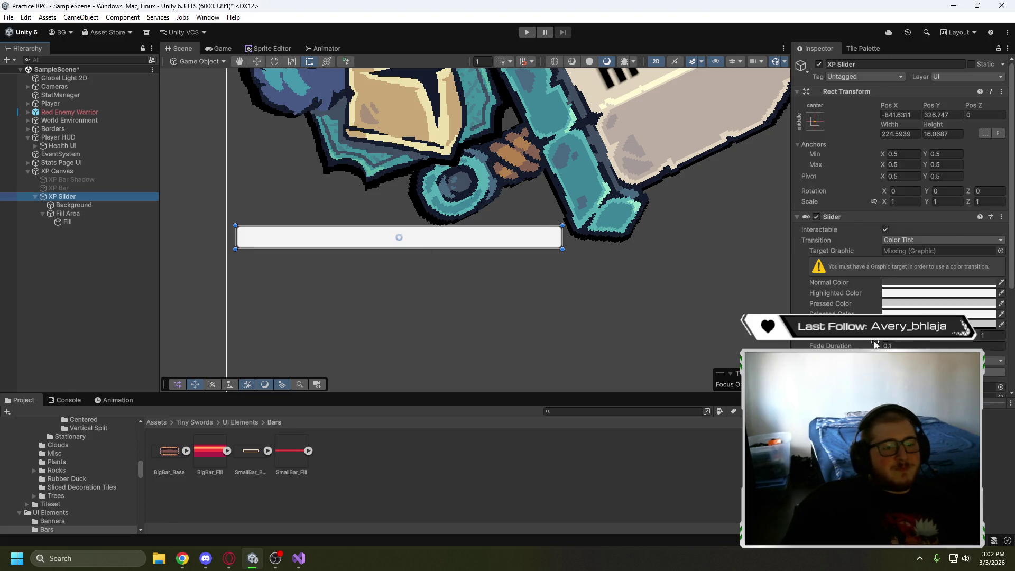
{"action": "scroll", "coordinate": [898, 212], "scroll_direction": "down", "scroll_amount": 3}
{"action": "left_click_drag", "start_coordinate": [973, 312], "coordinate": [769, 309]}
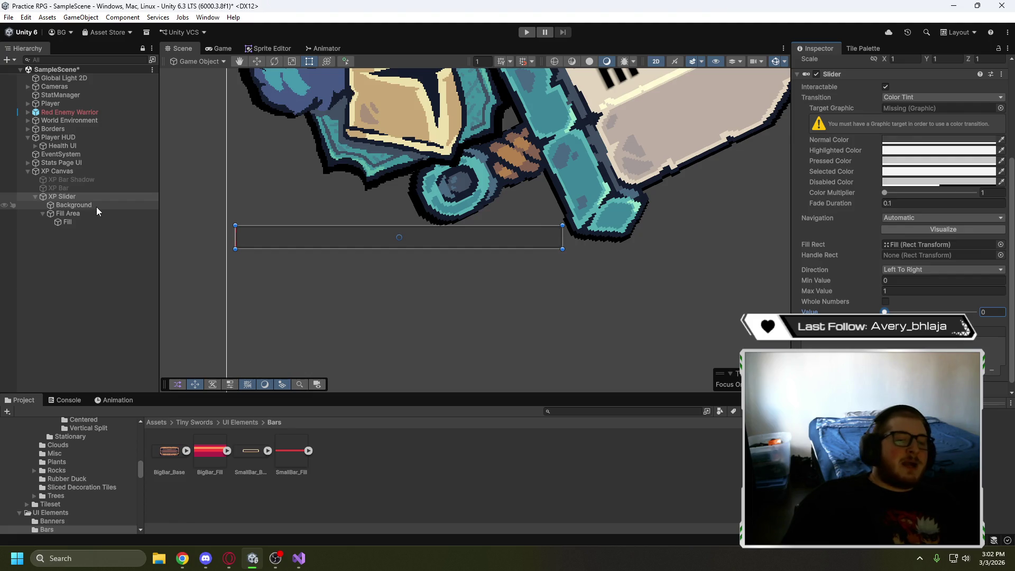
{"action": "left_click", "coordinate": [226, 563]}
{"action": "left_click", "coordinate": [334, 309]}
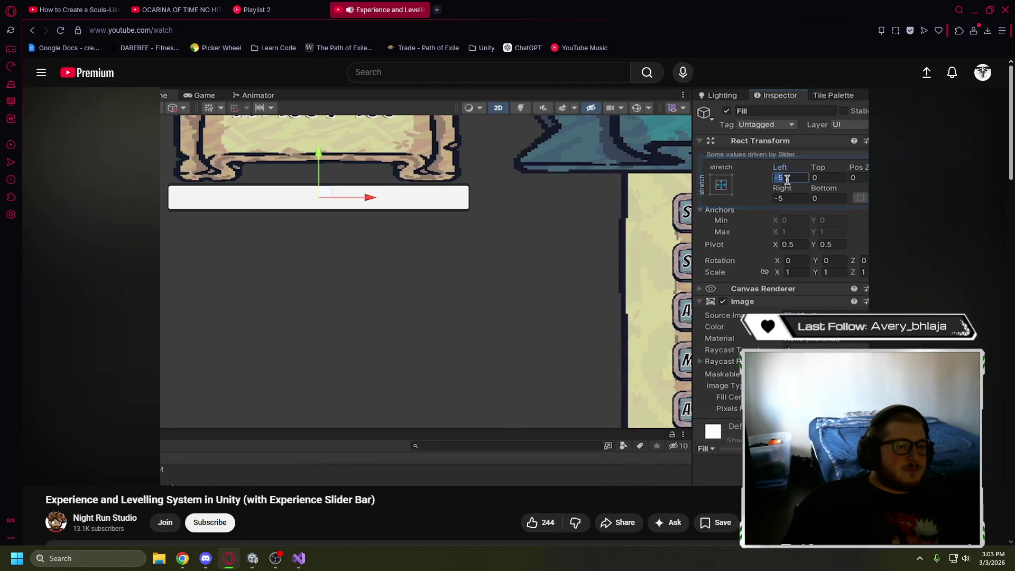
Watch the tutorial's Fill offsets part up to 3:05, pause it, and return to Unity
{"action": "mouse_move", "coordinate": [323, 319]}
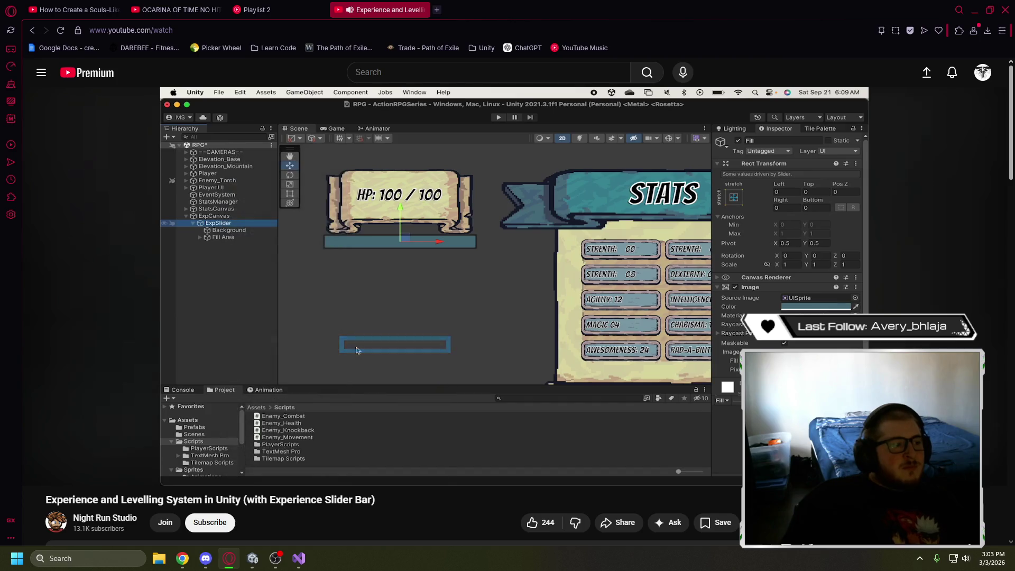
{"action": "left_click", "coordinate": [369, 288]}
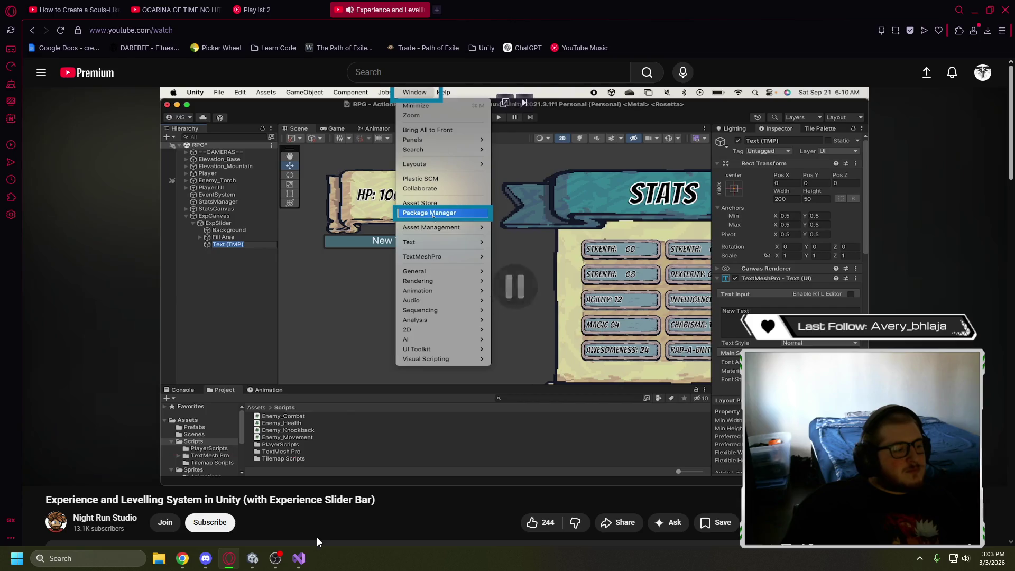
{"action": "left_click", "coordinate": [252, 557]}
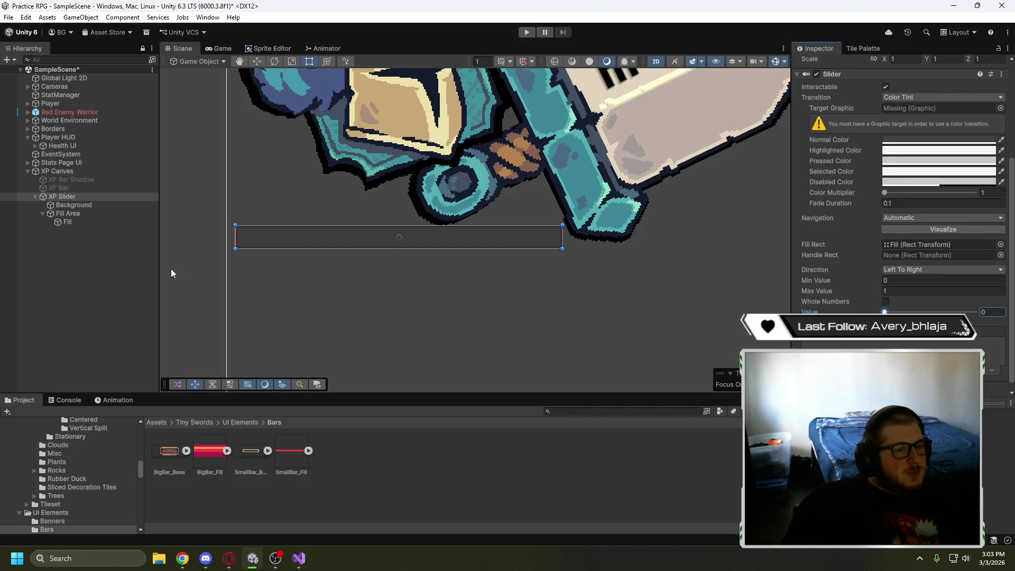
{"action": "left_click", "coordinate": [104, 214]}
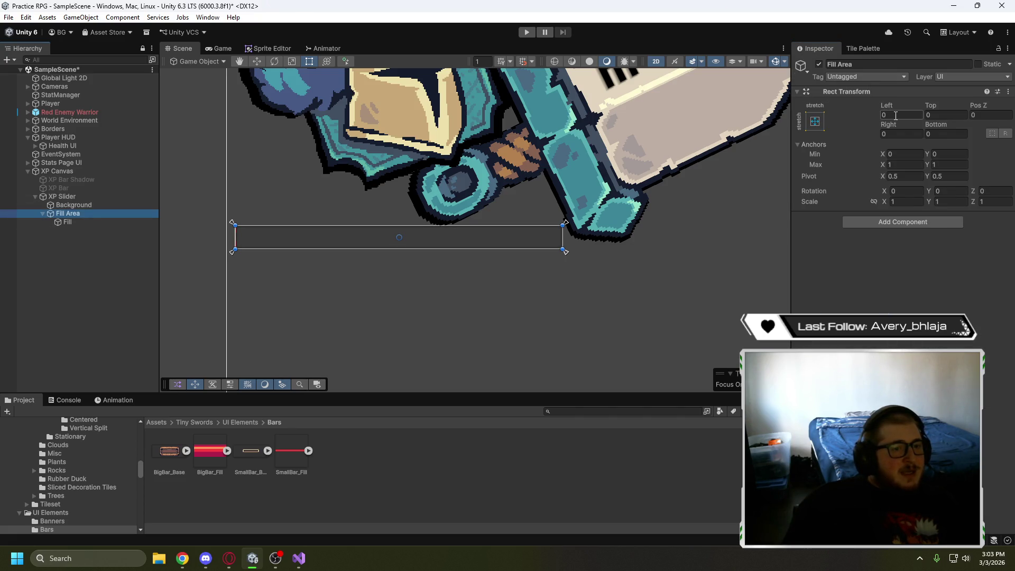
{"action": "left_click", "coordinate": [106, 222]}
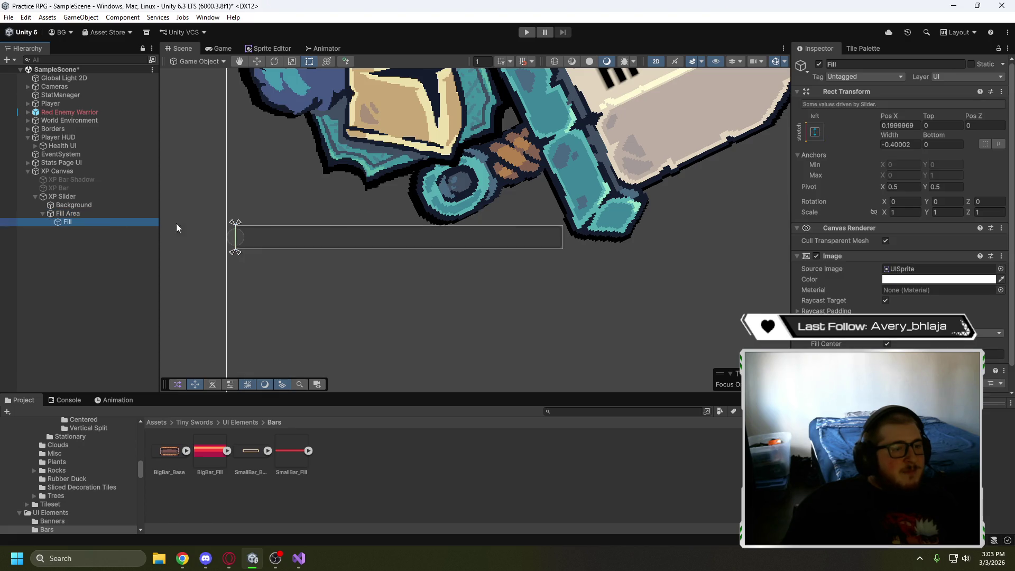
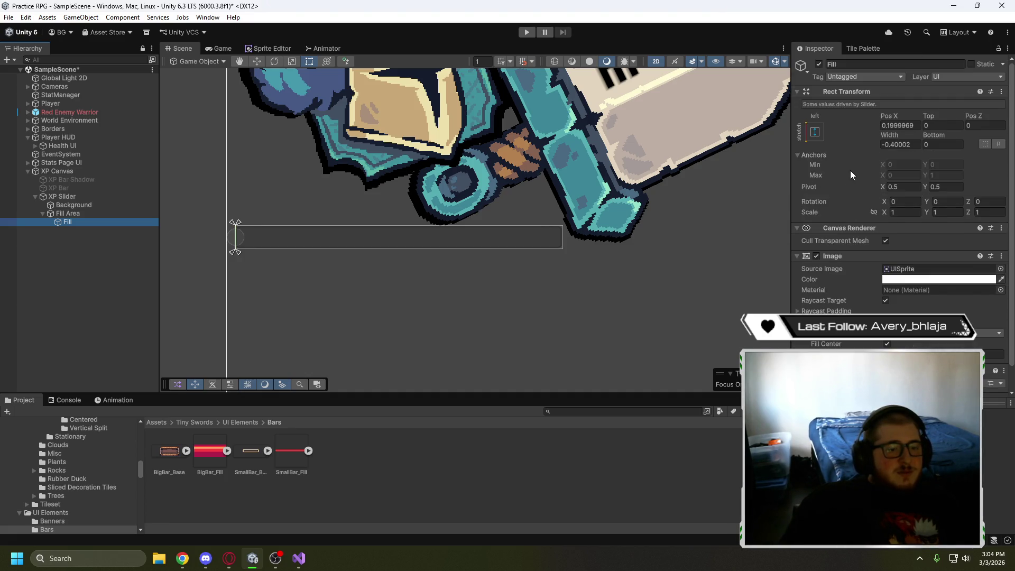
Select Fill Area and set its Right offset to 3, correcting the mistyped values
{"action": "left_click", "coordinate": [67, 213]}
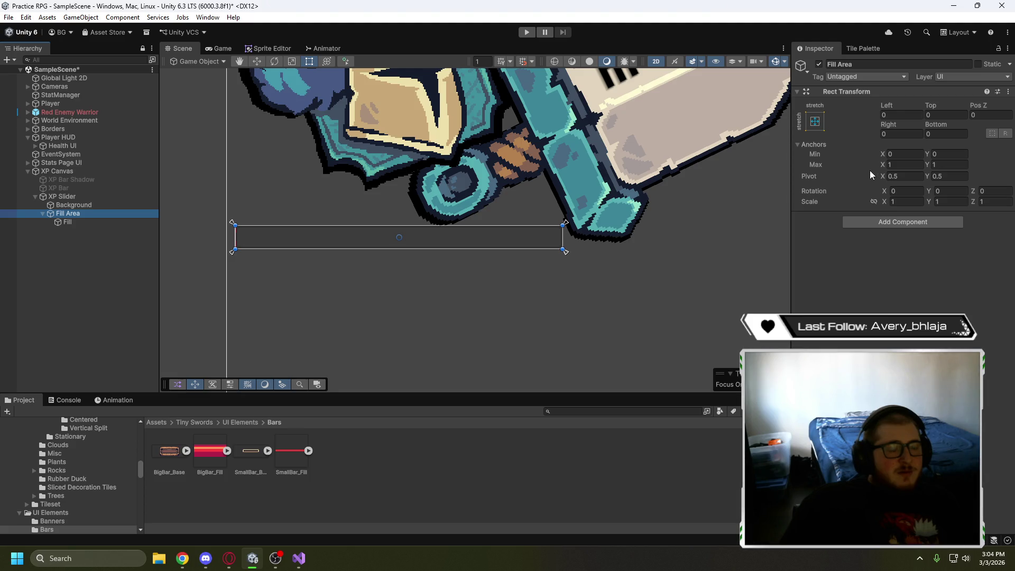
{"action": "left_click", "coordinate": [893, 116]}
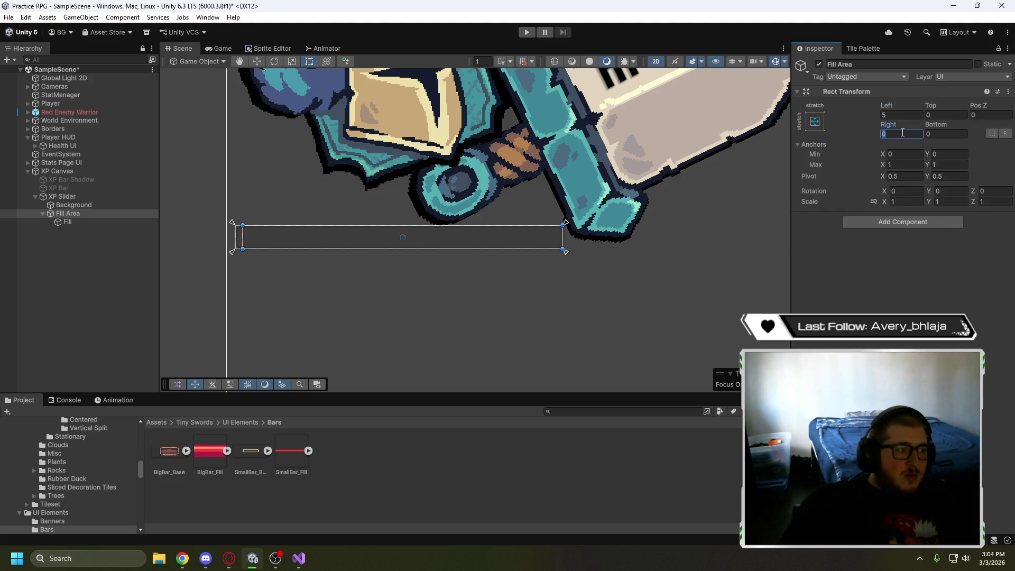
{"action": "type", "text": "5"}
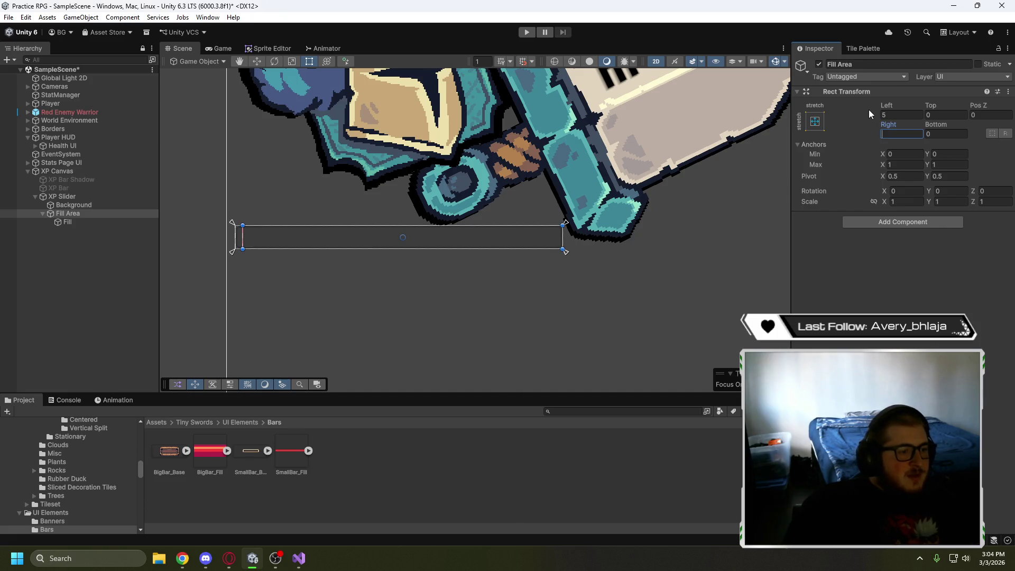
{"action": "type", "text": "1"}
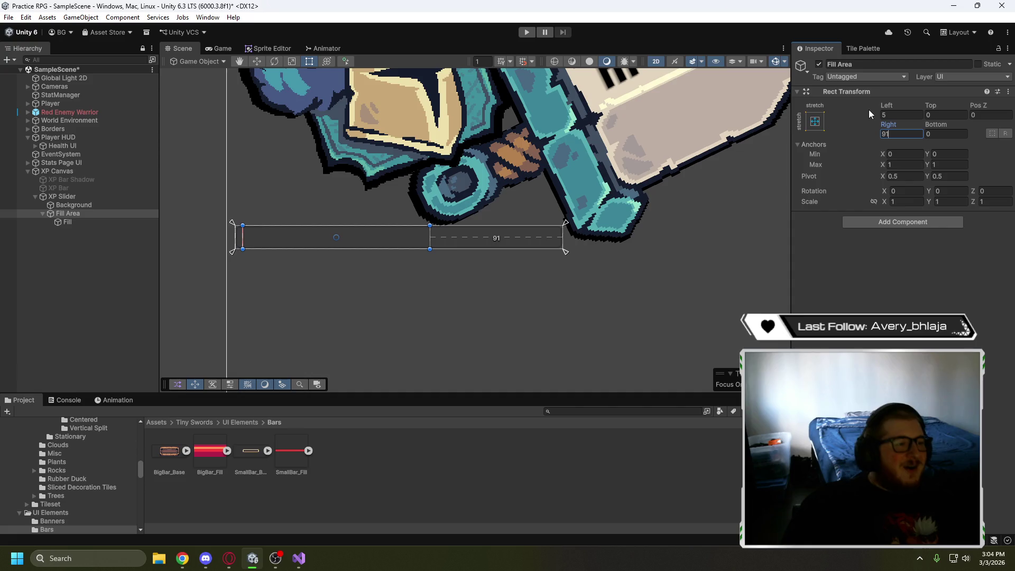
{"action": "key", "text": "BackSpace"}
{"action": "key", "text": "BackSpace"}
{"action": "type", "text": "5"}
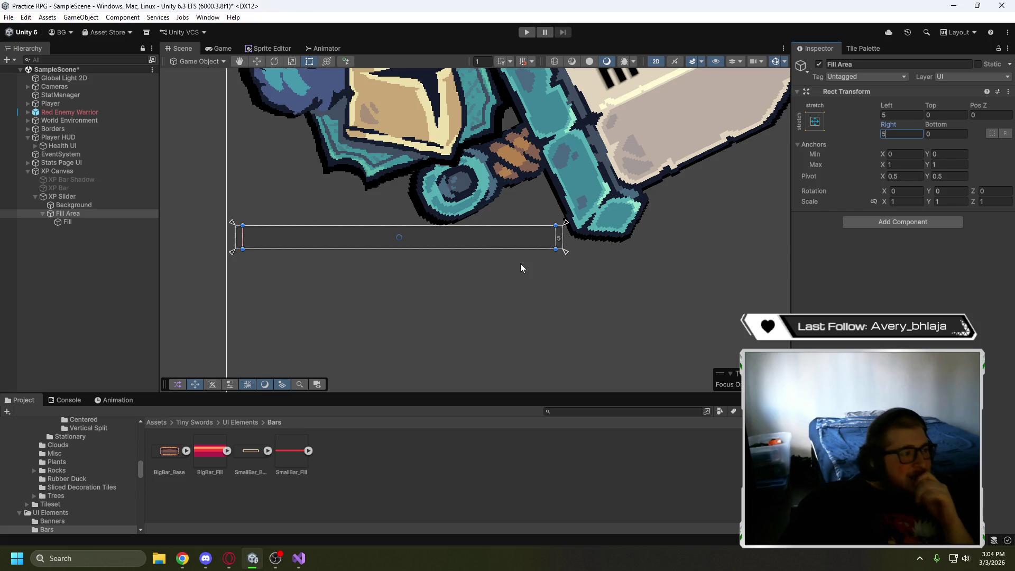
{"action": "key", "text": "BackSpace"}
{"action": "type", "text": "3"}
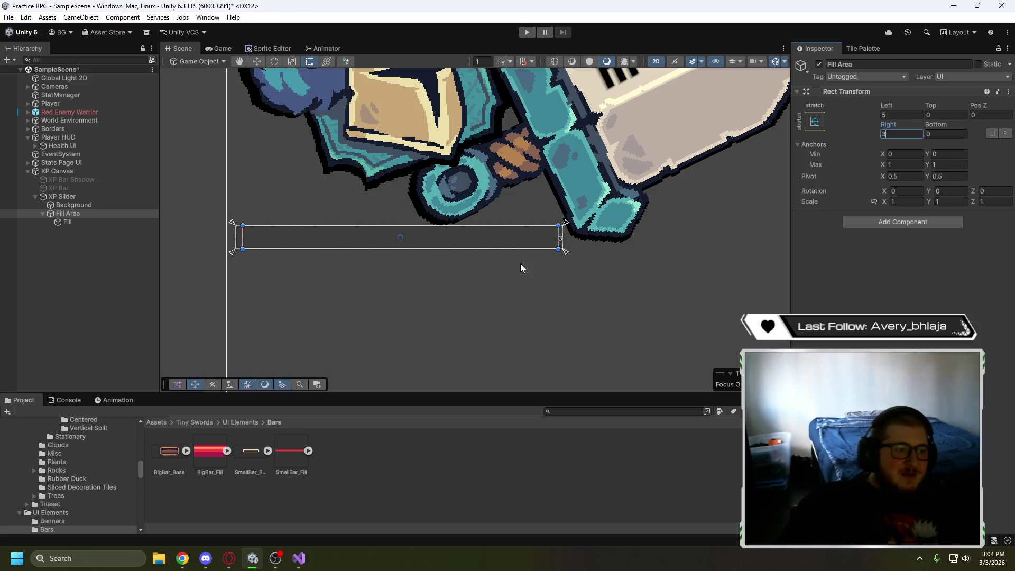
Set the Fill Area's Left, Top and Bottom offsets to 3 as well
{"action": "left_click", "coordinate": [900, 114]}
{"action": "type", "text": "3"}
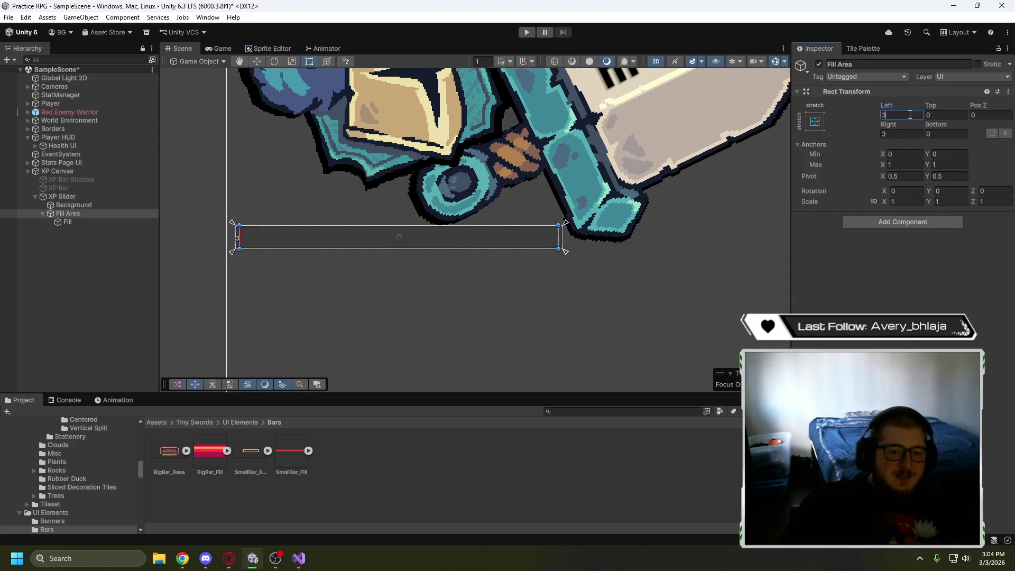
{"action": "key", "text": "Tab"}
{"action": "type", "text": "3"}
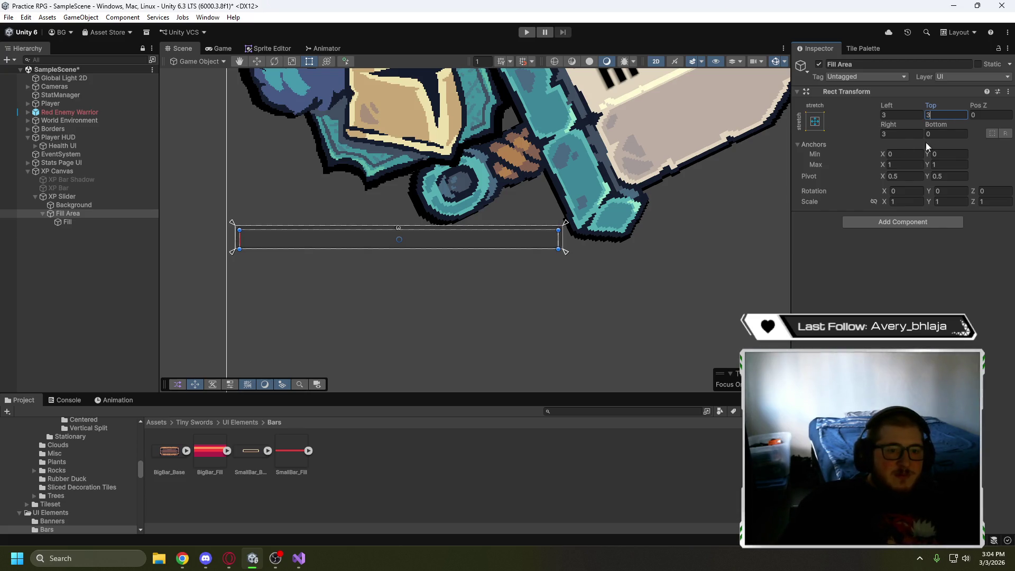
{"action": "left_click", "coordinate": [942, 134]}
{"action": "type", "text": "3."}
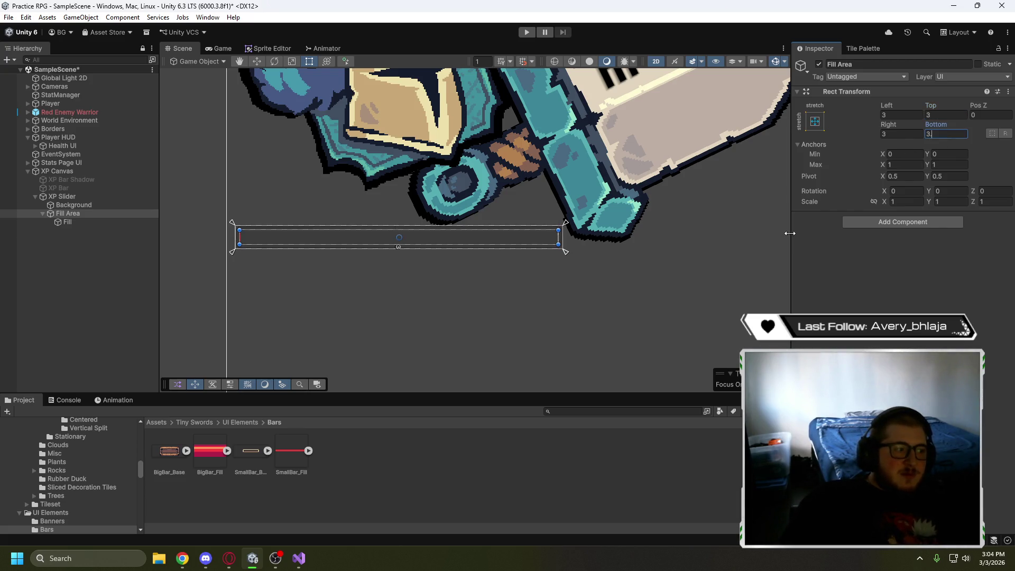
{"action": "left_click", "coordinate": [712, 237]}
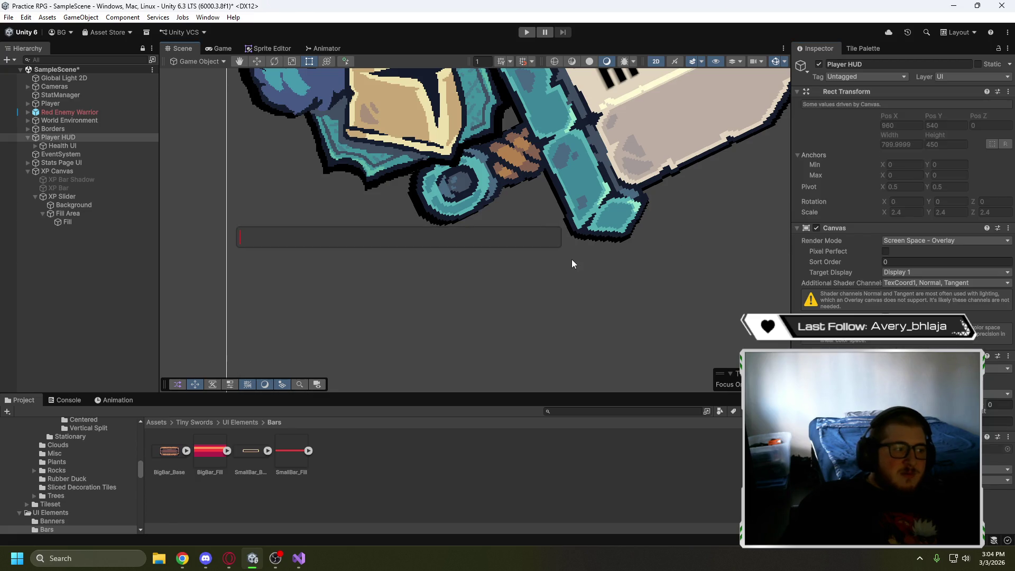
Review the XP Slider, Background and Fill Area objects, then go back to the tutorial
{"action": "left_click", "coordinate": [71, 198]}
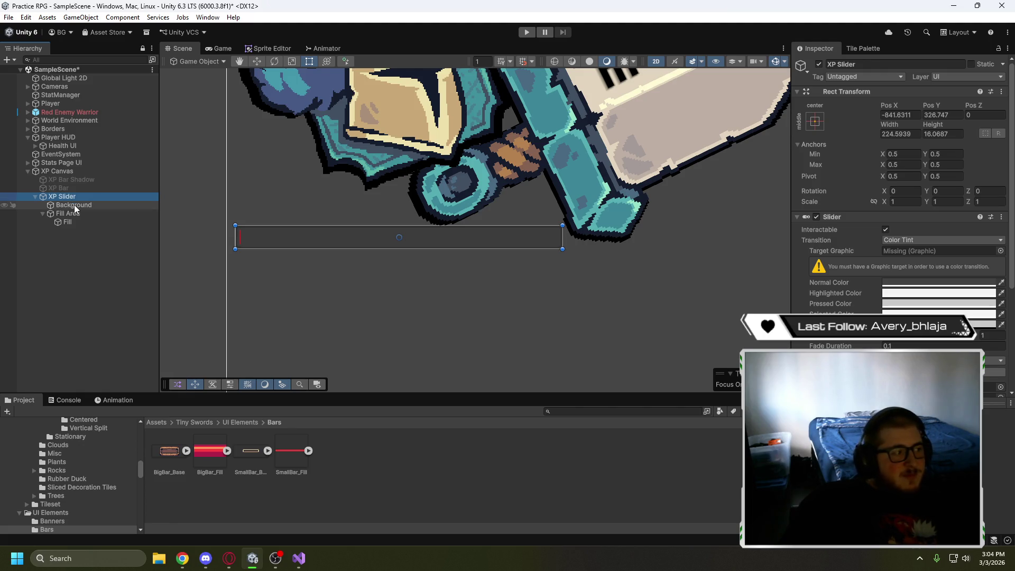
{"action": "left_click", "coordinate": [74, 205]}
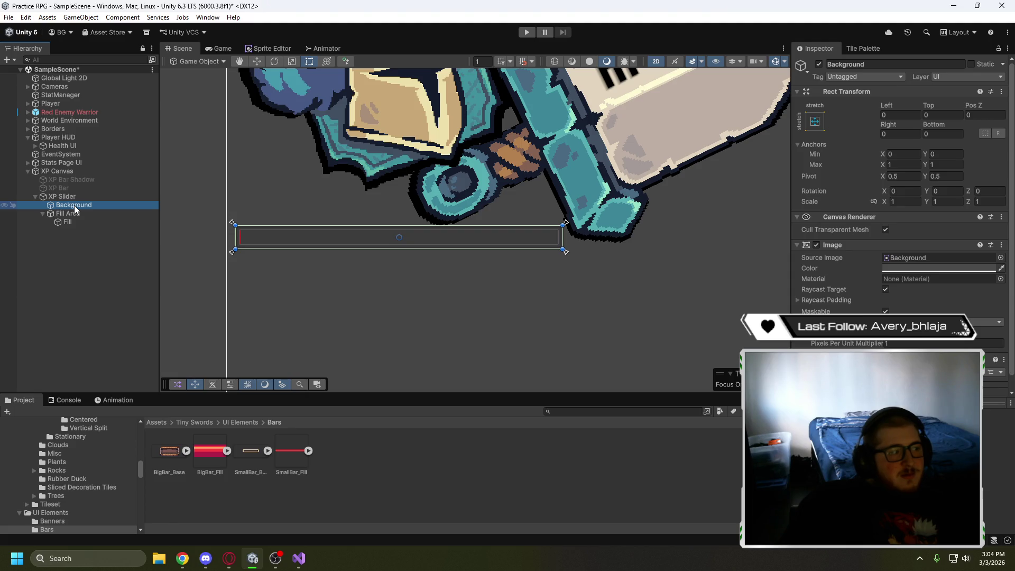
{"action": "left_click", "coordinate": [83, 211]}
{"action": "left_click", "coordinate": [81, 205]}
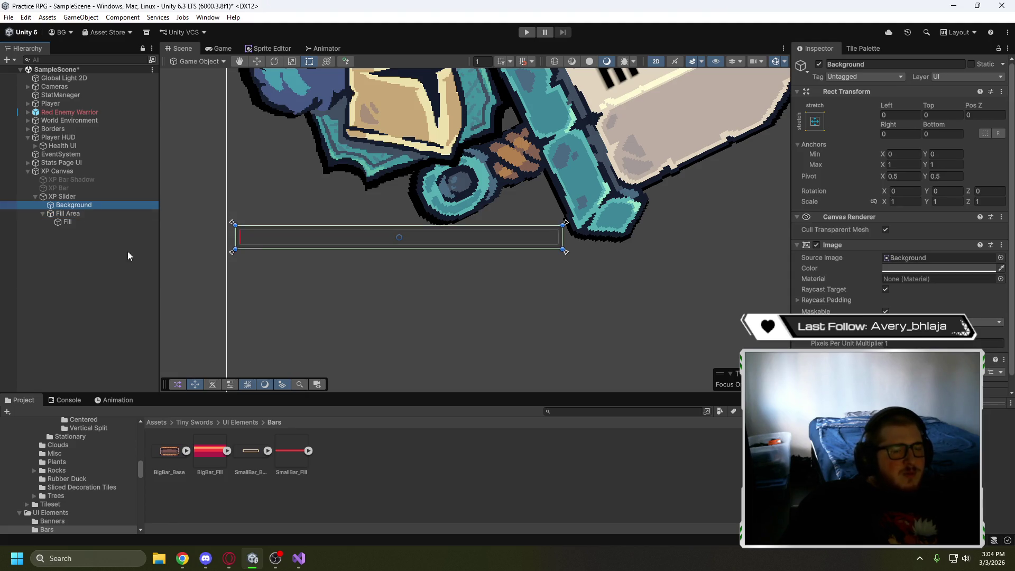
{"action": "left_click", "coordinate": [227, 558]}
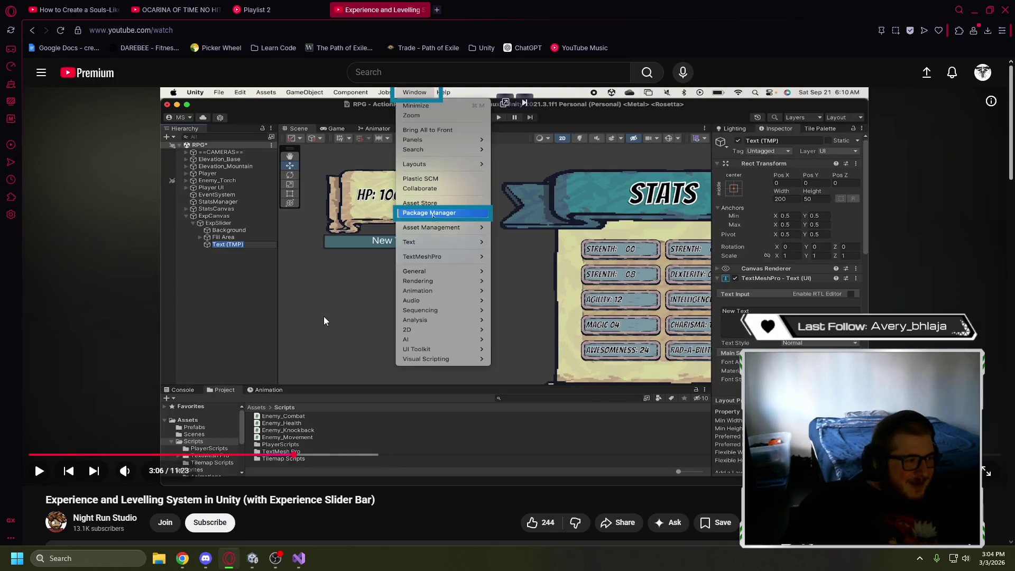
Rewind the tutorial to about 2:22 and pause it on the Fill setup
{"action": "key", "text": "Left"}
{"action": "key", "text": "Left"}
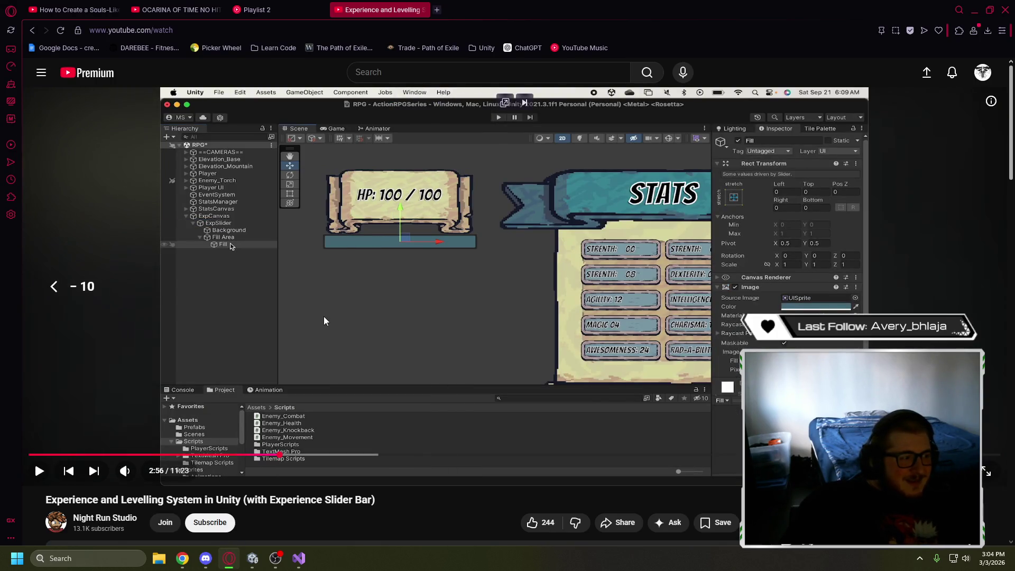
{"action": "key", "text": "Left"}
{"action": "key", "text": "Left"}
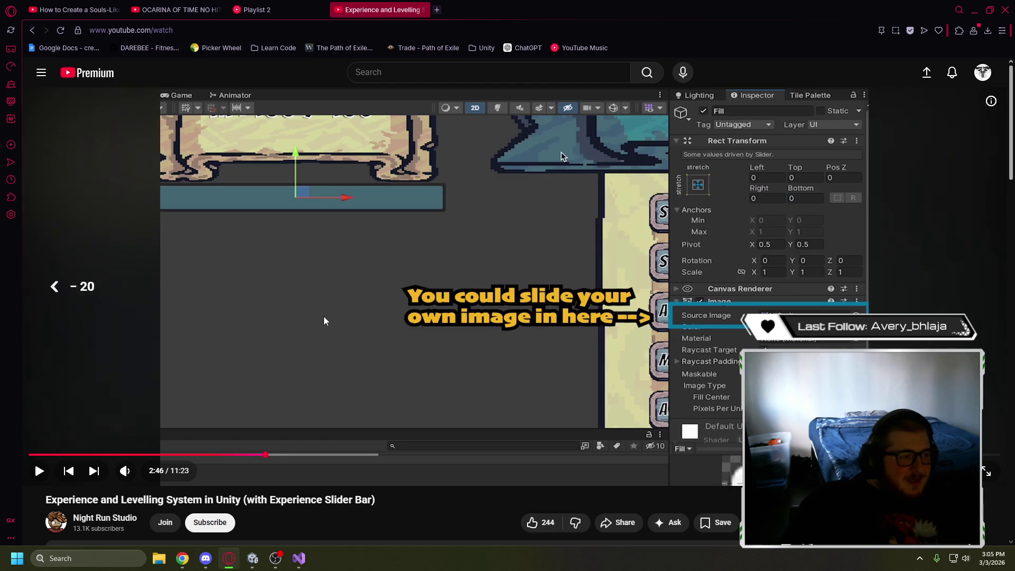
{"action": "key", "text": "space"}
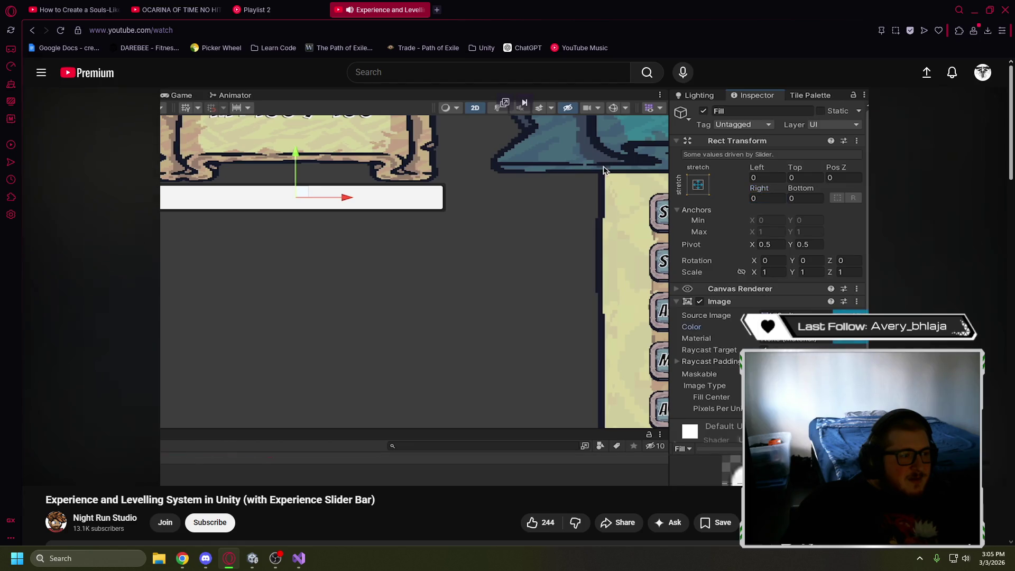
{"action": "key", "text": "Left"}
{"action": "key", "text": "Left"}
{"action": "key", "text": "Left"}
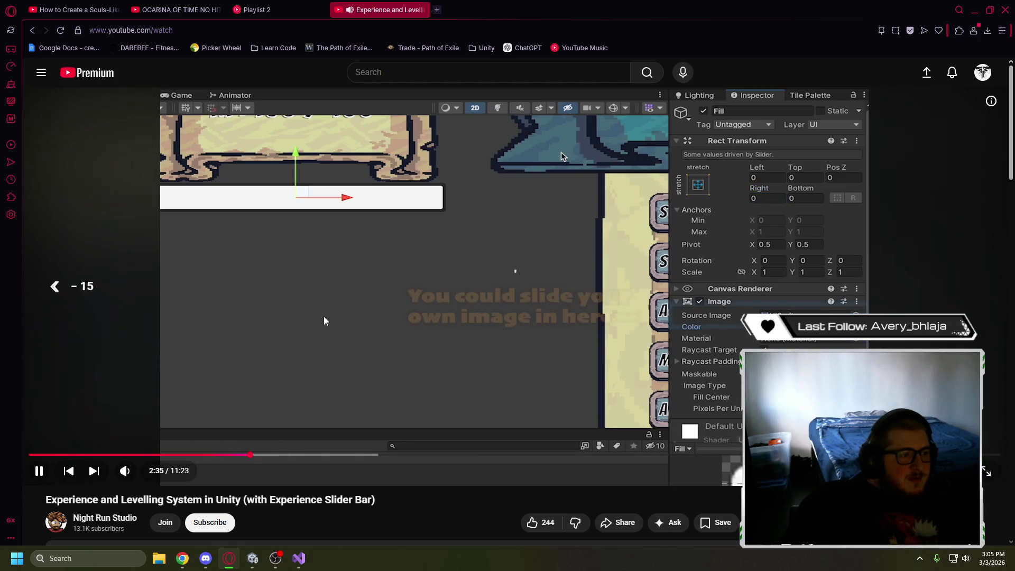
{"action": "key", "text": "Left"}
{"action": "key", "text": "Left"}
{"action": "key", "text": "Left"}
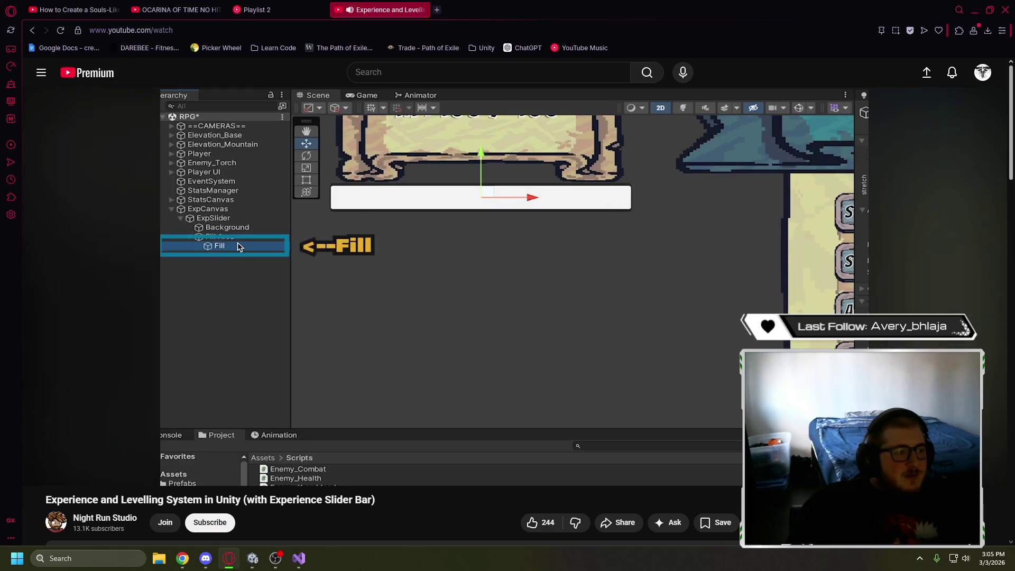
{"action": "left_click", "coordinate": [320, 317]}
{"action": "left_click", "coordinate": [253, 561]}
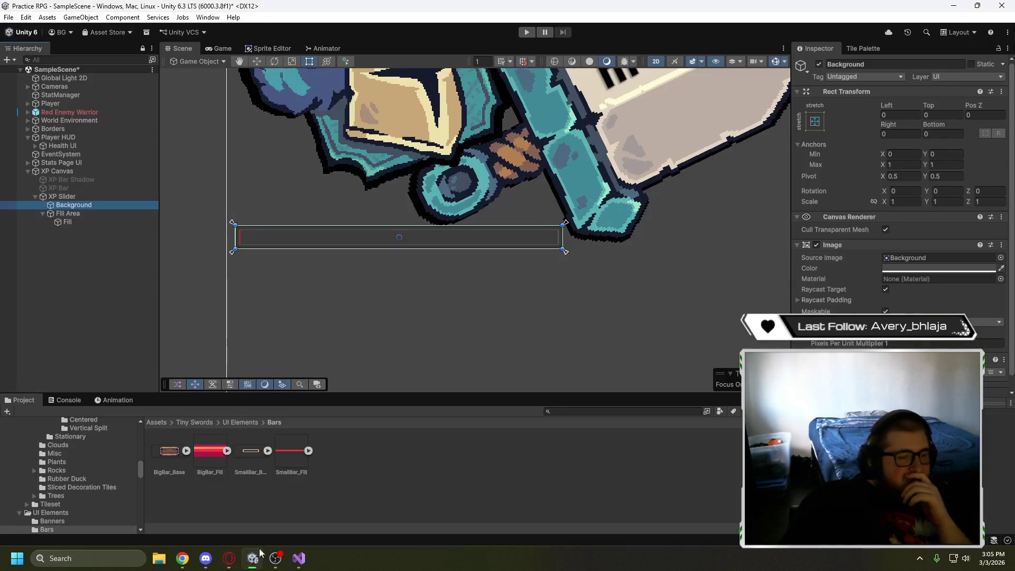
Select the slider's Fill object and rewatch the tutorial's Fill settings
{"action": "left_click", "coordinate": [116, 214]}
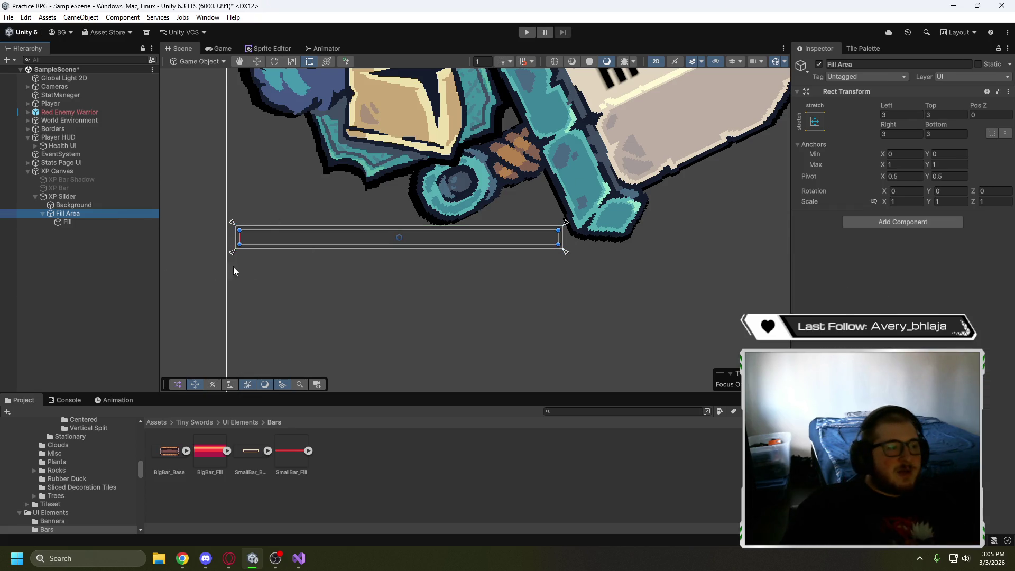
{"action": "left_click", "coordinate": [81, 223]}
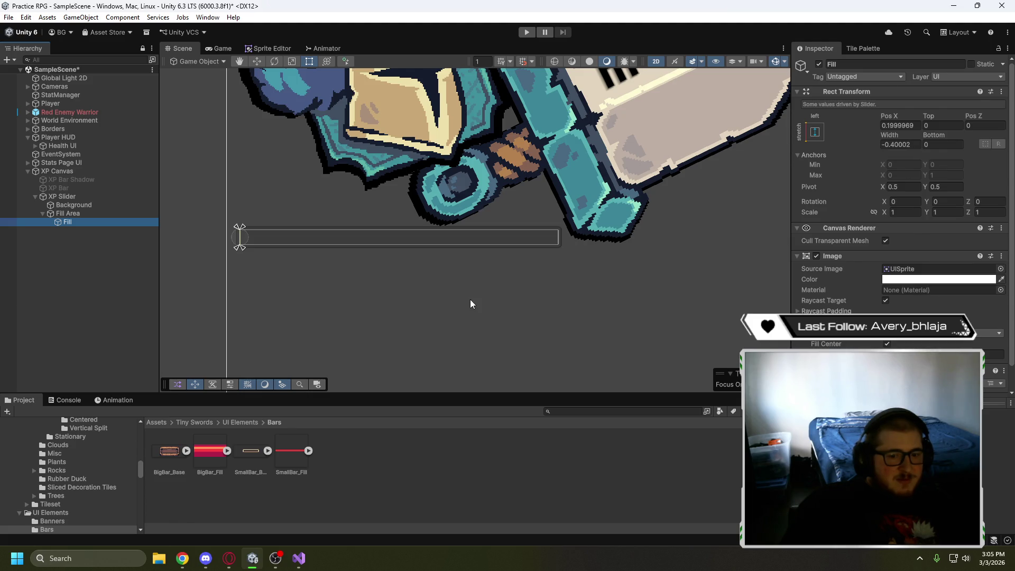
{"action": "left_click", "coordinate": [185, 561]}
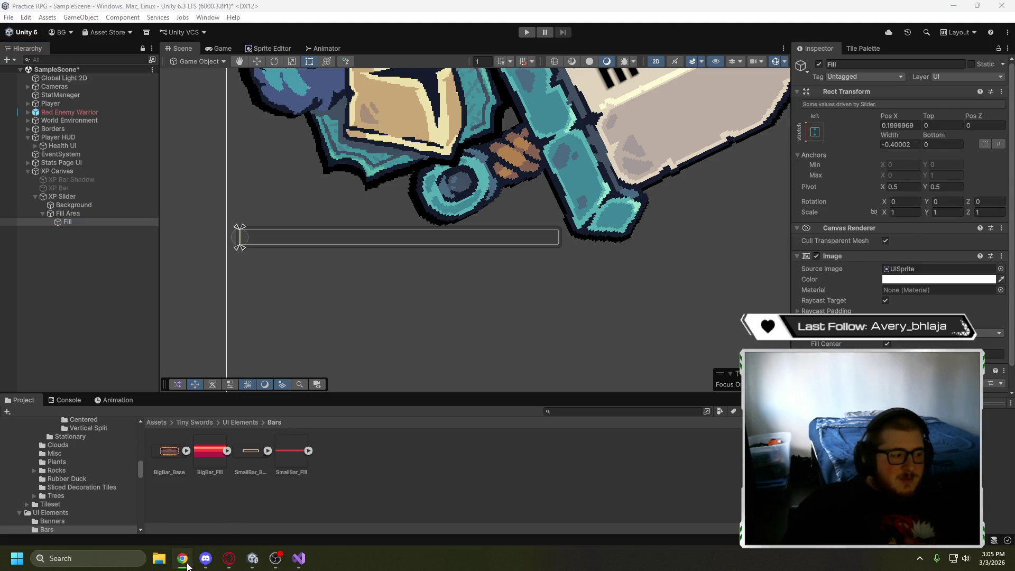
{"action": "mouse_move", "coordinate": [228, 558]}
{"action": "left_click", "coordinate": [229, 508]}
{"action": "left_click", "coordinate": [260, 347]}
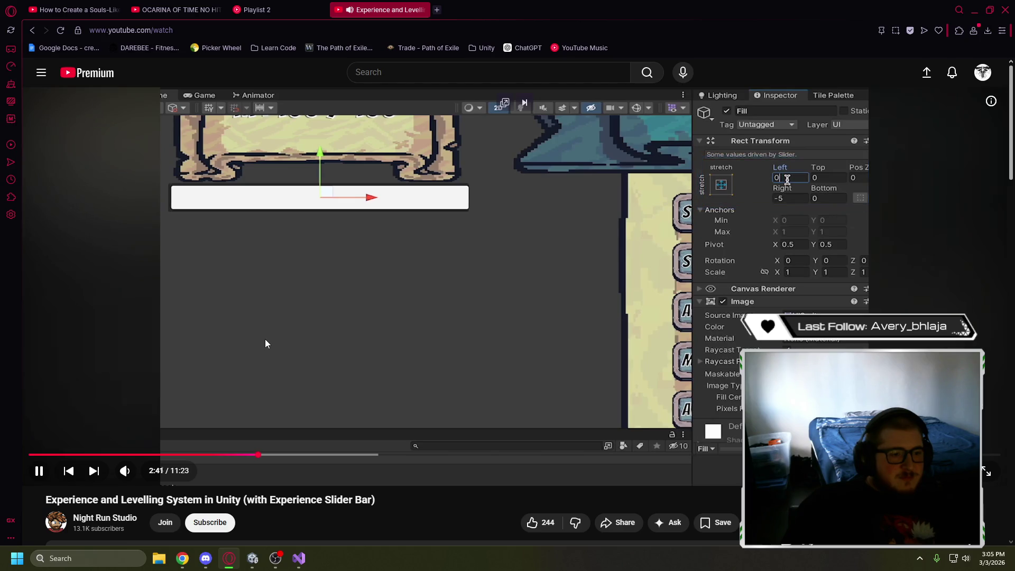
{"action": "left_click", "coordinate": [351, 386]}
{"action": "left_click", "coordinate": [253, 558]}
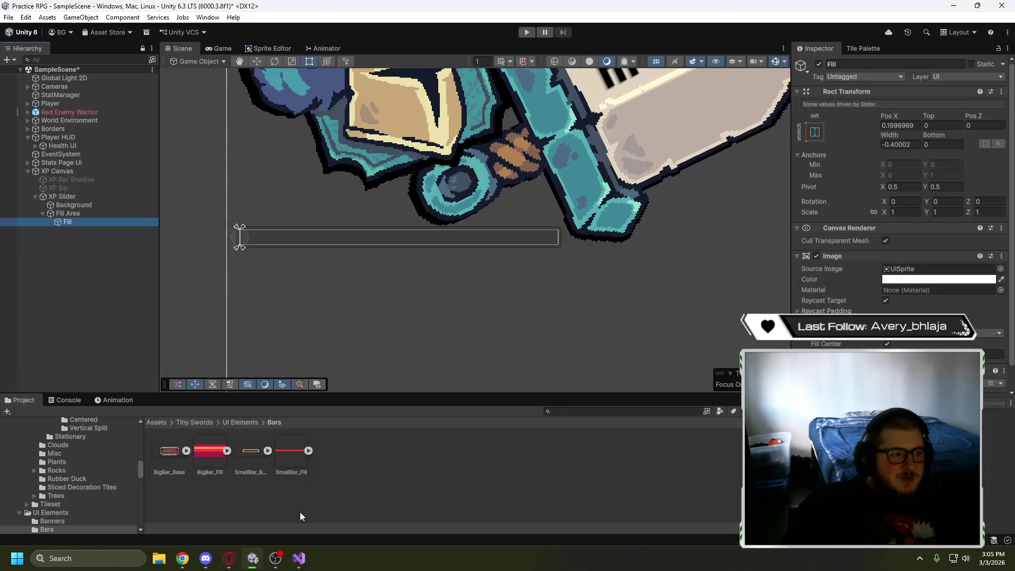
Set the Fill's Pos X and Width to 0, then reselect Fill and the XP Slider
{"action": "left_click", "coordinate": [879, 125]}
{"action": "type", "text": "0"}
{"action": "left_click", "coordinate": [917, 144]}
{"action": "type", "text": "0"}
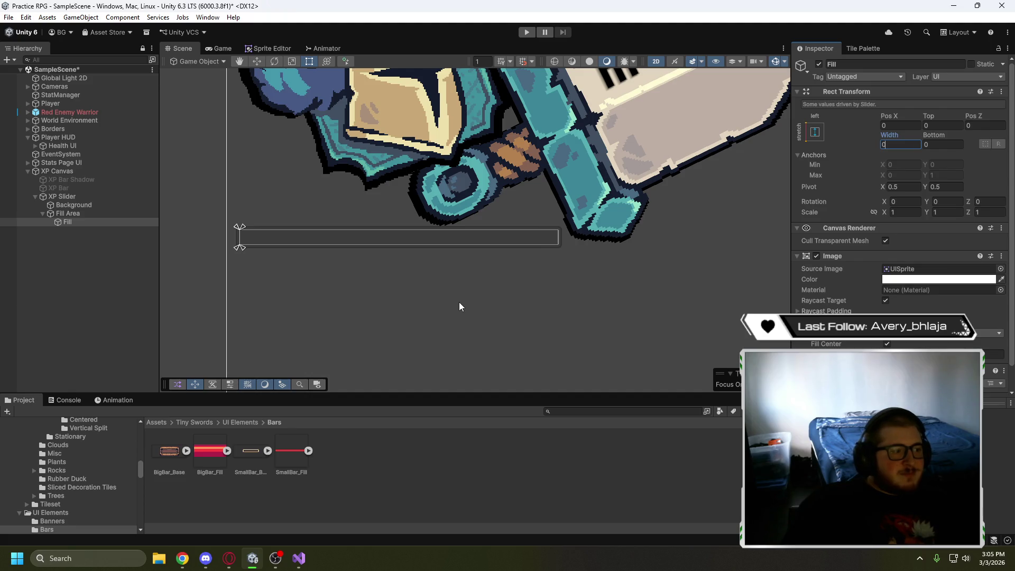
{"action": "left_click", "coordinate": [131, 277]}
{"action": "left_click", "coordinate": [112, 222]}
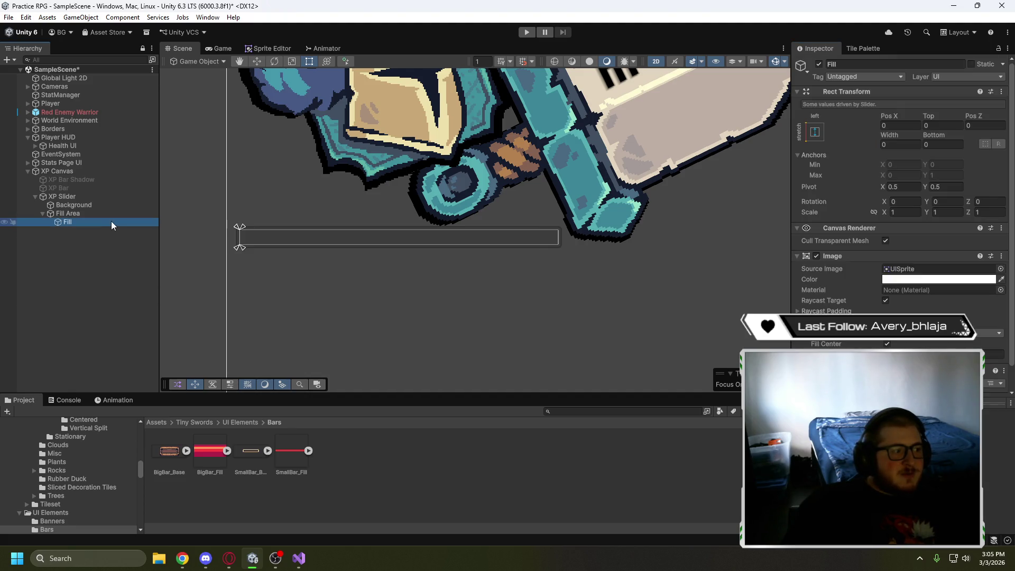
{"action": "left_click", "coordinate": [111, 196]}
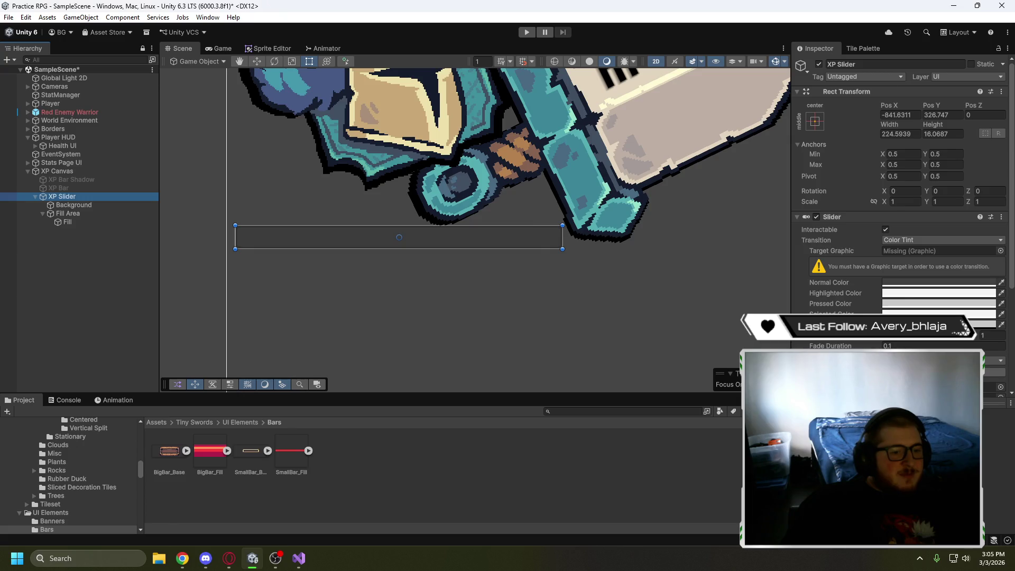
Test the slider value filling the bar and preview the HUD in the Game view
{"action": "scroll", "coordinate": [867, 342], "scroll_direction": "down", "scroll_amount": 5}
{"action": "mouse_move", "coordinate": [886, 305]}
{"action": "left_mouse_down"}
{"action": "mouse_move", "coordinate": [1006, 303]}
{"action": "mouse_move", "coordinate": [887, 305]}
{"action": "mouse_move", "coordinate": [990, 311]}
{"action": "mouse_move", "coordinate": [885, 306]}
{"action": "left_mouse_up"}
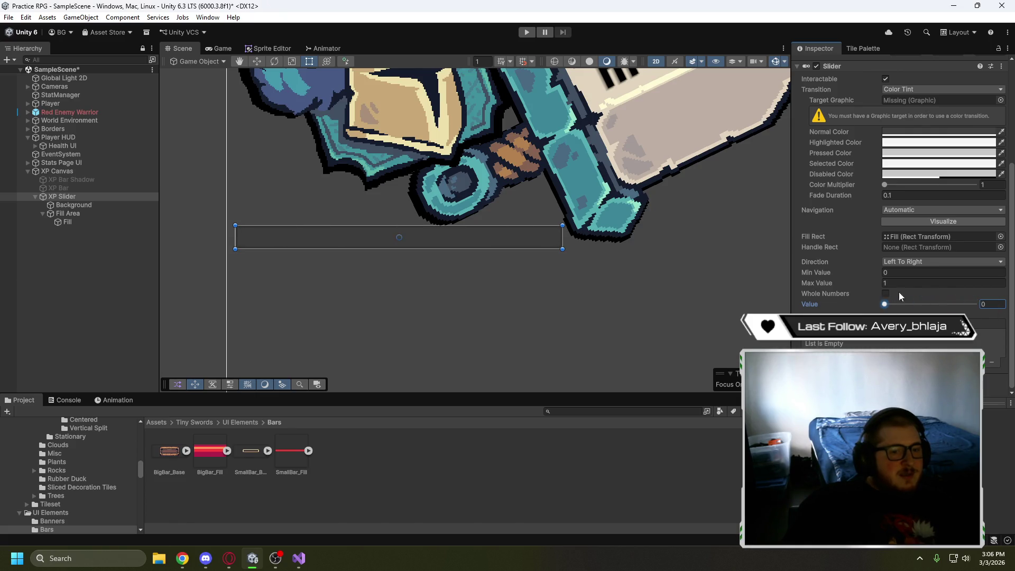
{"action": "key", "text": "ctrl+z"}
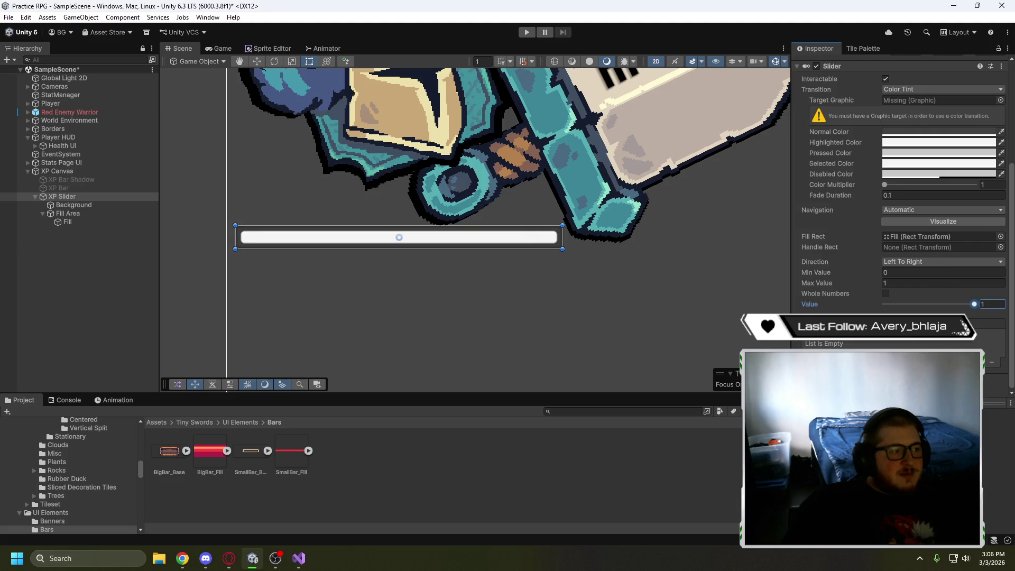
{"action": "scroll", "coordinate": [638, 323], "scroll_direction": "down", "scroll_amount": 2}
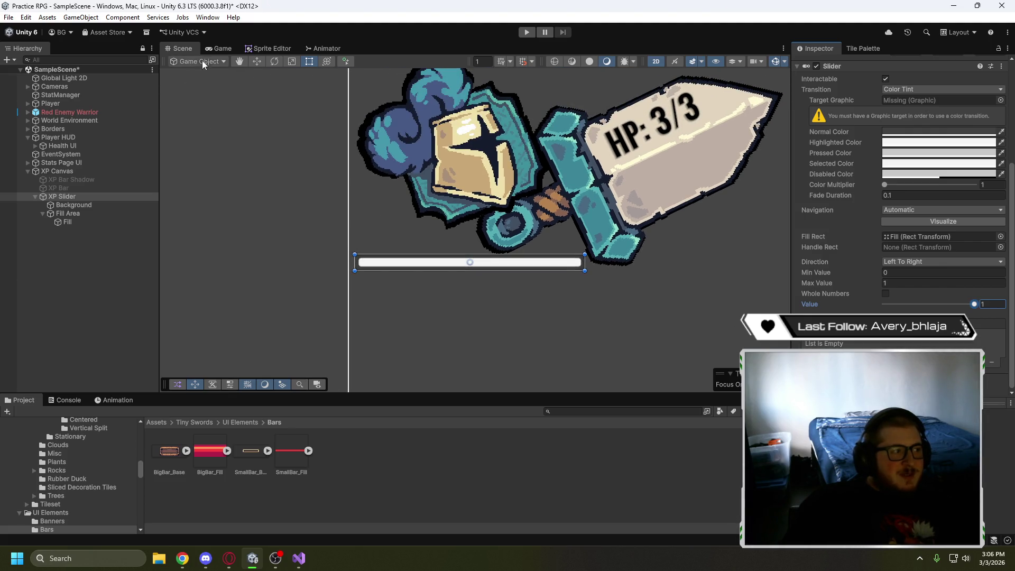
{"action": "left_click", "coordinate": [222, 48]}
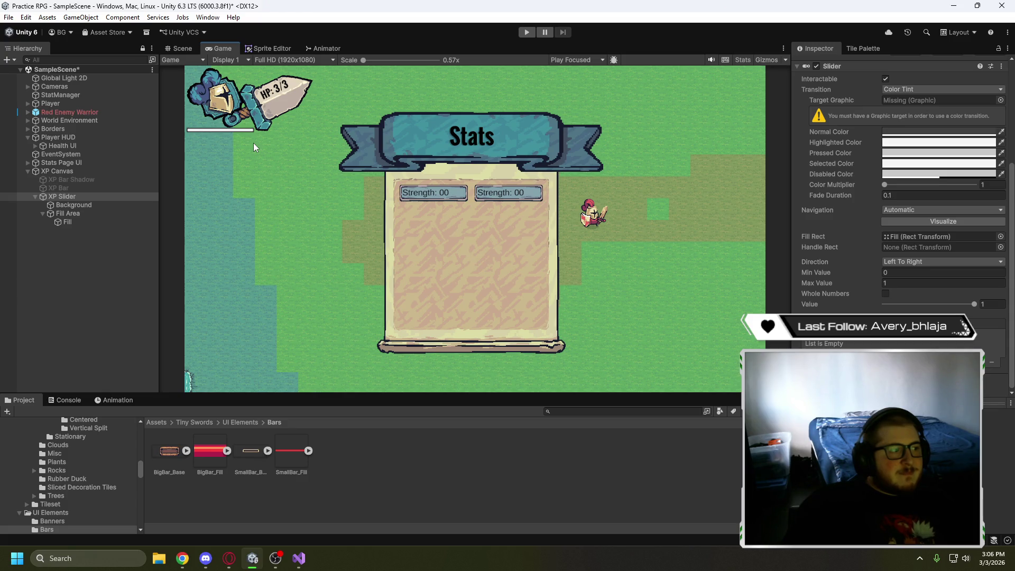
{"action": "left_click", "coordinate": [177, 49]}
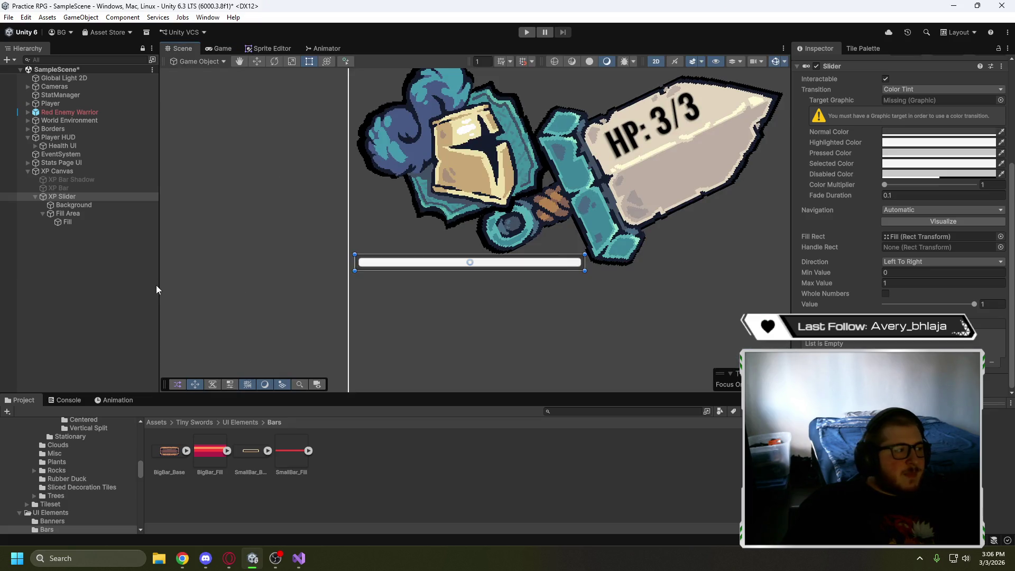
Toggle the old XP Bar on for comparison, then leave it disabled and deselected
{"action": "left_click", "coordinate": [43, 214]}
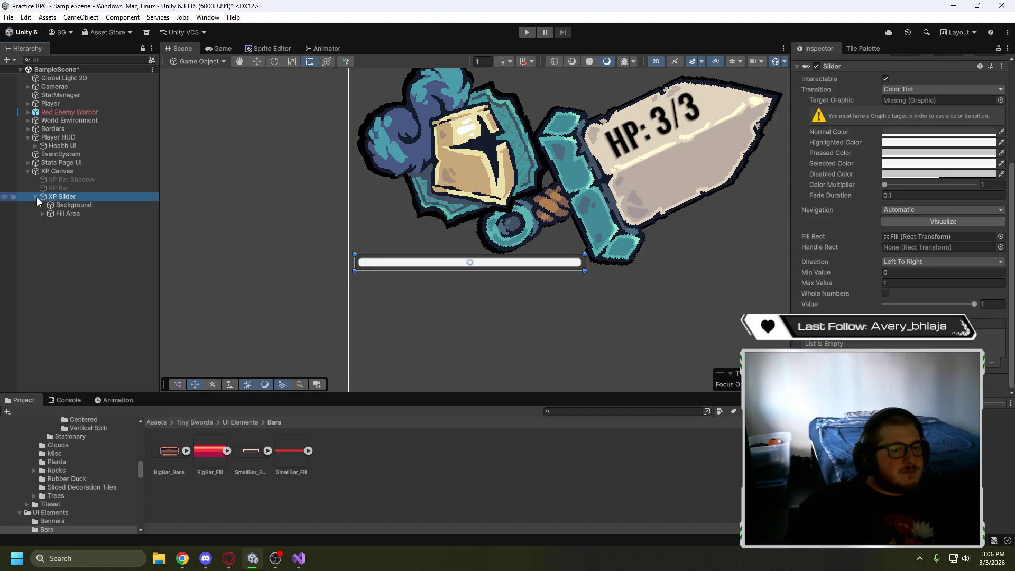
{"action": "left_click", "coordinate": [63, 189]}
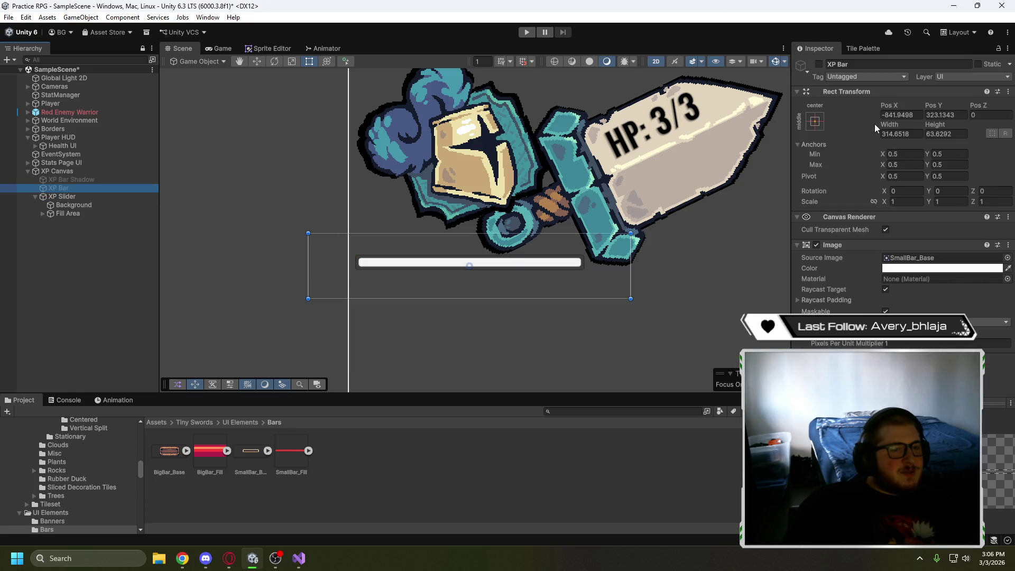
{"action": "left_click", "coordinate": [818, 66]}
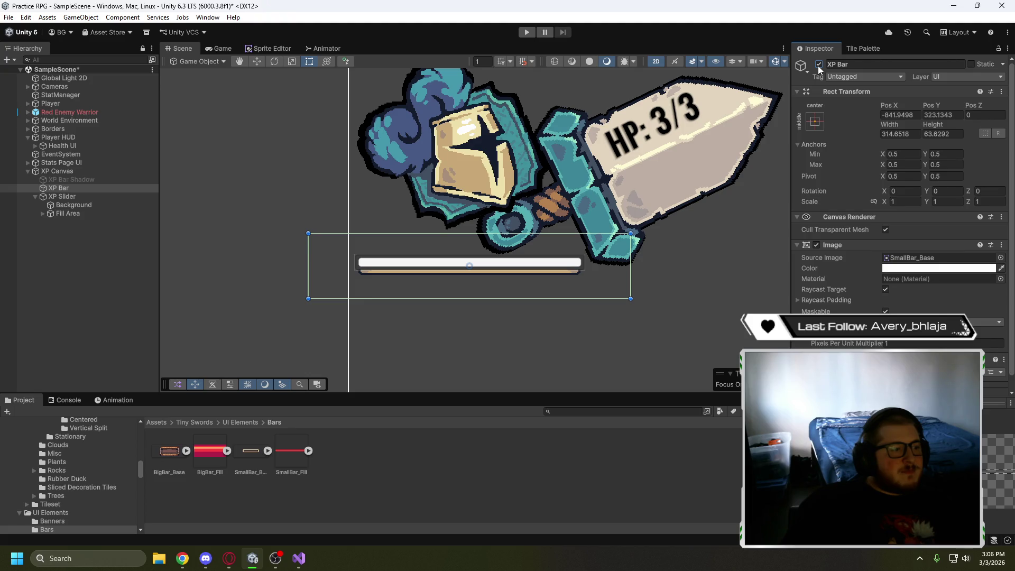
{"action": "left_click", "coordinate": [819, 65]}
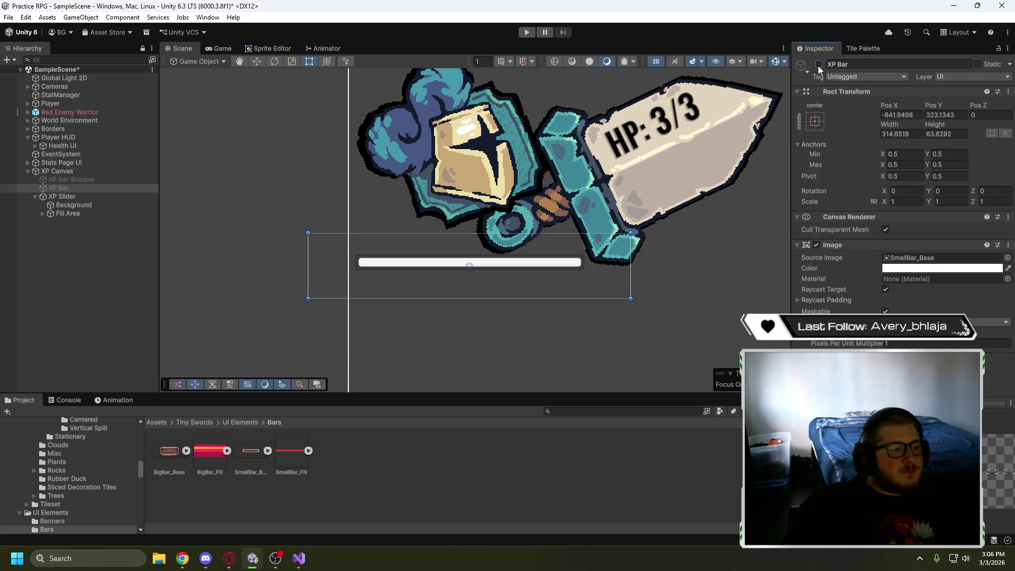
{"action": "left_click", "coordinate": [57, 345]}
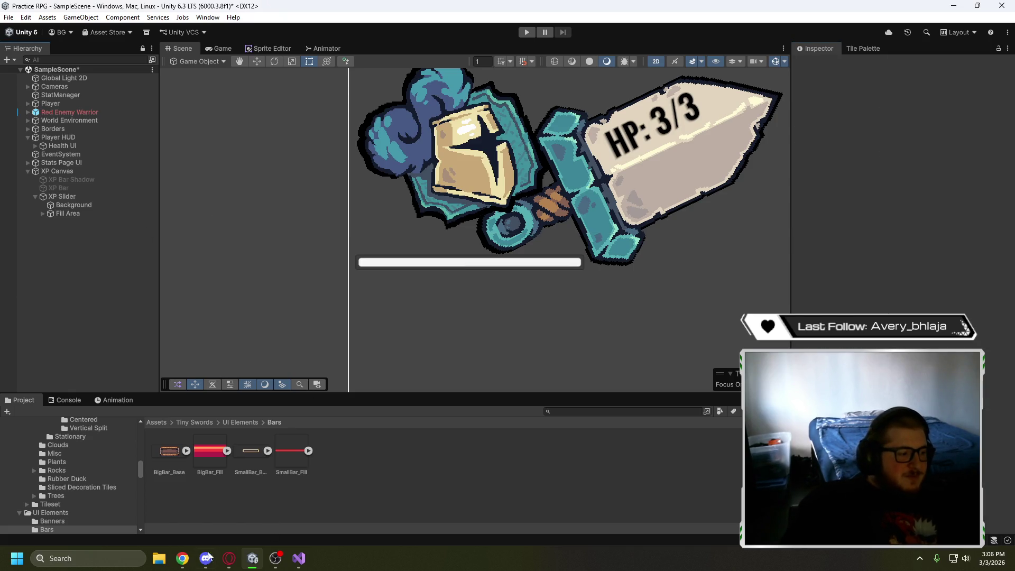
{"action": "left_click", "coordinate": [229, 558]}
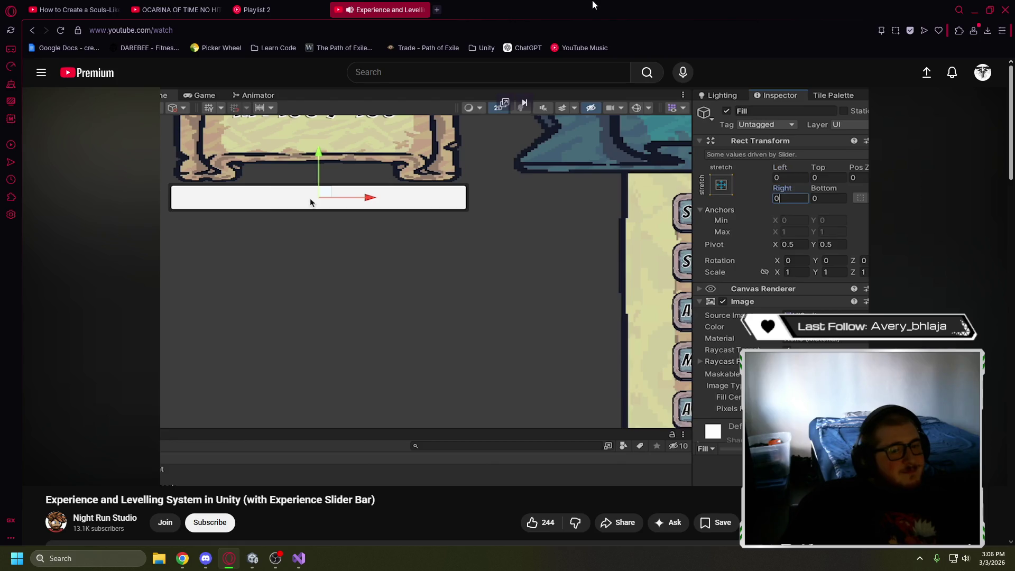
Pause the tutorial around 2:50 and return to the Unity Editor
{"action": "left_click", "coordinate": [473, 208]}
{"action": "left_click", "coordinate": [252, 558]}
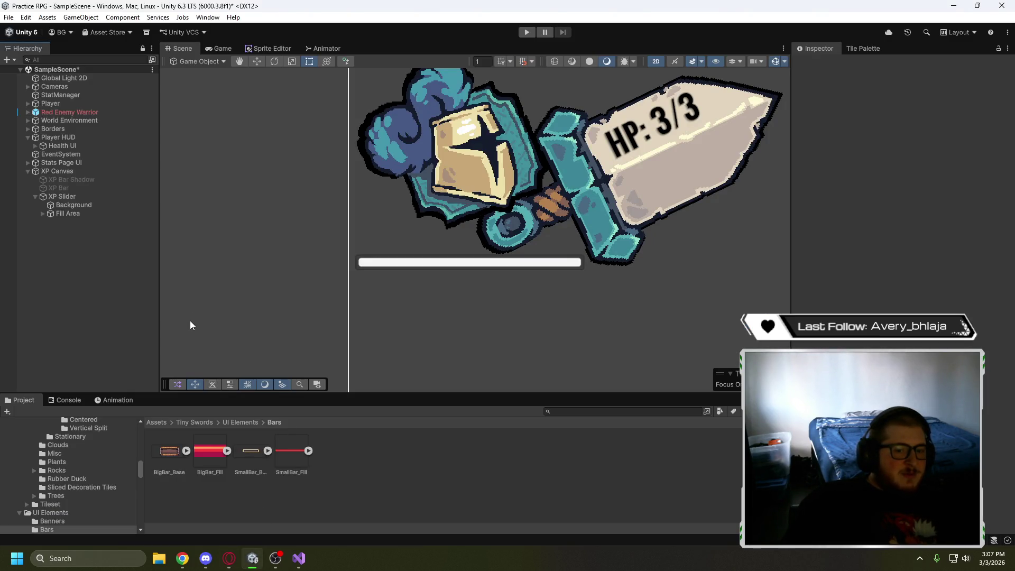
Drag SmallBar_Base from the Bars folder into Background's Source Image, undoing a stray reparent
{"action": "left_click", "coordinate": [73, 205]}
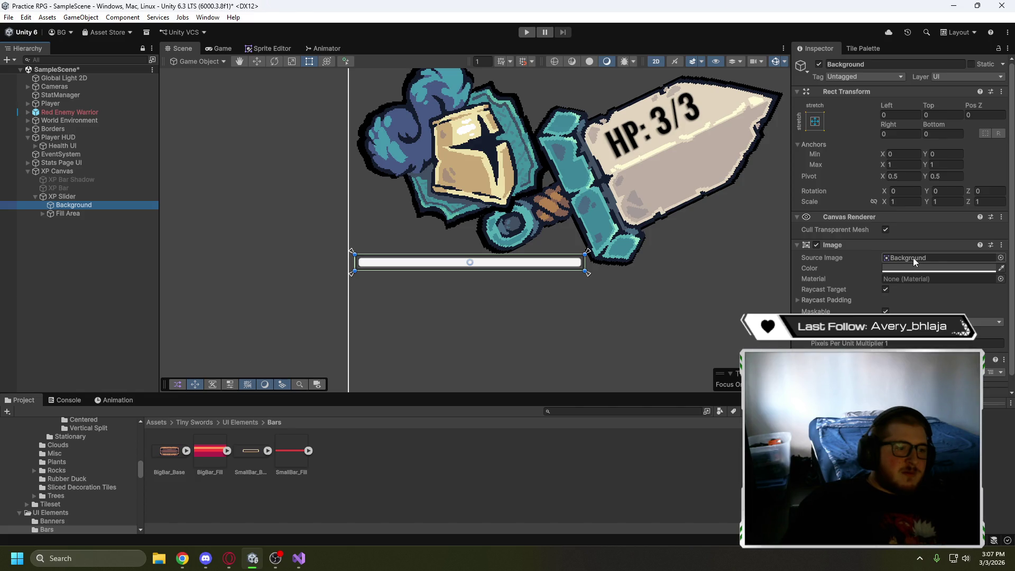
{"action": "left_click", "coordinate": [87, 189]}
{"action": "left_click", "coordinate": [88, 179]}
{"action": "left_click", "coordinate": [86, 187]}
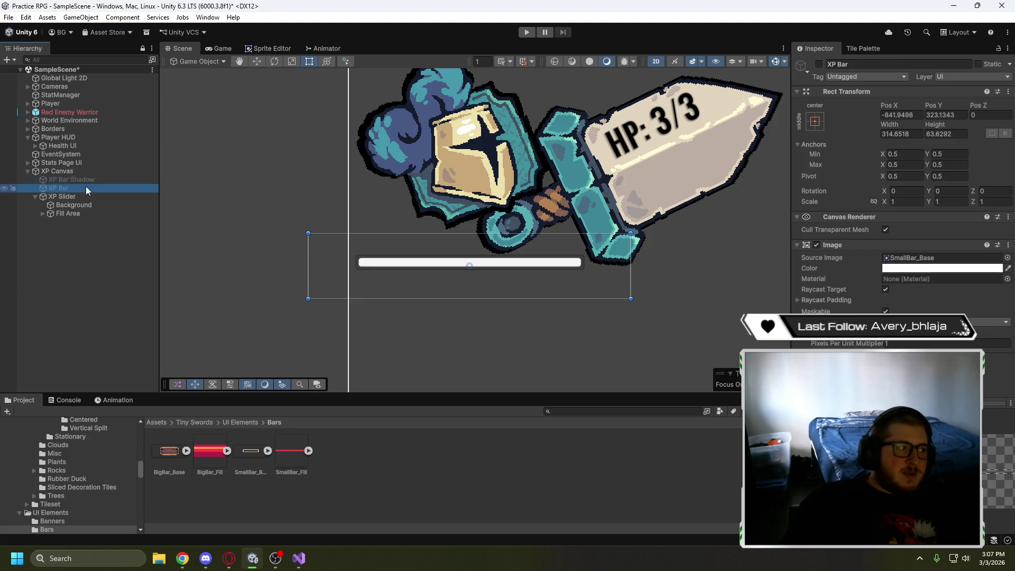
{"action": "left_click", "coordinate": [68, 208]}
{"action": "left_click", "coordinate": [959, 64]}
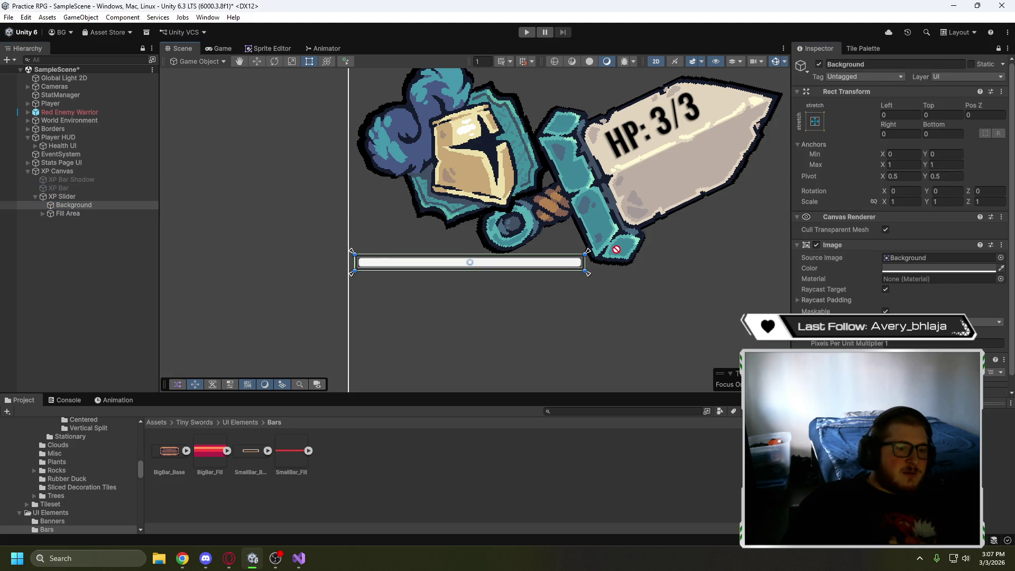
{"action": "mouse_move", "coordinate": [904, 258]}
{"action": "left_mouse_down"}
{"action": "mouse_move", "coordinate": [104, 220]}
{"action": "mouse_move", "coordinate": [62, 206]}
{"action": "left_mouse_up"}
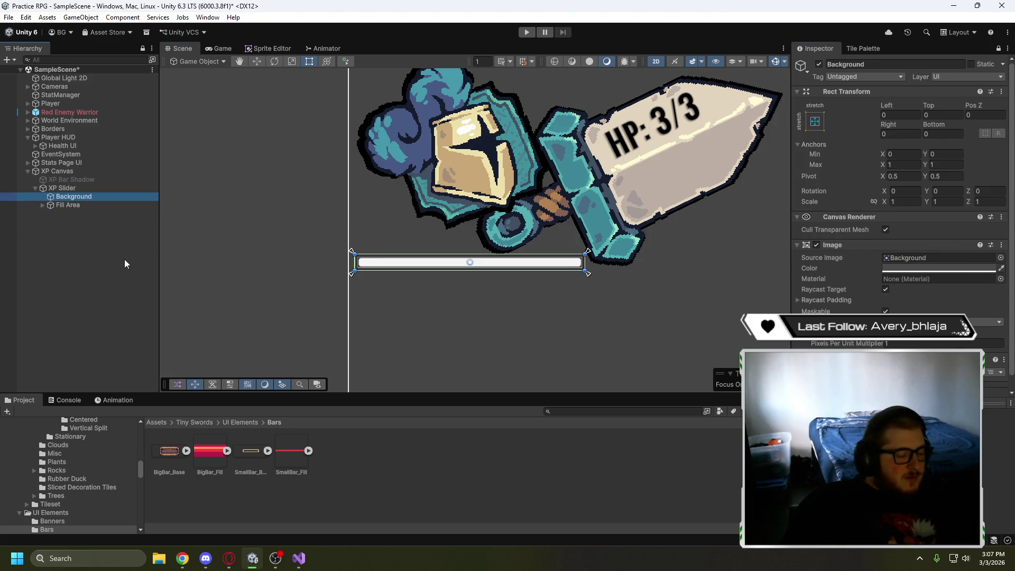
{"action": "key", "text": "ctrl+z"}
{"action": "left_click_drag", "start_coordinate": [249, 450], "coordinate": [930, 257]}
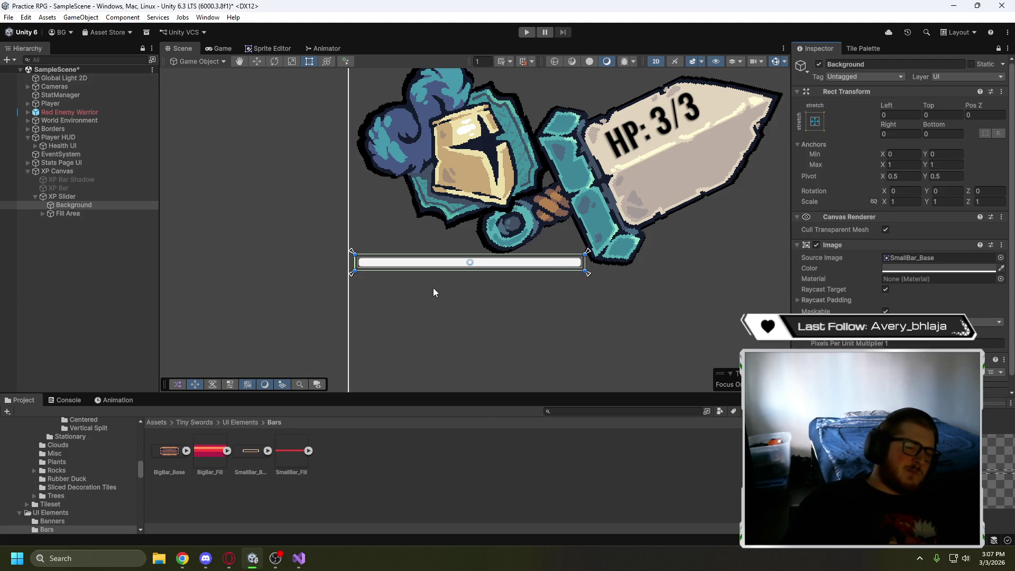
{"action": "left_click", "coordinate": [938, 268]}
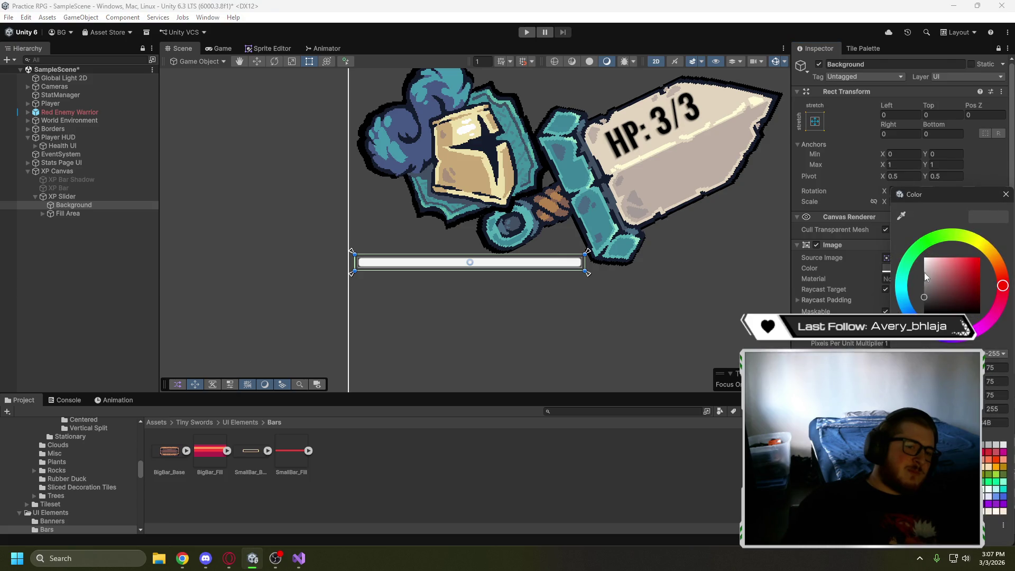
{"action": "left_click", "coordinate": [1005, 194]}
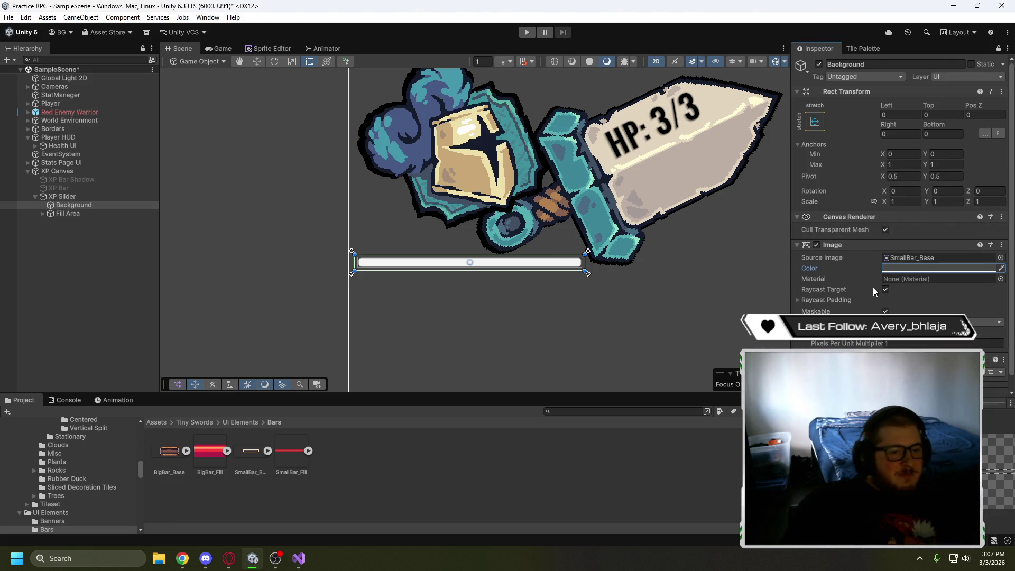
{"action": "scroll", "coordinate": [862, 306], "scroll_direction": "down", "scroll_amount": 1}
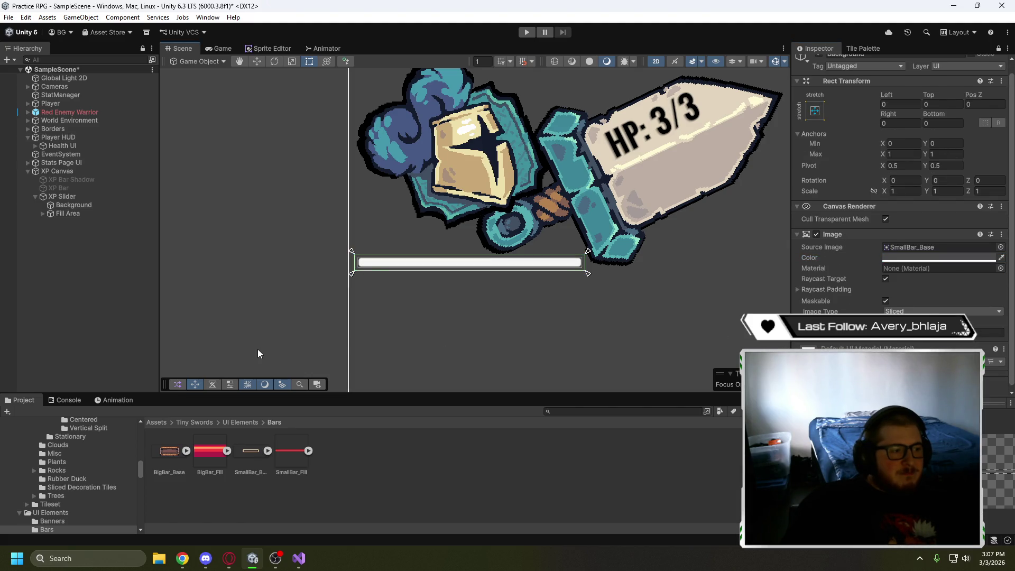
{"action": "left_click", "coordinate": [66, 206]}
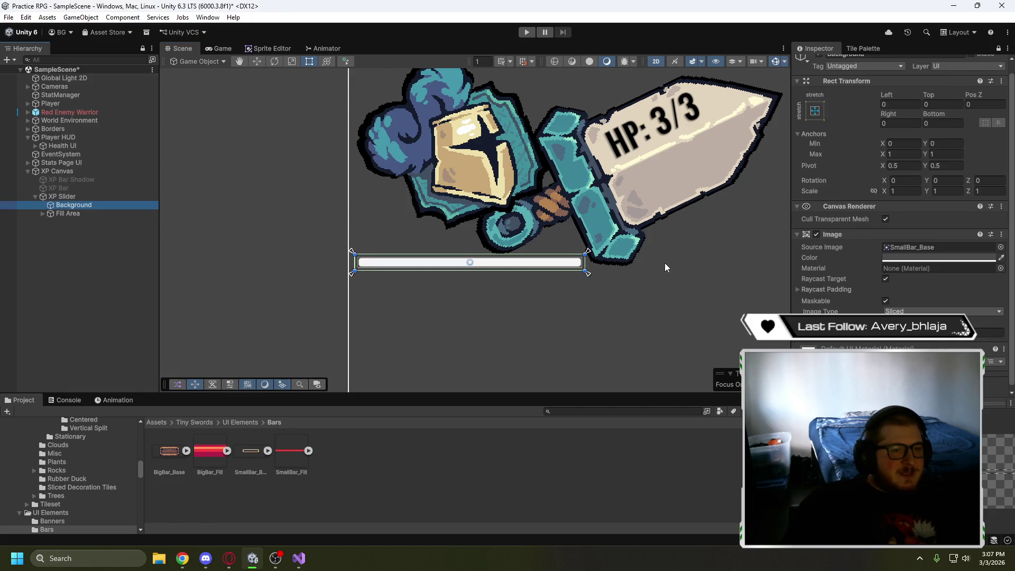
{"action": "left_click", "coordinate": [814, 110]}
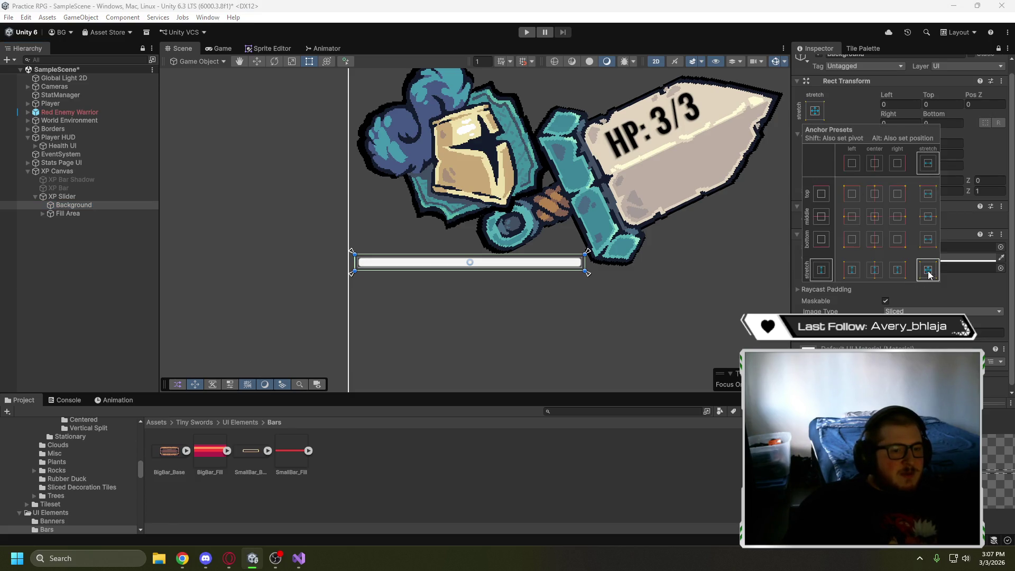
{"action": "left_click", "coordinate": [651, 297]}
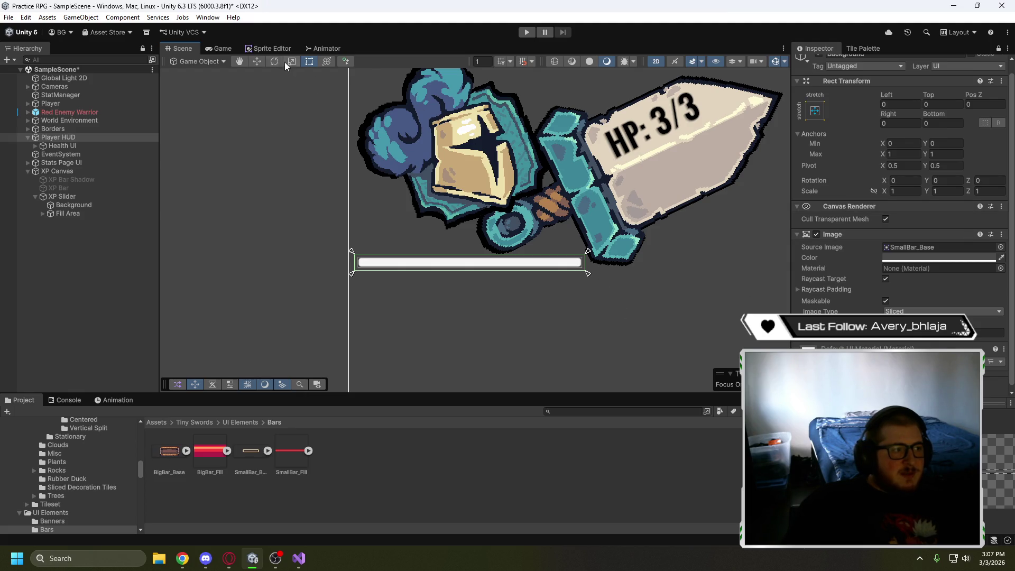
{"action": "left_click", "coordinate": [75, 199]}
{"action": "left_click", "coordinate": [77, 207]}
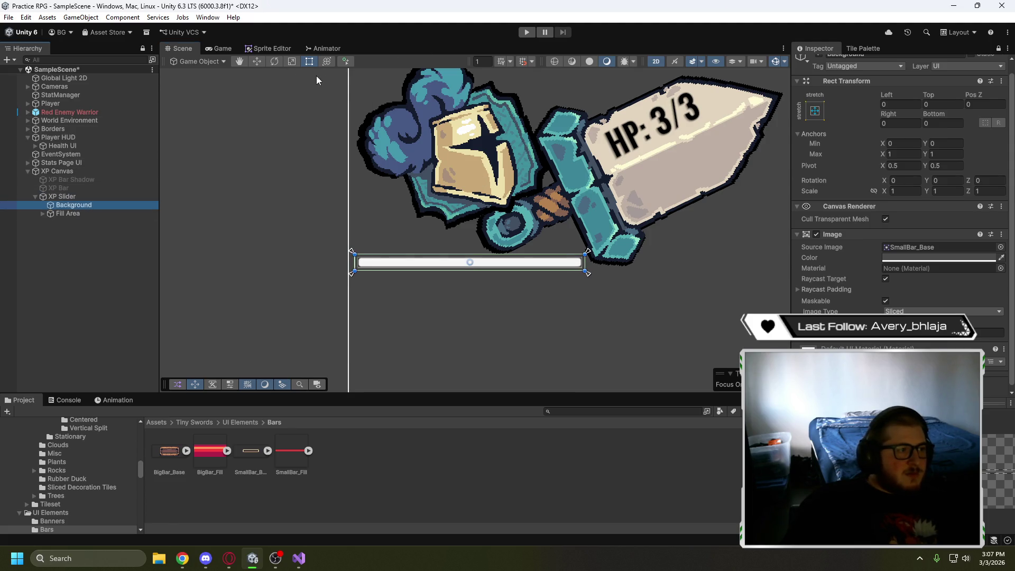
{"action": "left_click", "coordinate": [587, 255]}
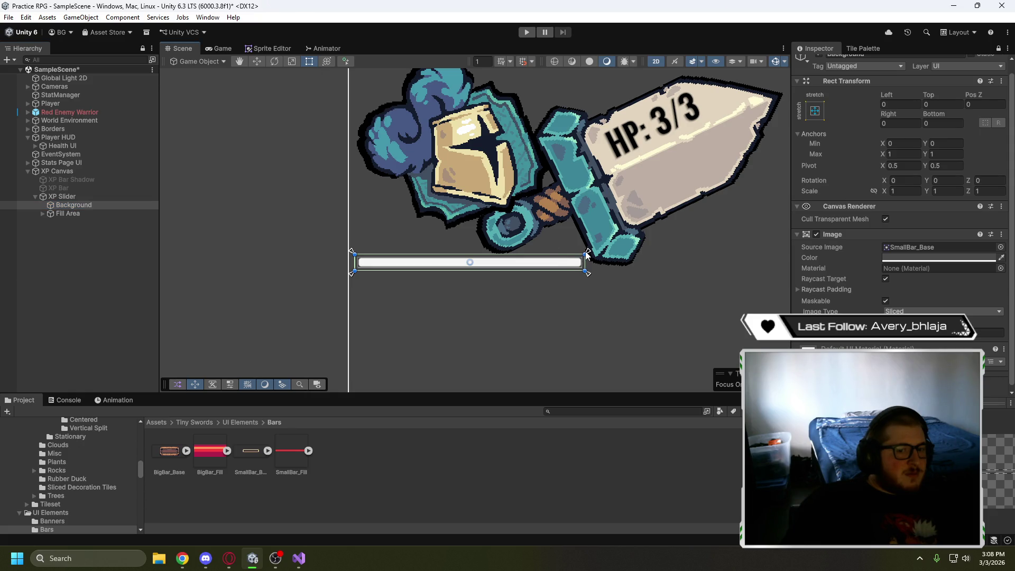
{"action": "left_click_drag", "start_coordinate": [588, 251], "coordinate": [518, 298]}
{"action": "scroll", "coordinate": [872, 284], "scroll_direction": "down", "scroll_amount": 1}
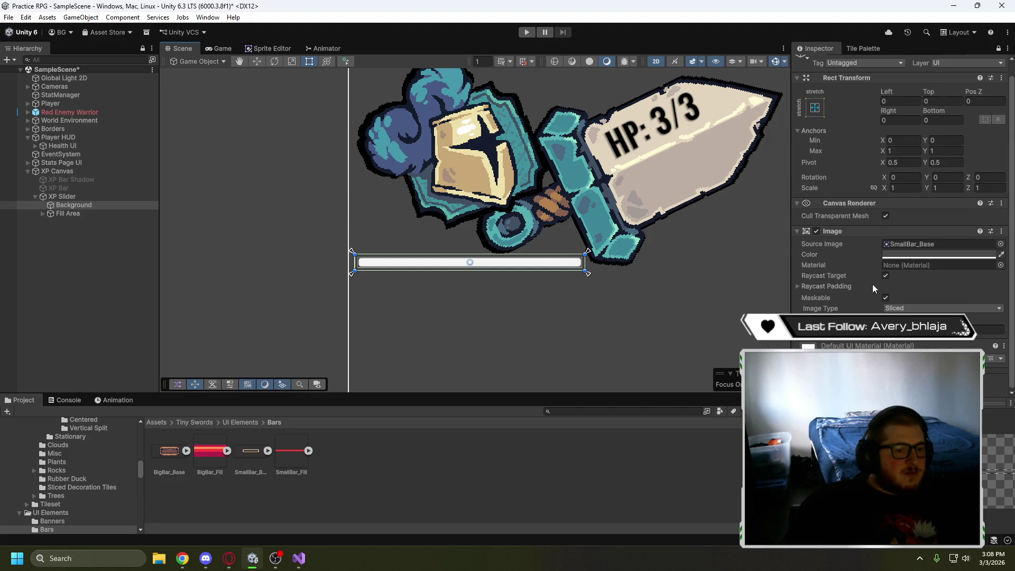
Inspect the Fill Area's 3-unit insets and the Fill's UISprite image
{"action": "left_click", "coordinate": [87, 215]}
{"action": "left_click", "coordinate": [43, 214]}
{"action": "left_click", "coordinate": [55, 222]}
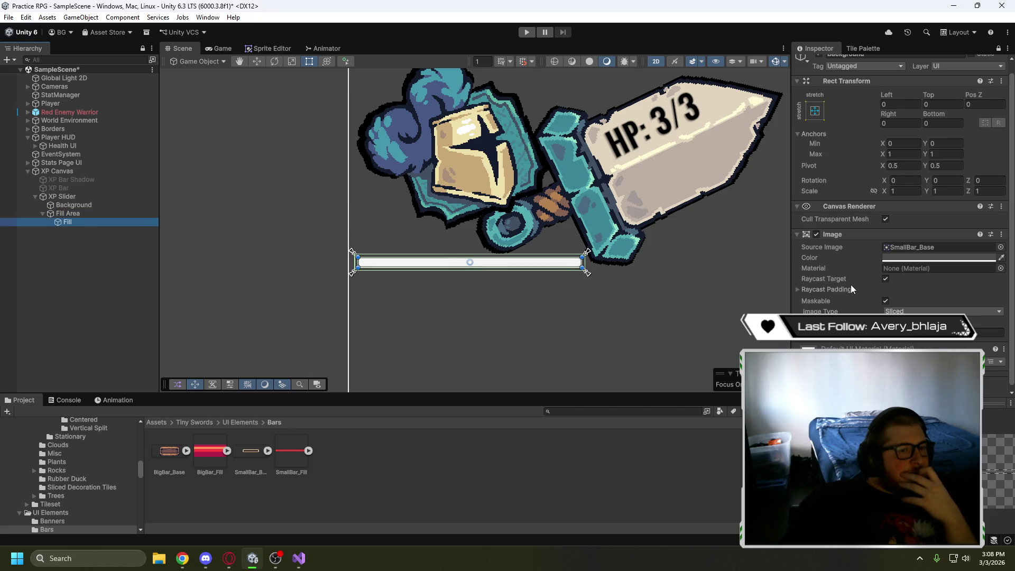
{"action": "scroll", "coordinate": [854, 288], "scroll_direction": "down", "scroll_amount": 1}
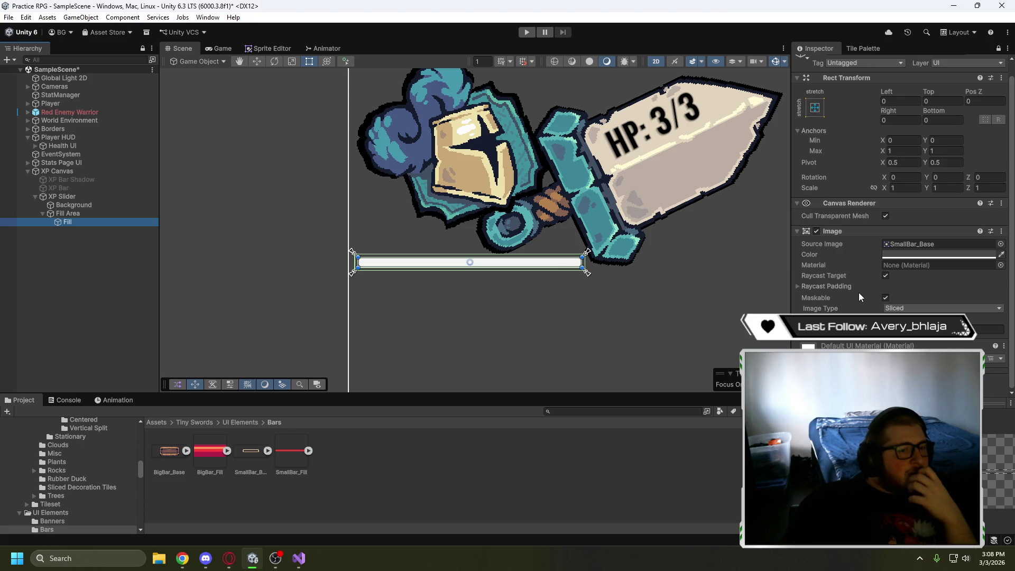
{"action": "scroll", "coordinate": [858, 292], "scroll_direction": "up", "scroll_amount": 2}
{"action": "left_click", "coordinate": [106, 214]}
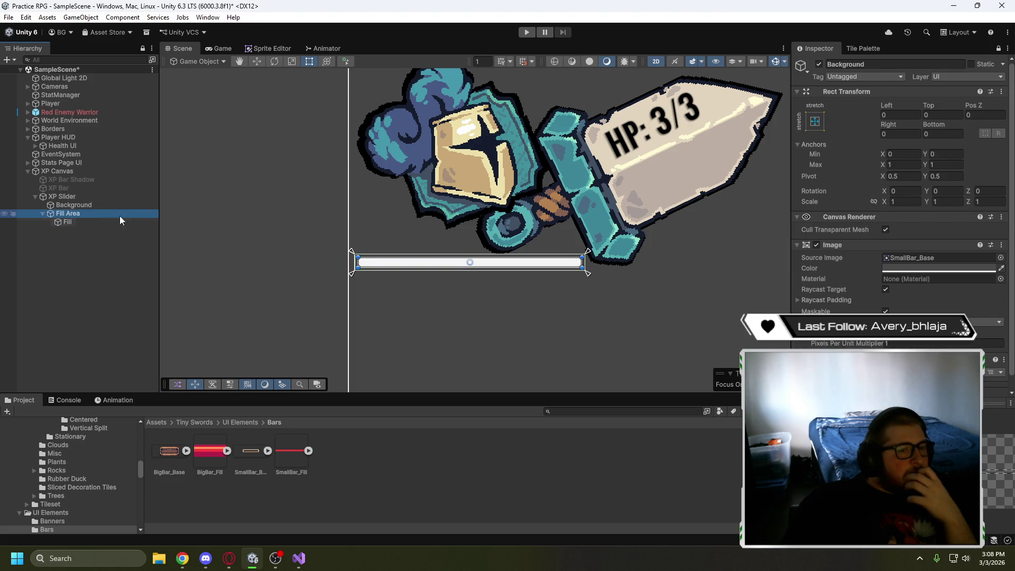
{"action": "left_click", "coordinate": [997, 48]}
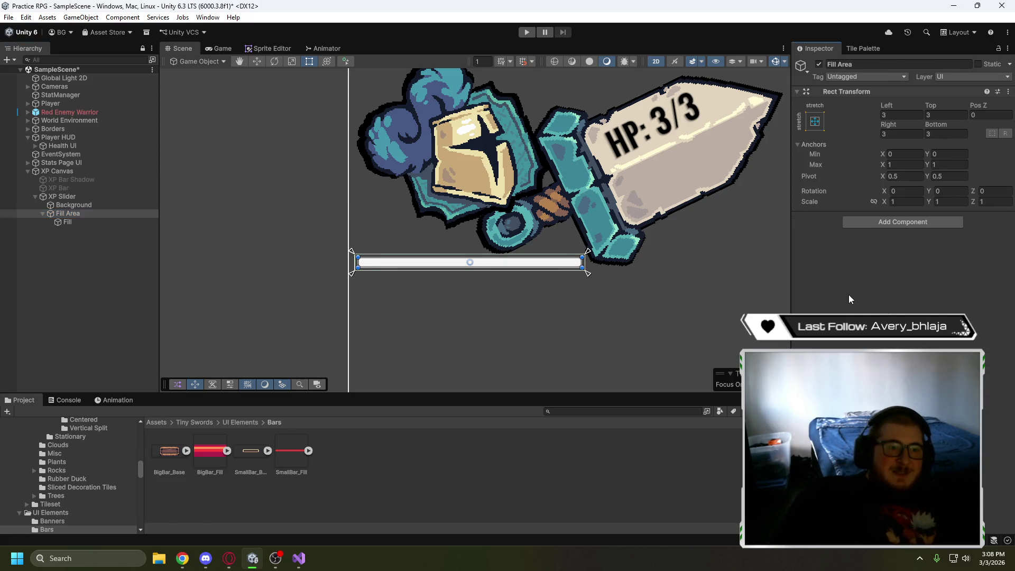
Check the Background and Fill image components, then select the XP Slider
{"action": "left_click", "coordinate": [98, 206]}
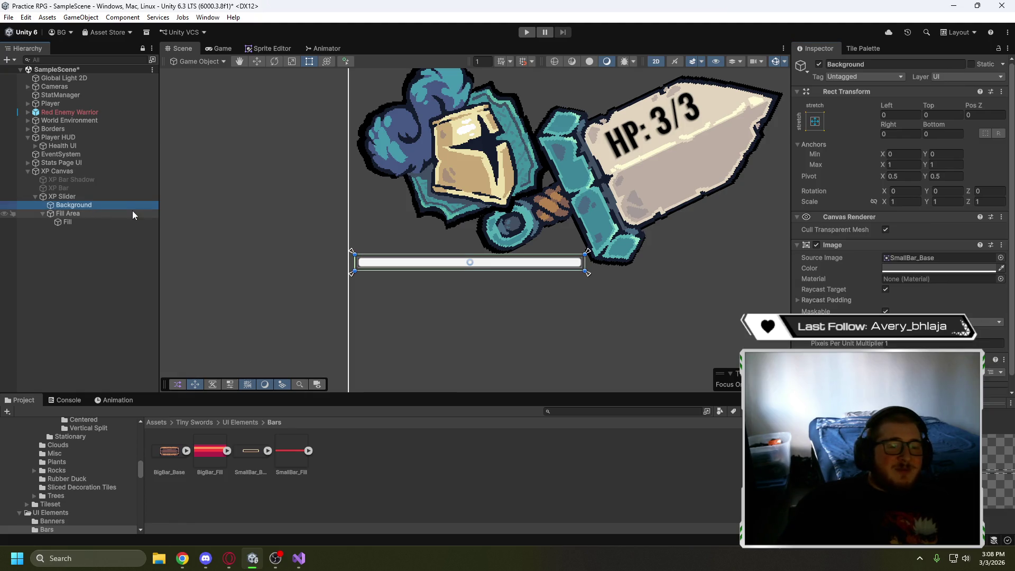
{"action": "scroll", "coordinate": [835, 312], "scroll_direction": "down", "scroll_amount": 1}
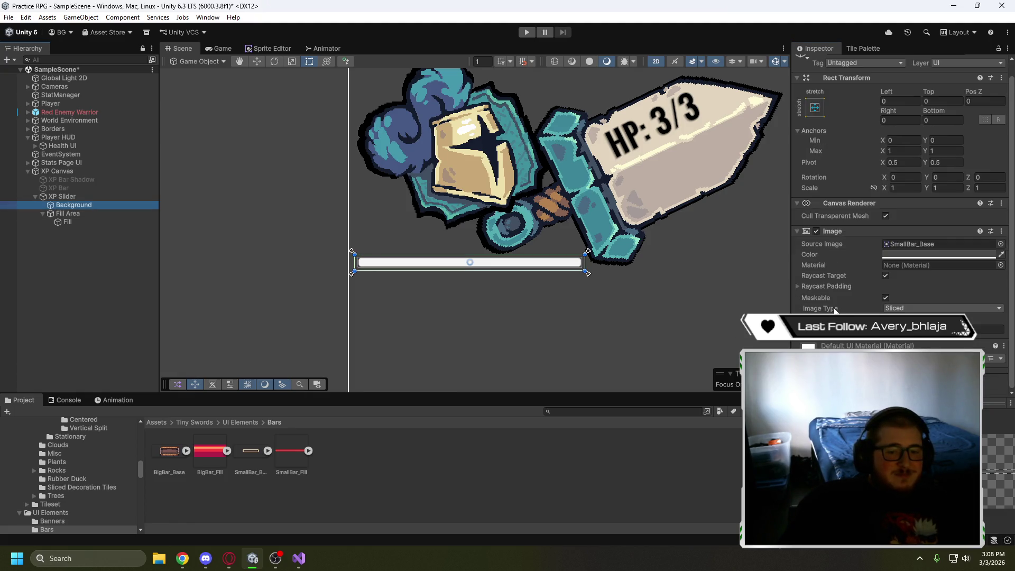
{"action": "left_click", "coordinate": [77, 223]}
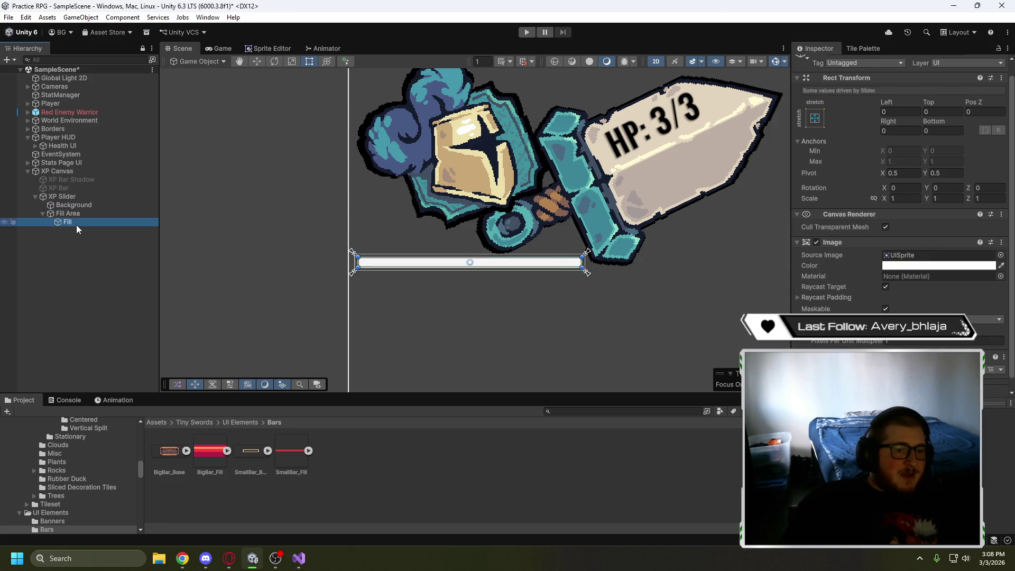
{"action": "scroll", "coordinate": [841, 297], "scroll_direction": "down", "scroll_amount": 1}
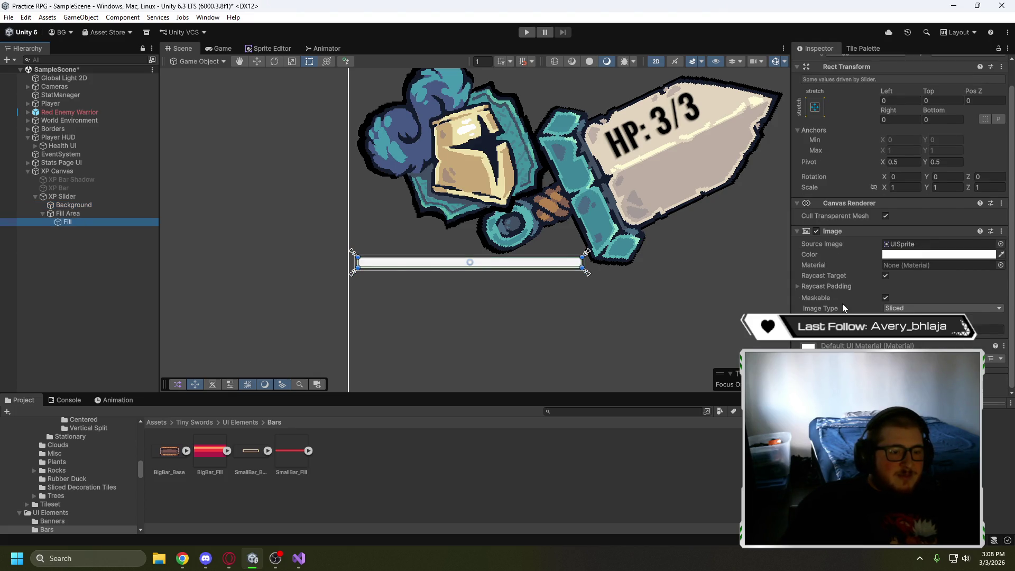
{"action": "left_click", "coordinate": [66, 197]}
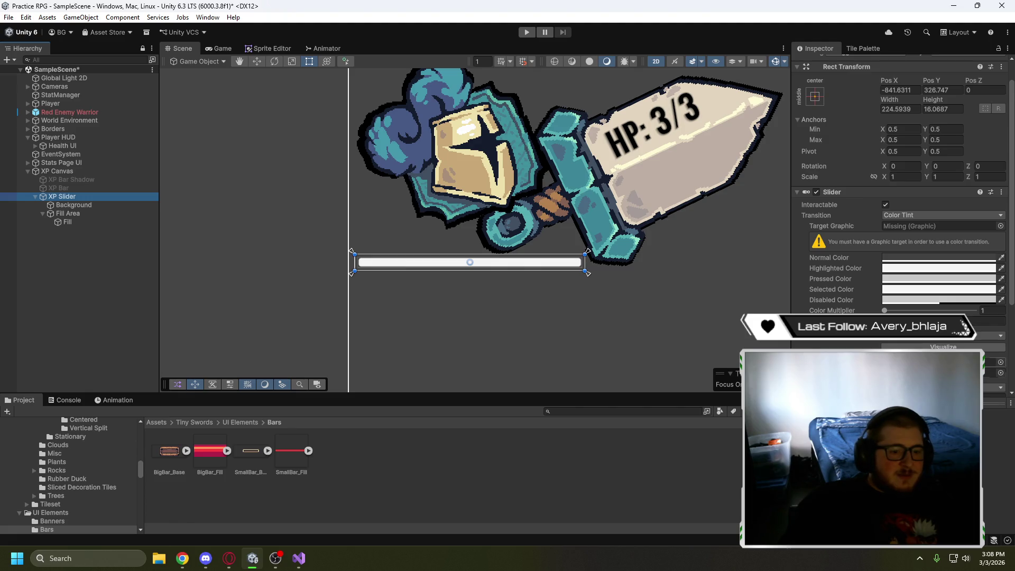
Drag the Slider Value to 0 and undo an accidental Background resize
{"action": "scroll", "coordinate": [898, 238], "scroll_direction": "down", "scroll_amount": 5}
{"action": "left_click_drag", "start_coordinate": [976, 316], "coordinate": [524, 325]}
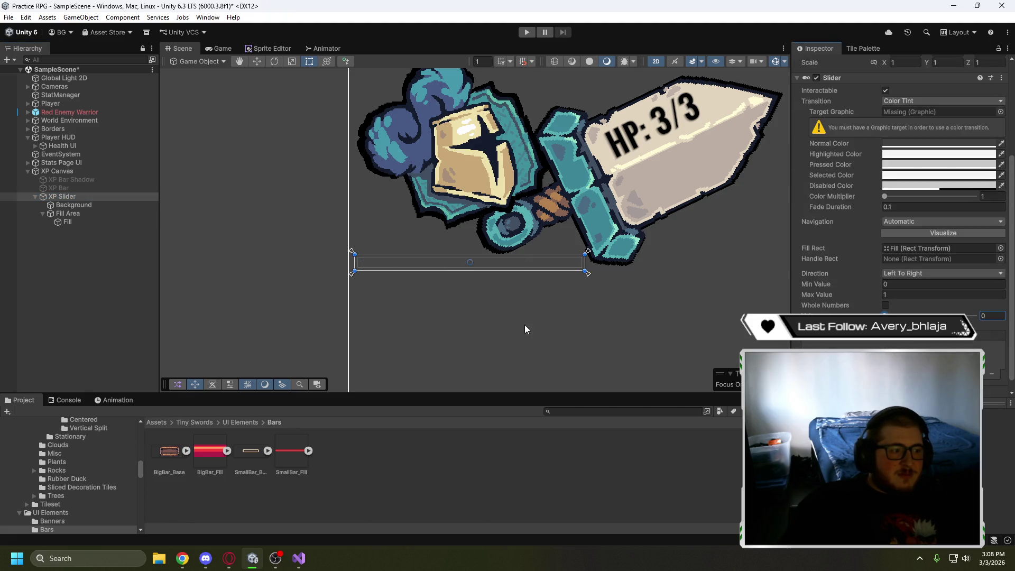
{"action": "left_click", "coordinate": [72, 206]}
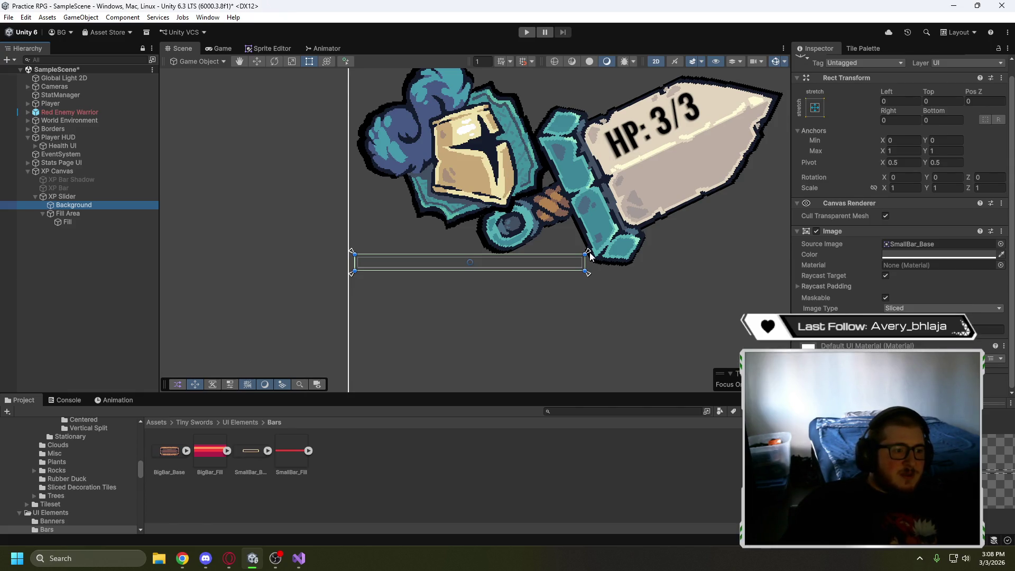
{"action": "left_click_drag", "start_coordinate": [585, 254], "coordinate": [631, 233]}
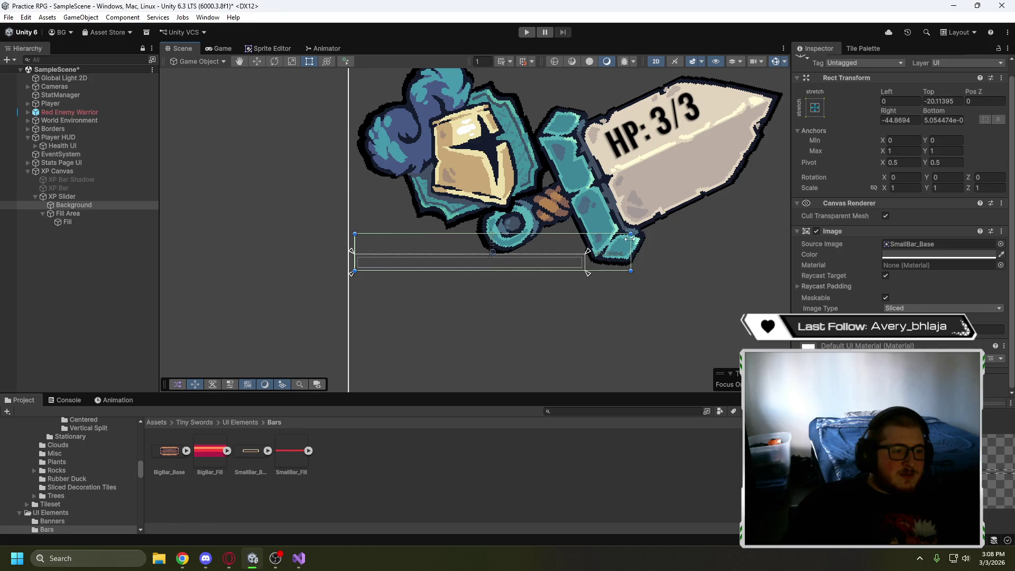
{"action": "key", "text": "ctrl+z"}
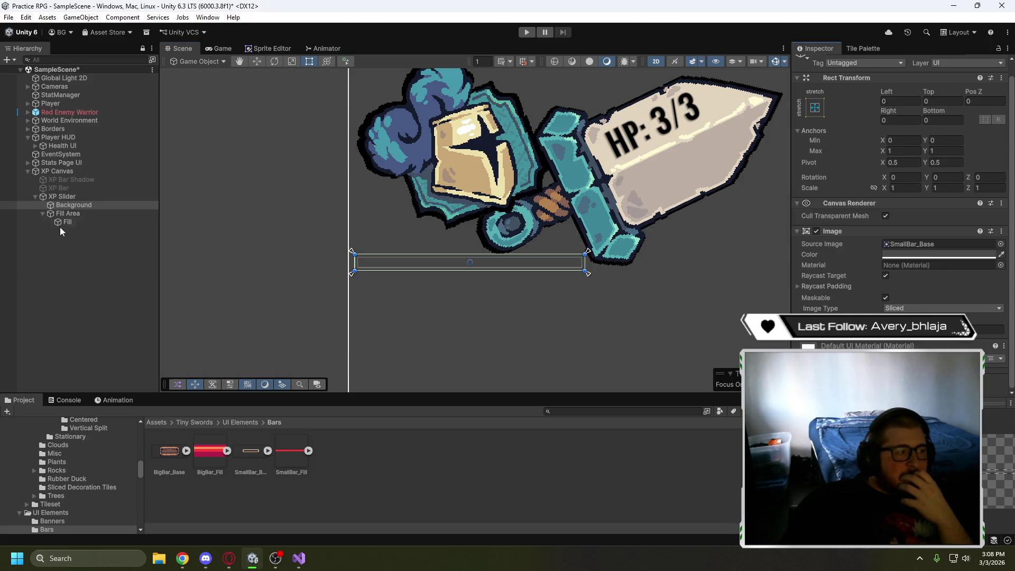
{"action": "left_click", "coordinate": [68, 214]}
{"action": "left_click", "coordinate": [71, 197]}
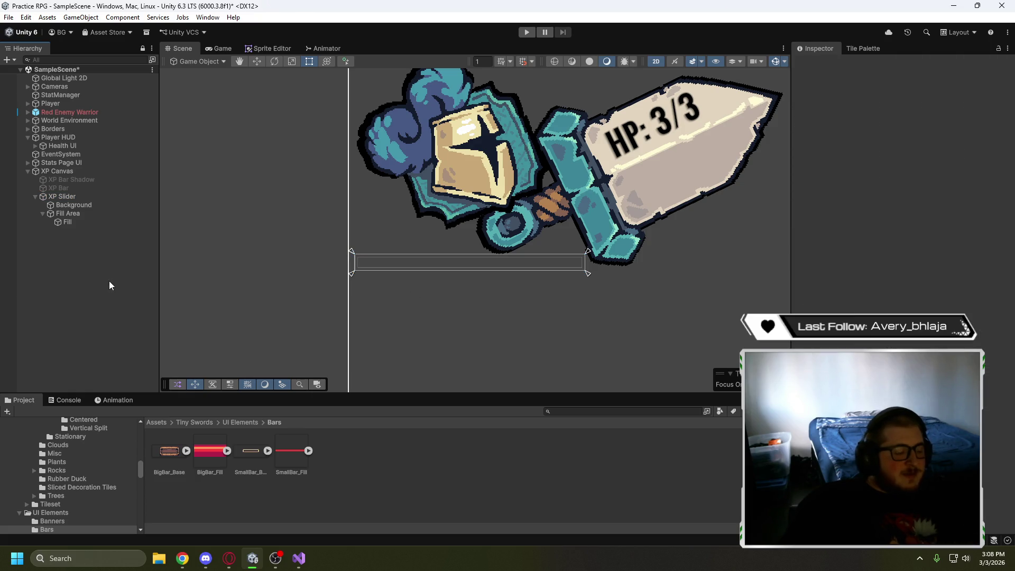
{"action": "key", "text": "Down"}
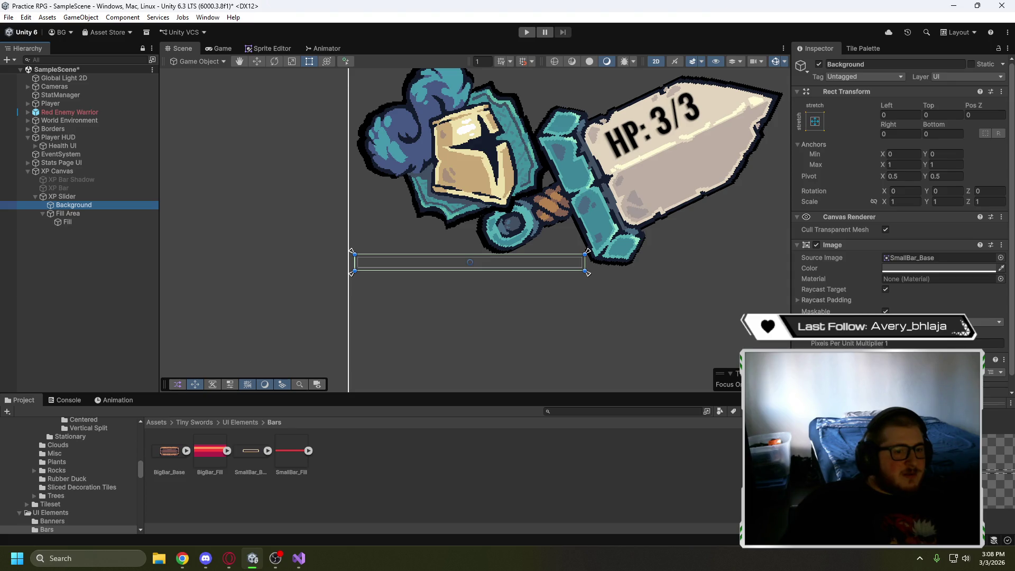
Step through Fill, Fill Area and Background, then open Background's context menu
{"action": "left_click", "coordinate": [67, 221]}
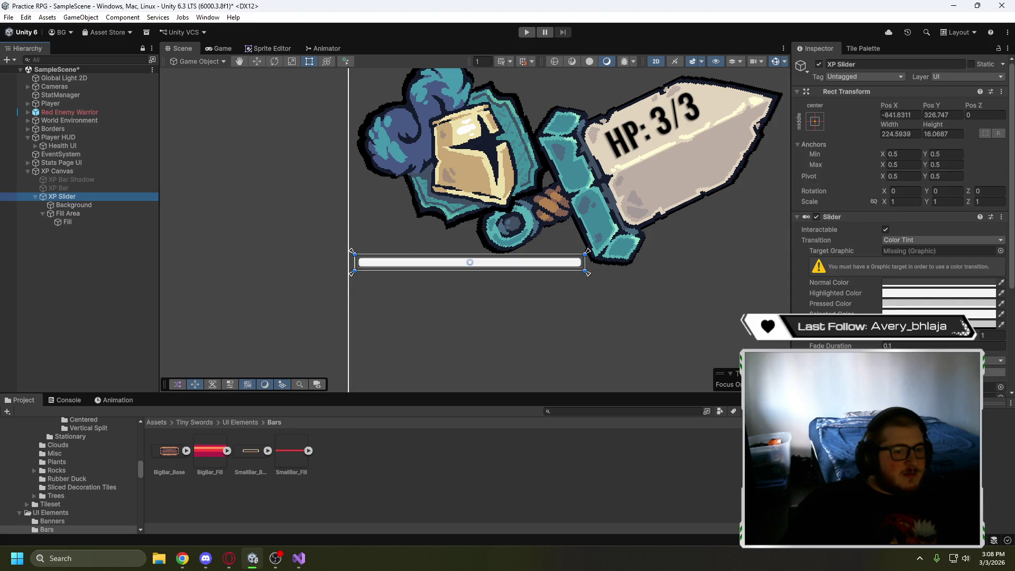
{"action": "key", "text": "Up"}
{"action": "key", "text": "Up"}
{"action": "key", "text": "Down"}
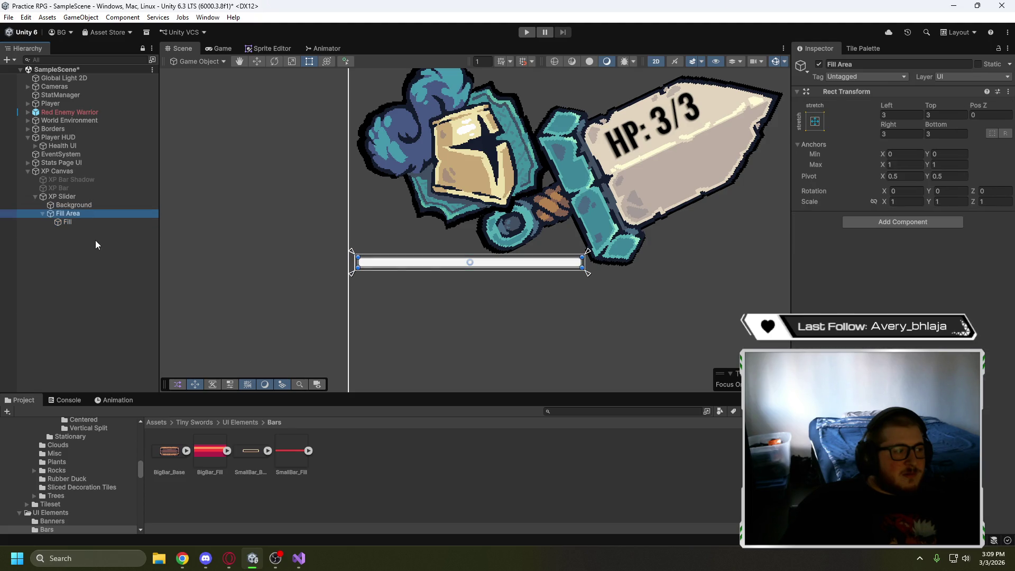
{"action": "left_click", "coordinate": [90, 204]}
{"action": "key", "text": "Down"}
{"action": "key", "text": "Down"}
{"action": "key", "text": "Up"}
{"action": "key", "text": "Up"}
{"action": "key", "text": "Up"}
{"action": "key", "text": "Up"}
{"action": "key", "text": "Up"}
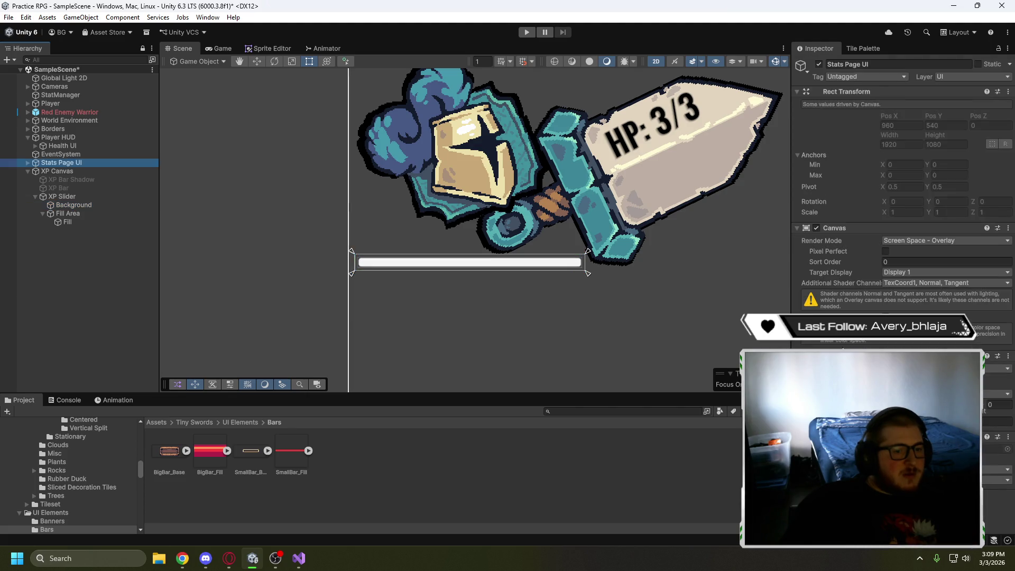
{"action": "key", "text": "Down"}
{"action": "key", "text": "Down"}
{"action": "key", "text": "Down"}
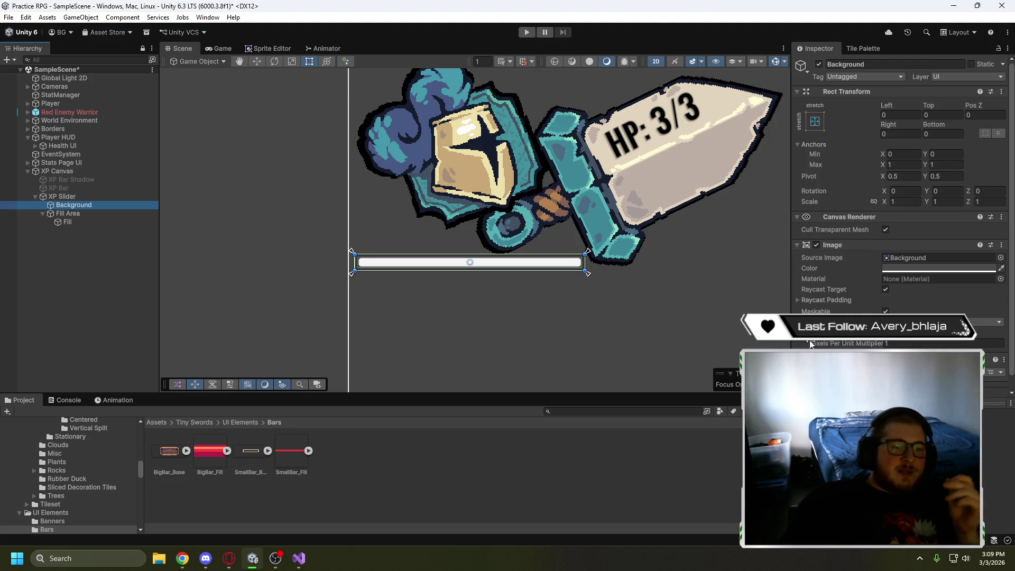
{"action": "right_click", "coordinate": [68, 206]}
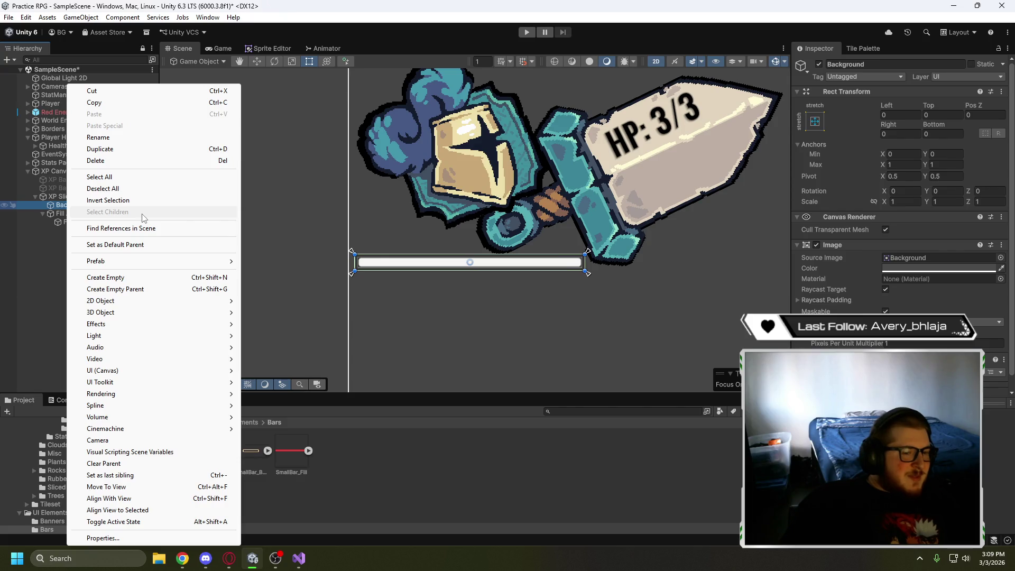
Set the Background image colour to black and preview the HUD in the Game view
{"action": "left_click", "coordinate": [920, 268]}
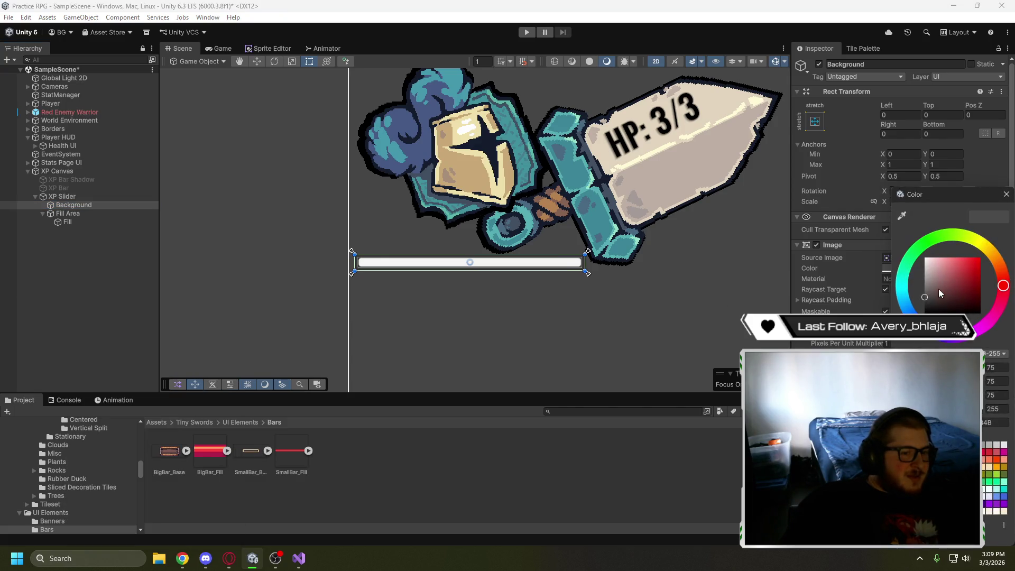
{"action": "mouse_move", "coordinate": [931, 268]}
{"action": "left_mouse_down"}
{"action": "mouse_move", "coordinate": [905, 296]}
{"action": "mouse_move", "coordinate": [905, 317]}
{"action": "left_mouse_up"}
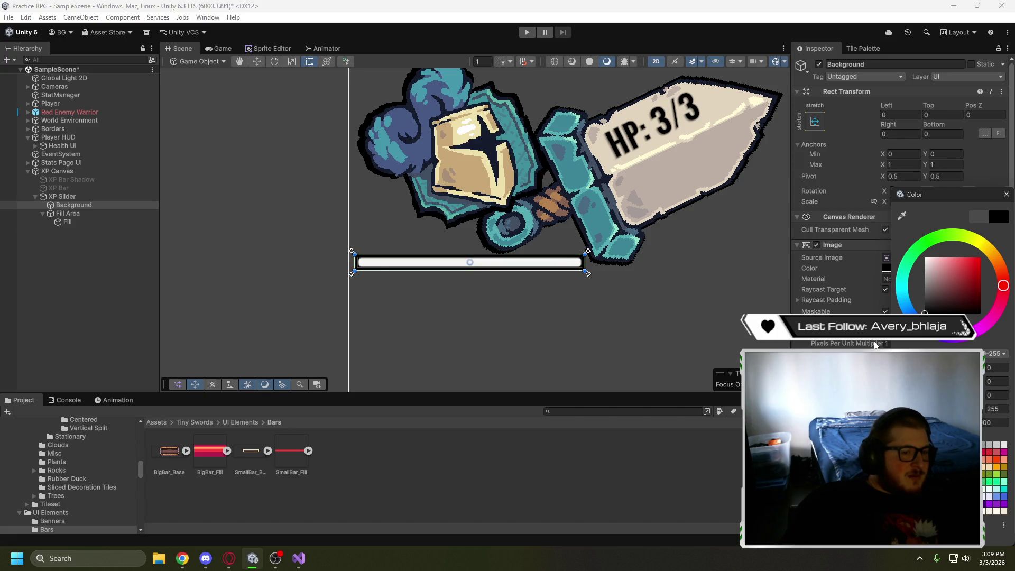
{"action": "left_click", "coordinate": [214, 49]}
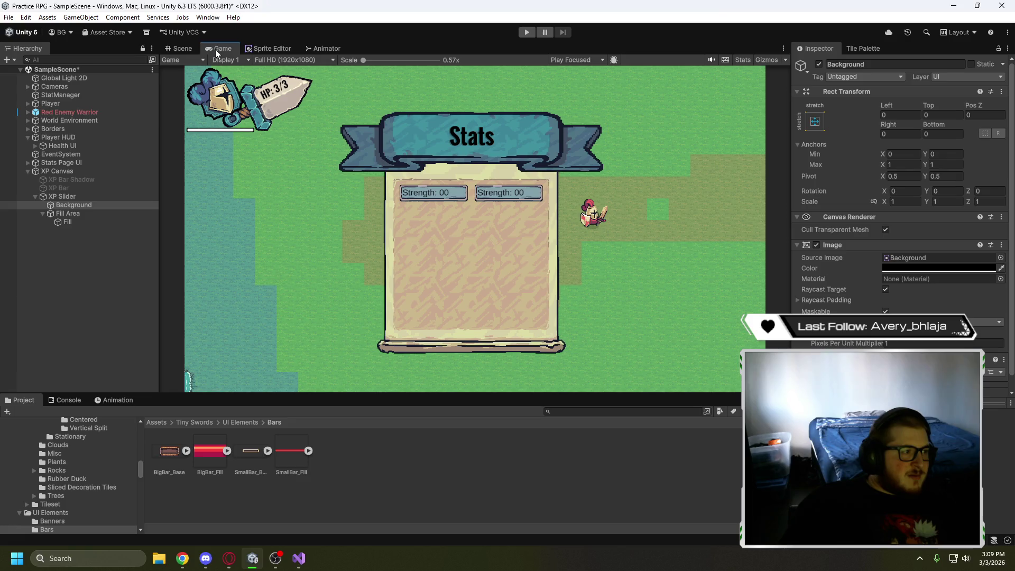
{"action": "left_click", "coordinate": [185, 50]}
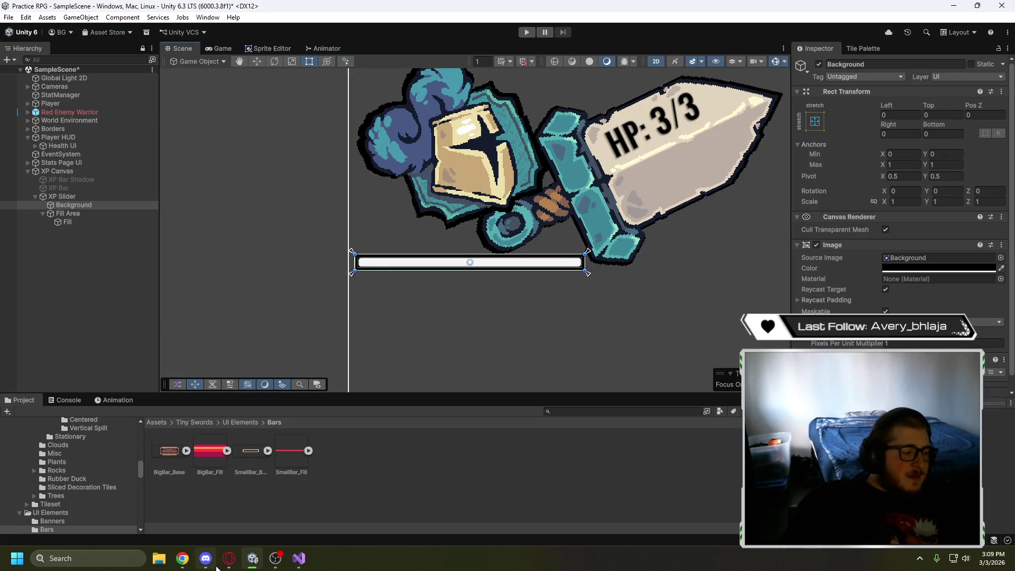
{"action": "mouse_move", "coordinate": [225, 561]}
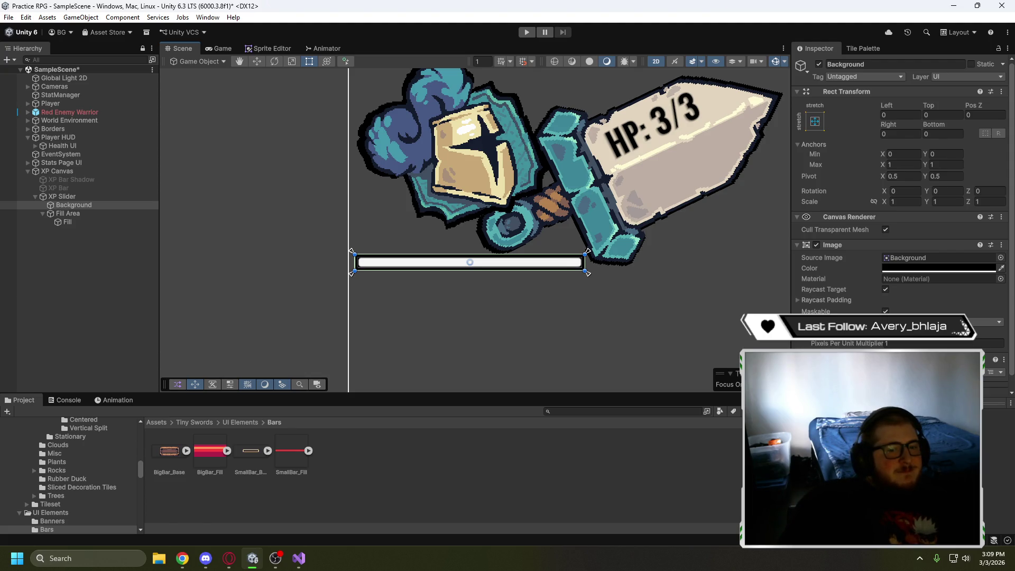
Make the XP slider's Fill image colour light green
{"action": "left_click", "coordinate": [106, 222]}
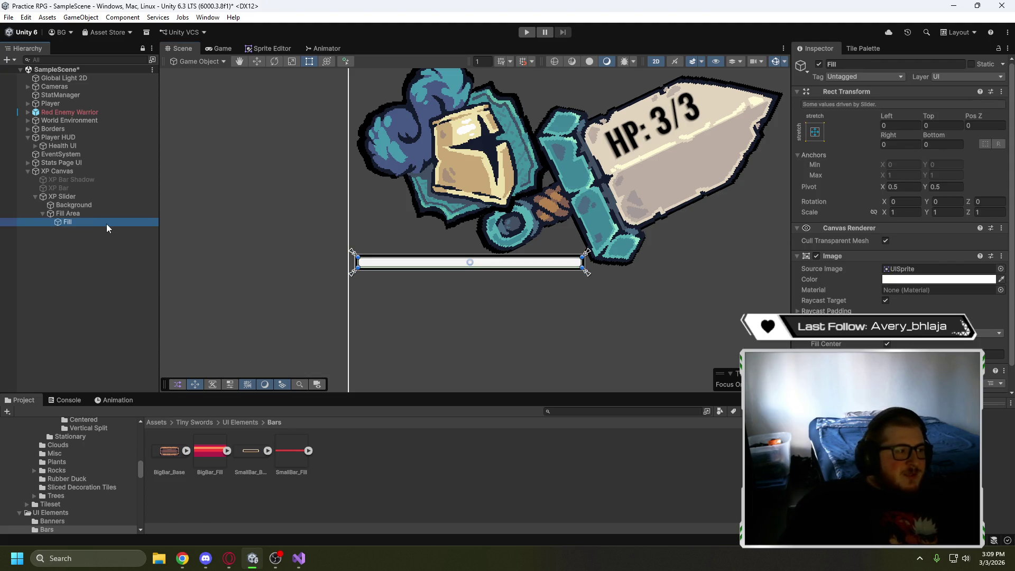
{"action": "left_click", "coordinate": [958, 279]}
{"action": "left_click", "coordinate": [921, 243]}
{"action": "mouse_move", "coordinate": [954, 272]}
{"action": "left_mouse_down"}
{"action": "mouse_move", "coordinate": [952, 246]}
{"action": "mouse_move", "coordinate": [972, 260]}
{"action": "mouse_move", "coordinate": [973, 282]}
{"action": "mouse_move", "coordinate": [971, 272]}
{"action": "left_mouse_up"}
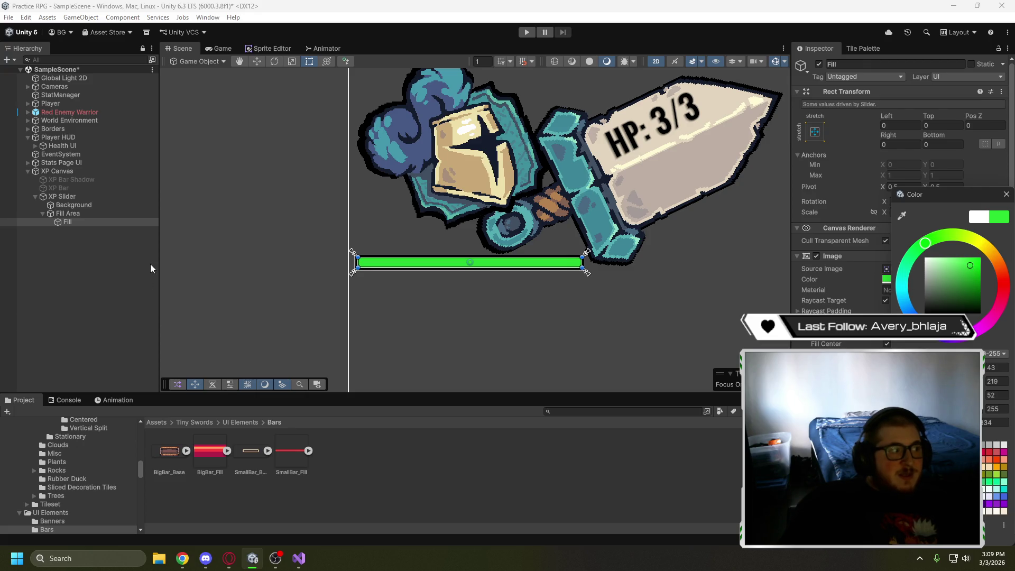
Preview a partly filled XP Slider in the Game view, then set its Value to 0
{"action": "left_click", "coordinate": [35, 196]}
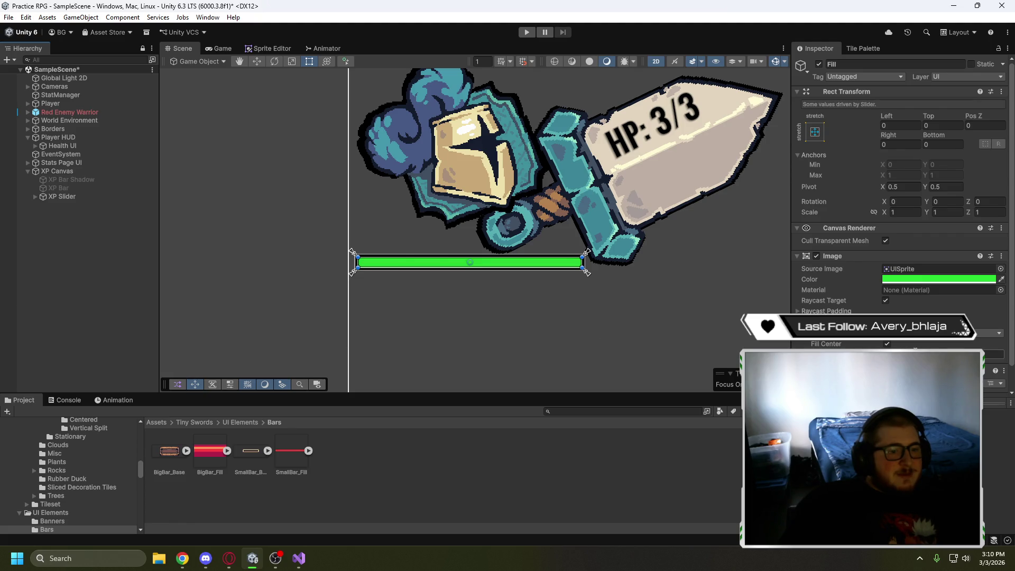
{"action": "scroll", "coordinate": [948, 347], "scroll_direction": "down", "scroll_amount": 2}
{"action": "left_click", "coordinate": [65, 197]}
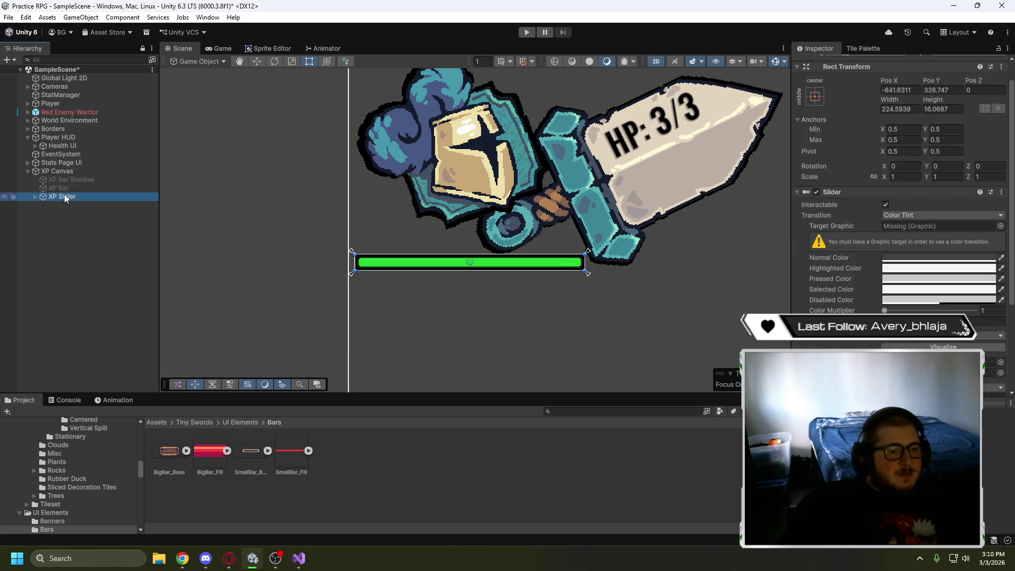
{"action": "scroll", "coordinate": [899, 212], "scroll_direction": "down", "scroll_amount": 5}
{"action": "left_click_drag", "start_coordinate": [976, 315], "coordinate": [915, 315]}
{"action": "left_click", "coordinate": [221, 48]}
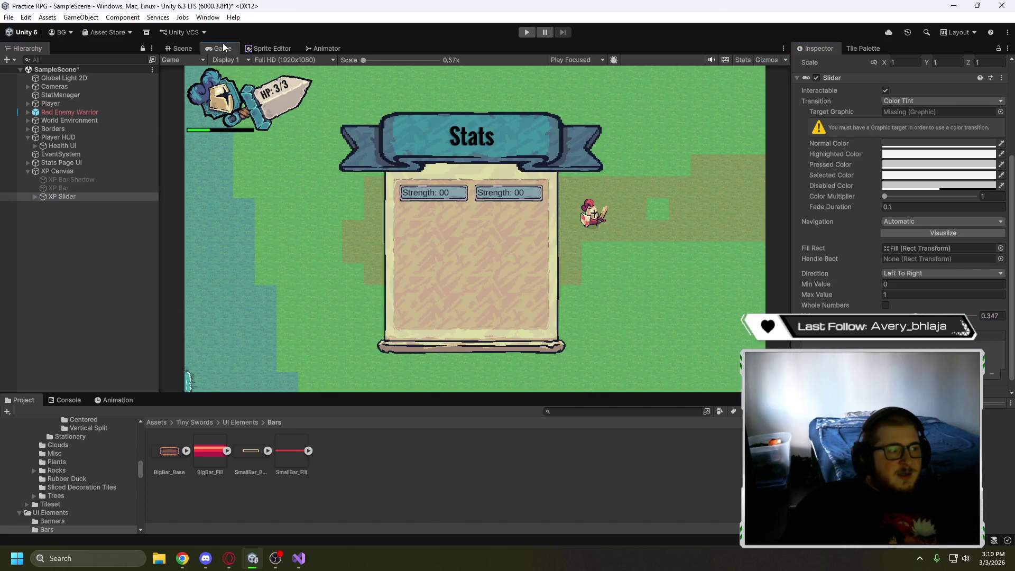
{"action": "left_click", "coordinate": [176, 49]}
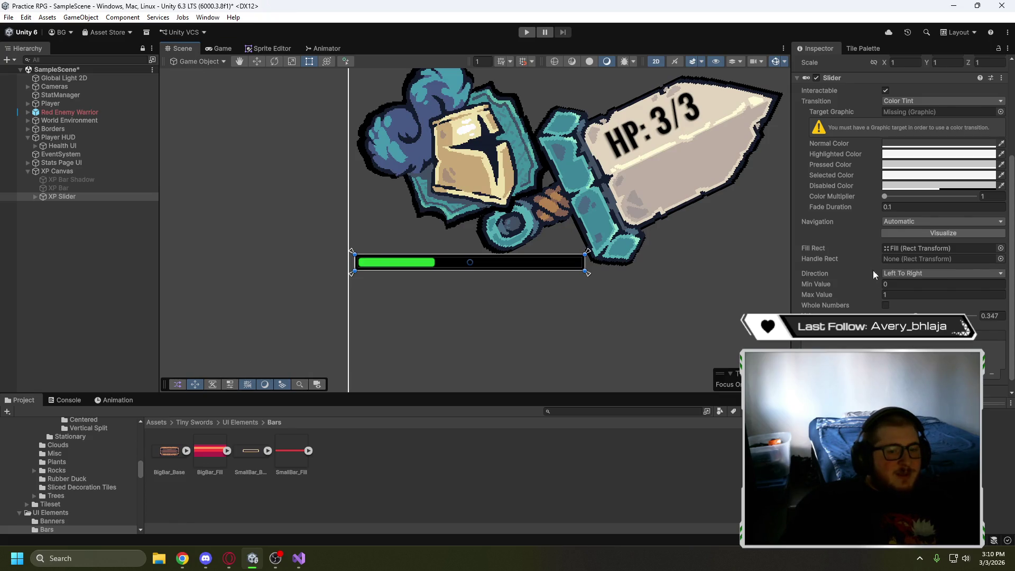
{"action": "left_click_drag", "start_coordinate": [915, 315], "coordinate": [879, 316]}
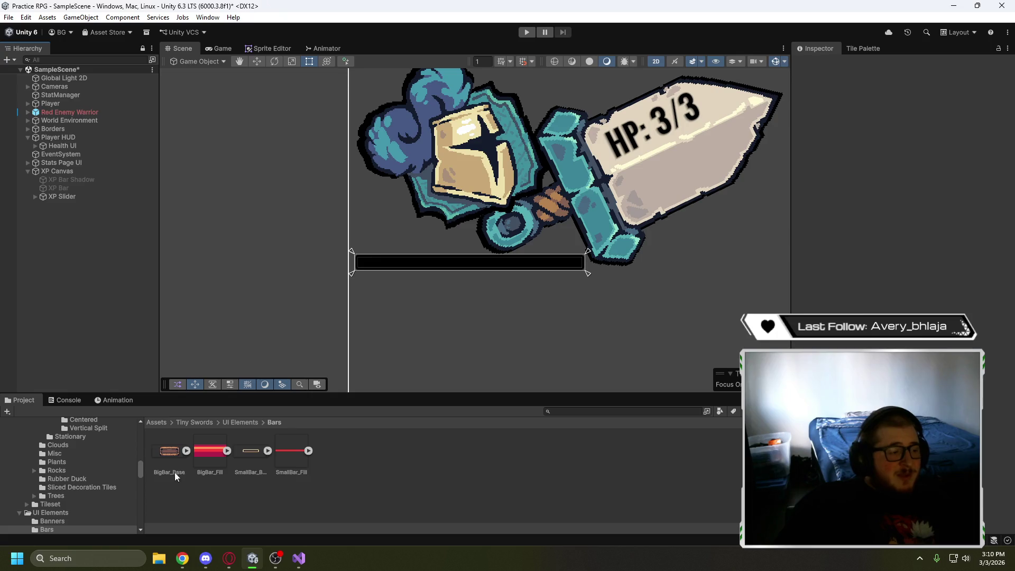
{"action": "left_click", "coordinate": [229, 558]}
Seek the tutorial to the blank ExpManager script, pause at 3:39, and return to Unity
{"action": "left_click", "coordinate": [455, 302]}
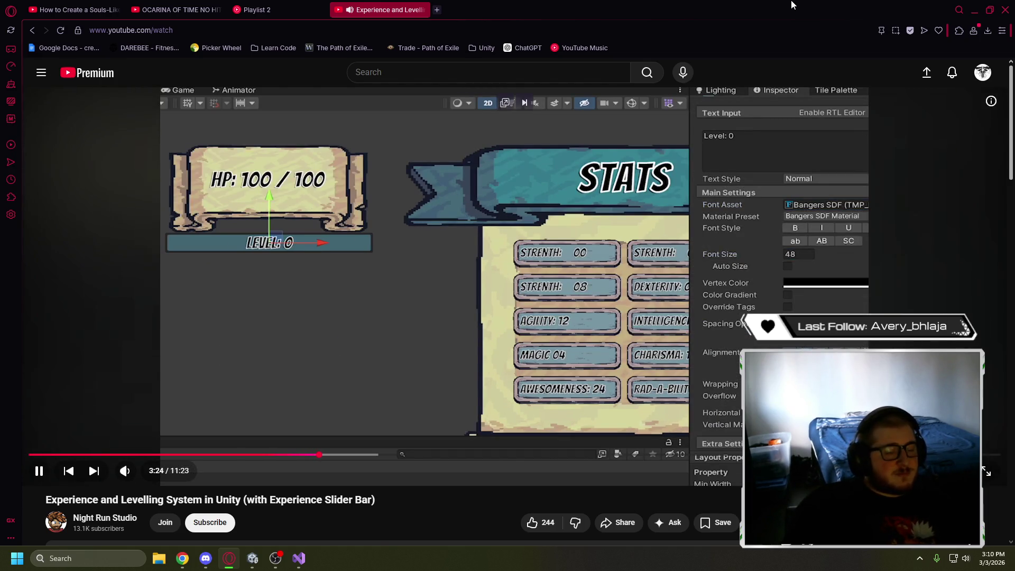
{"action": "key", "text": "Right"}
{"action": "key", "text": "Right"}
{"action": "key", "text": "Right"}
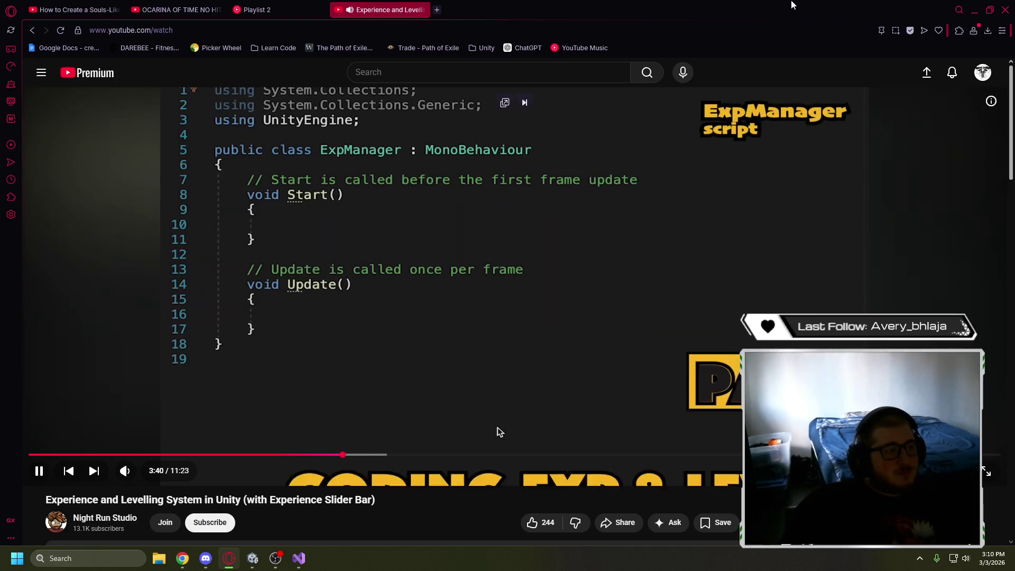
{"action": "key", "text": "Left"}
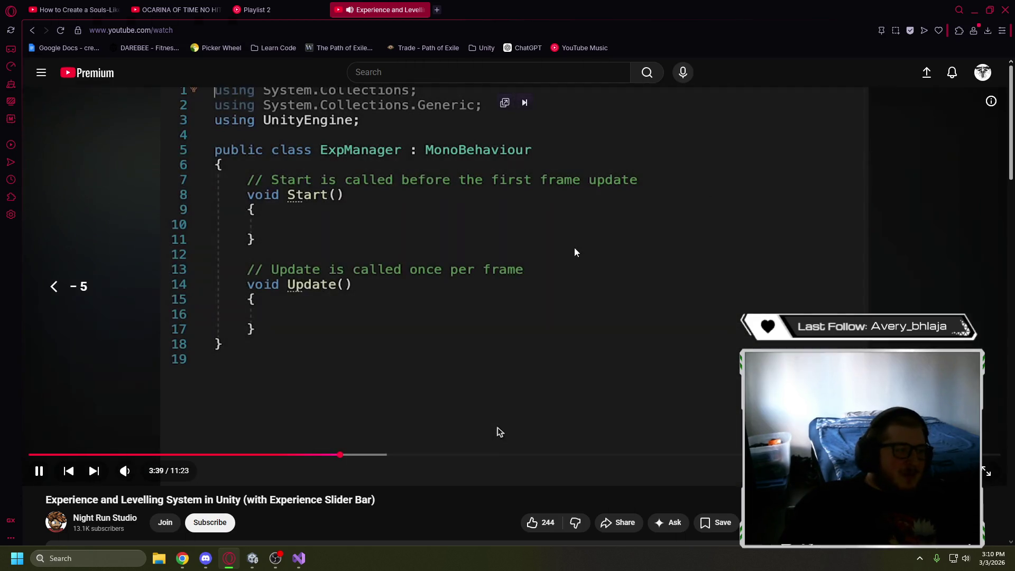
{"action": "key", "text": "space"}
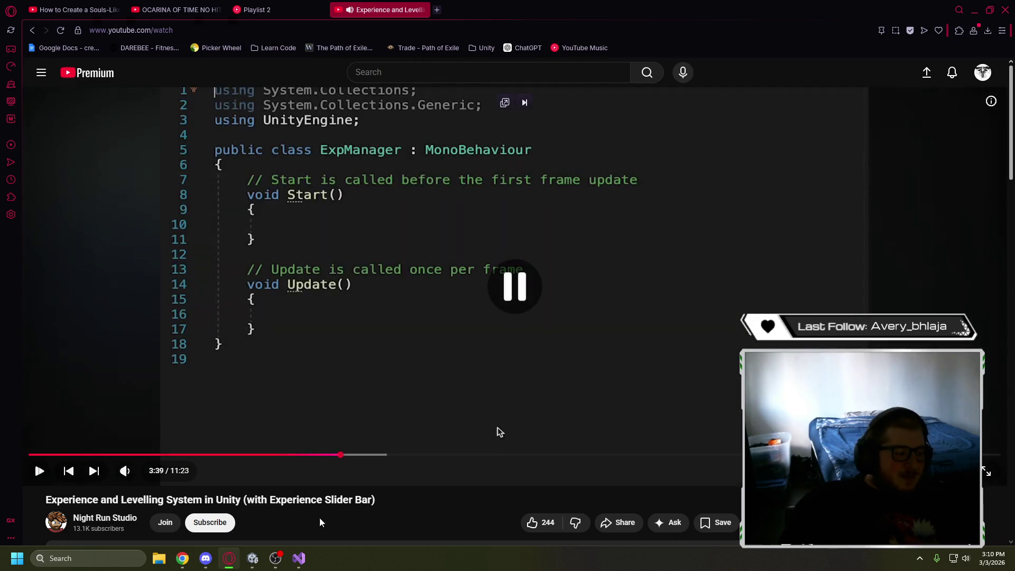
{"action": "left_click", "coordinate": [300, 558]}
{"action": "left_click", "coordinate": [299, 558]}
{"action": "left_click", "coordinate": [252, 558]}
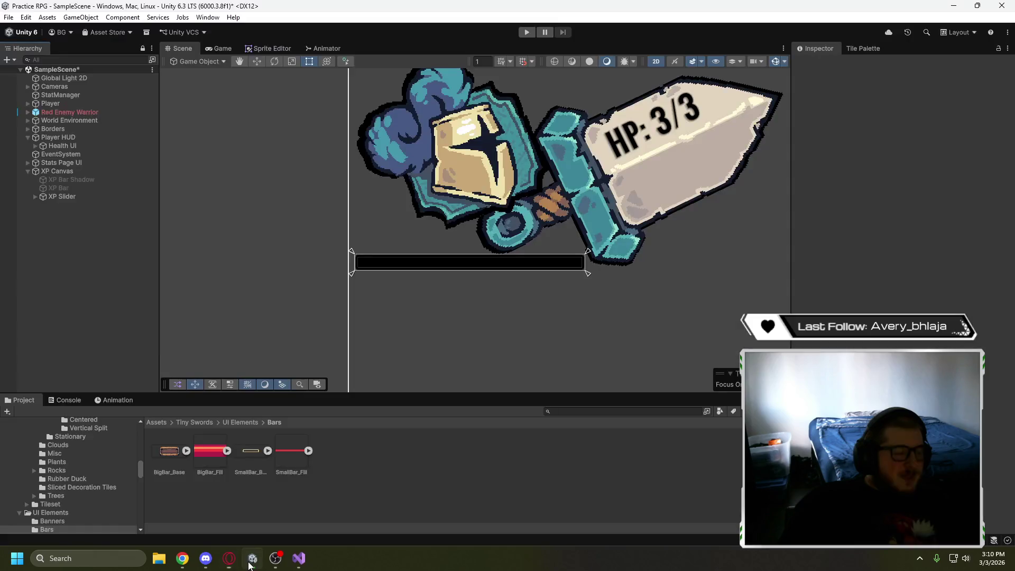
Zoom and pan the scene onto the banner graphic, then resume the YouTube tutorial
{"action": "scroll", "coordinate": [476, 285], "scroll_direction": "down", "scroll_amount": 1}
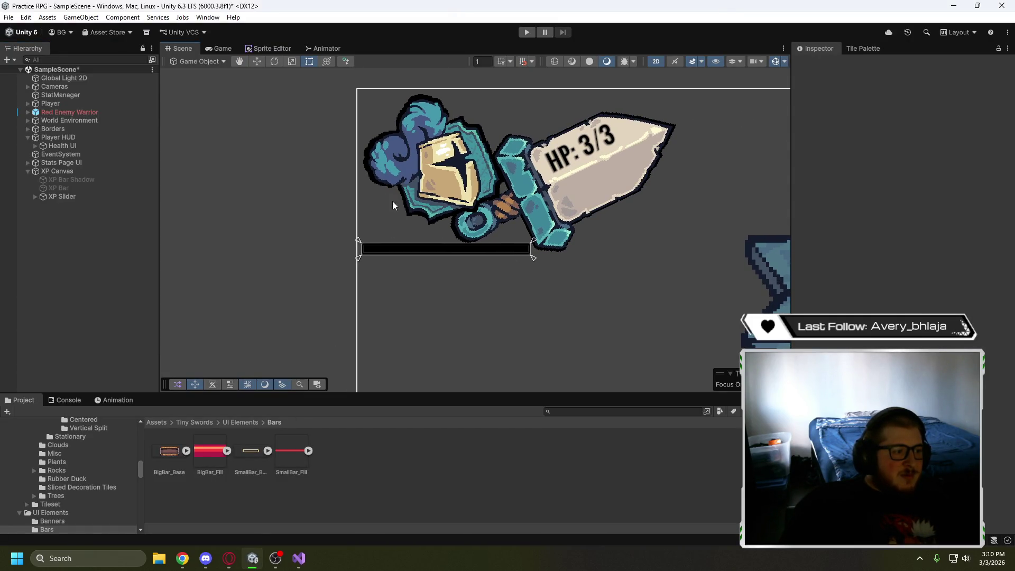
{"action": "left_click_drag", "start_coordinate": [597, 272], "coordinate": [529, 278]}
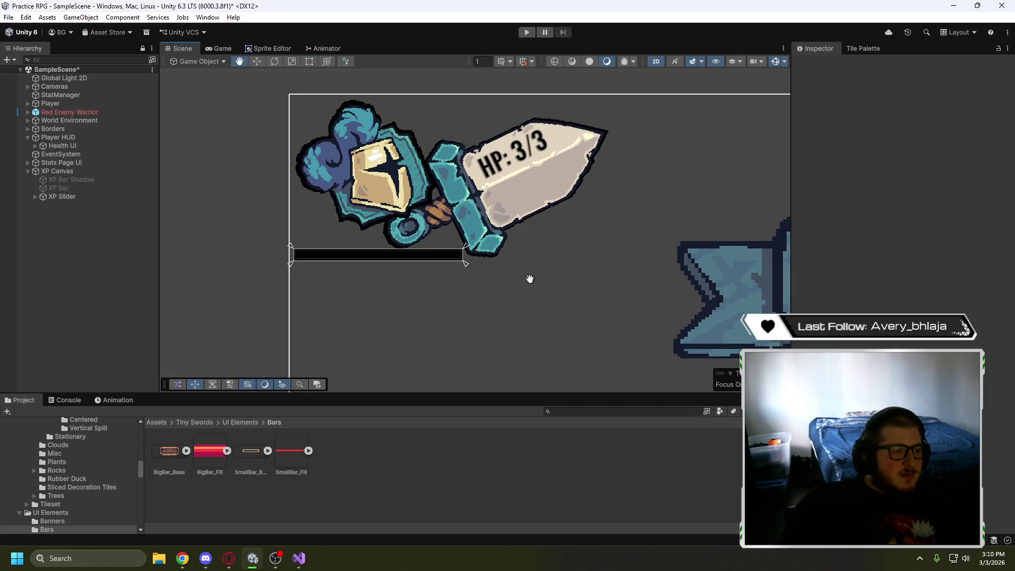
{"action": "left_click", "coordinate": [229, 558]}
{"action": "left_click", "coordinate": [498, 431]}
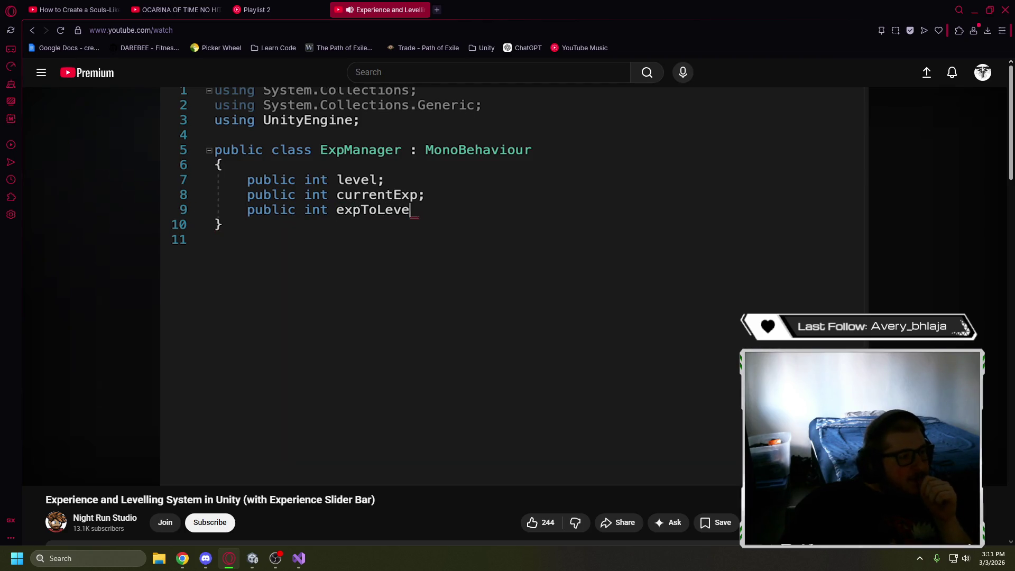
Pause the tutorial at 6:43 on the ExpManager slider and level-text fields, then return to Unity
{"action": "mouse_move", "coordinate": [637, 231]}
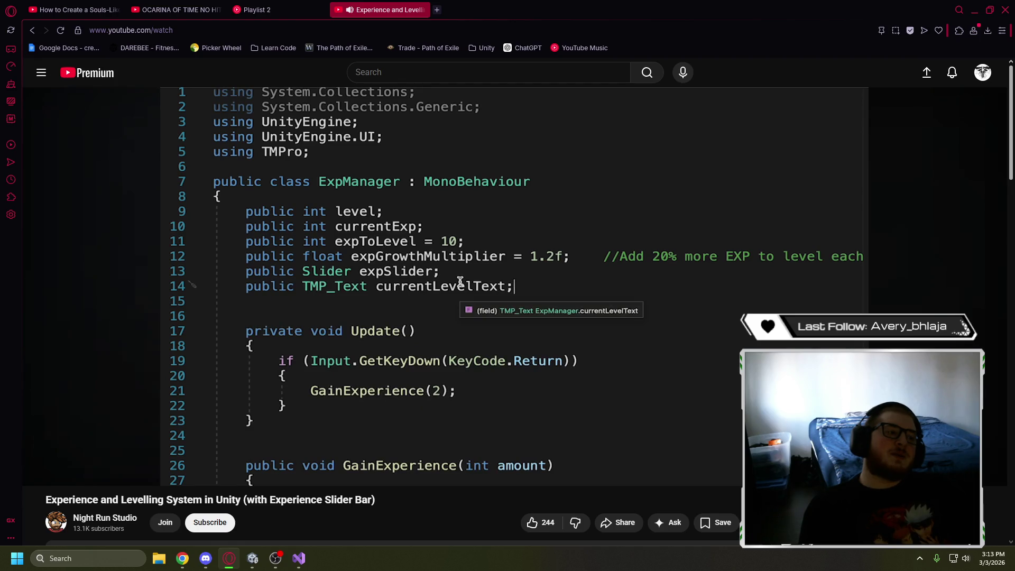
{"action": "left_click", "coordinate": [635, 236]}
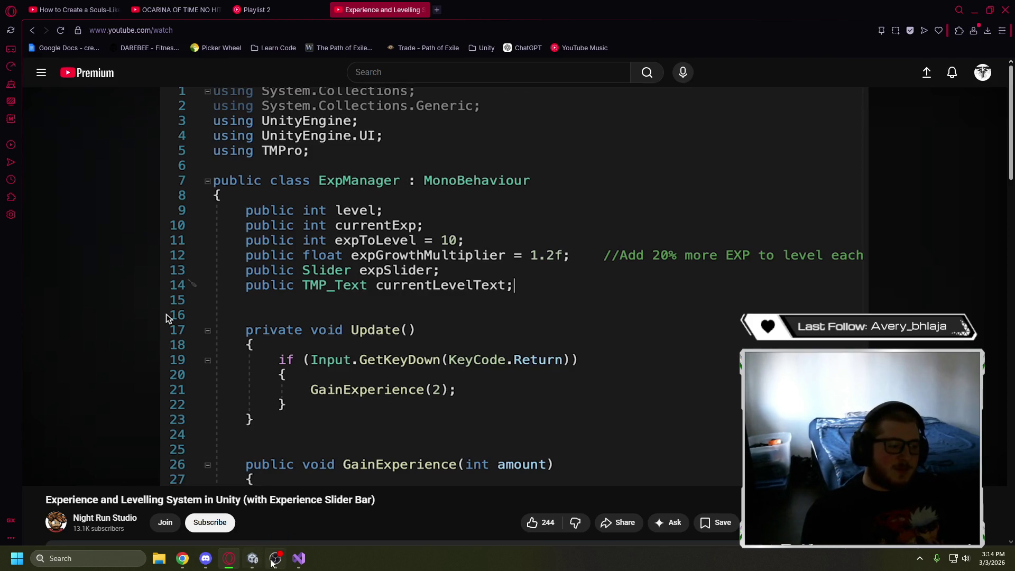
{"action": "left_click", "coordinate": [252, 558]}
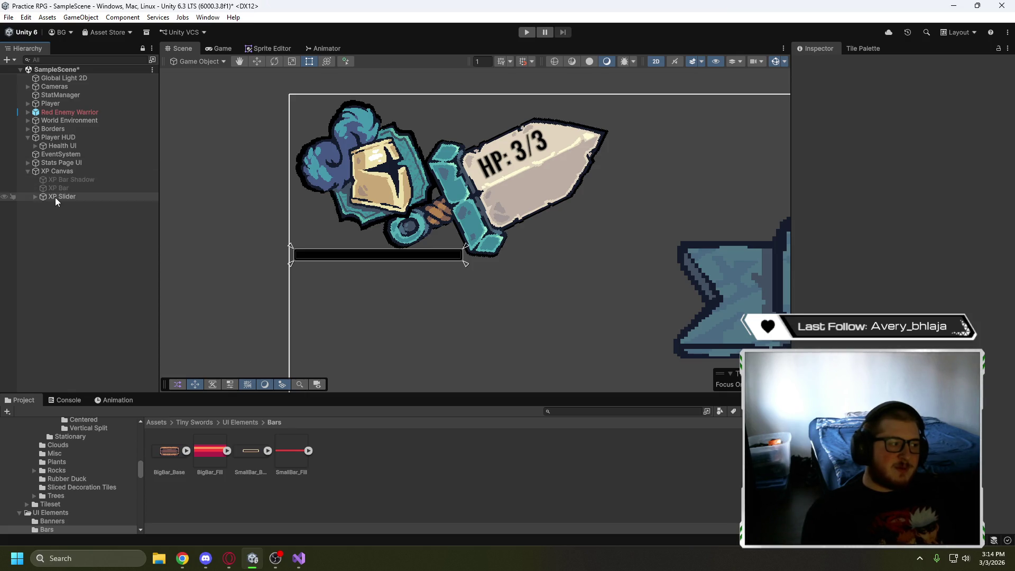
Create a TextMeshPro text under XP Canvas, name it Level, and set its text to 1
{"action": "left_click", "coordinate": [35, 197]}
{"action": "left_click", "coordinate": [35, 196]}
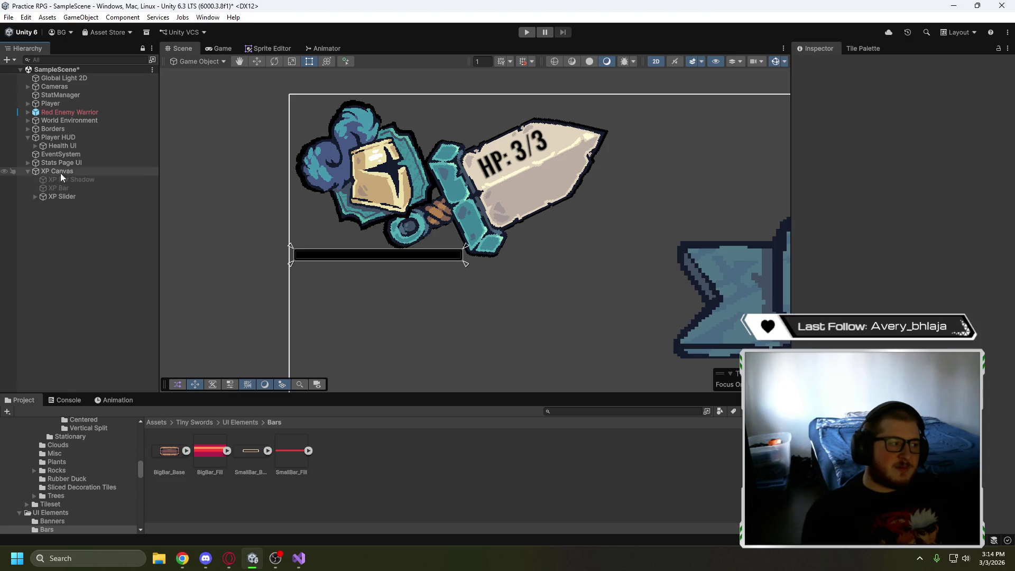
{"action": "right_click", "coordinate": [60, 172]}
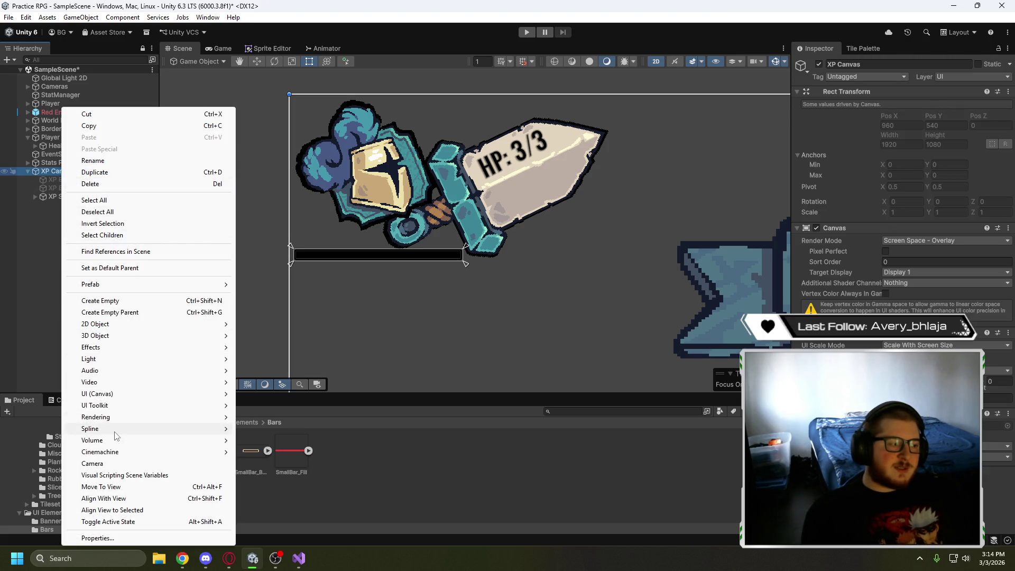
{"action": "mouse_move", "coordinate": [122, 394]}
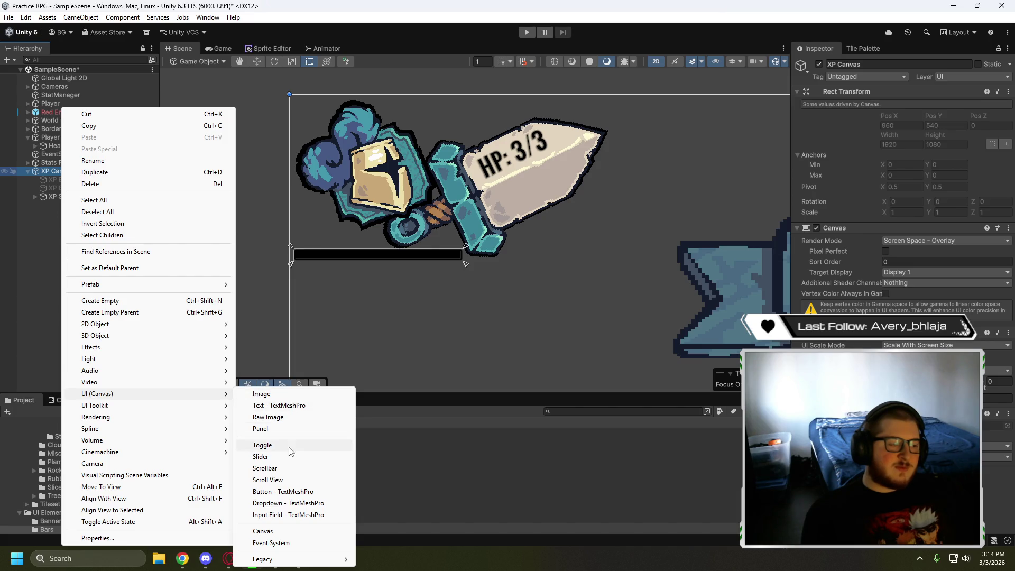
{"action": "left_click", "coordinate": [280, 405]}
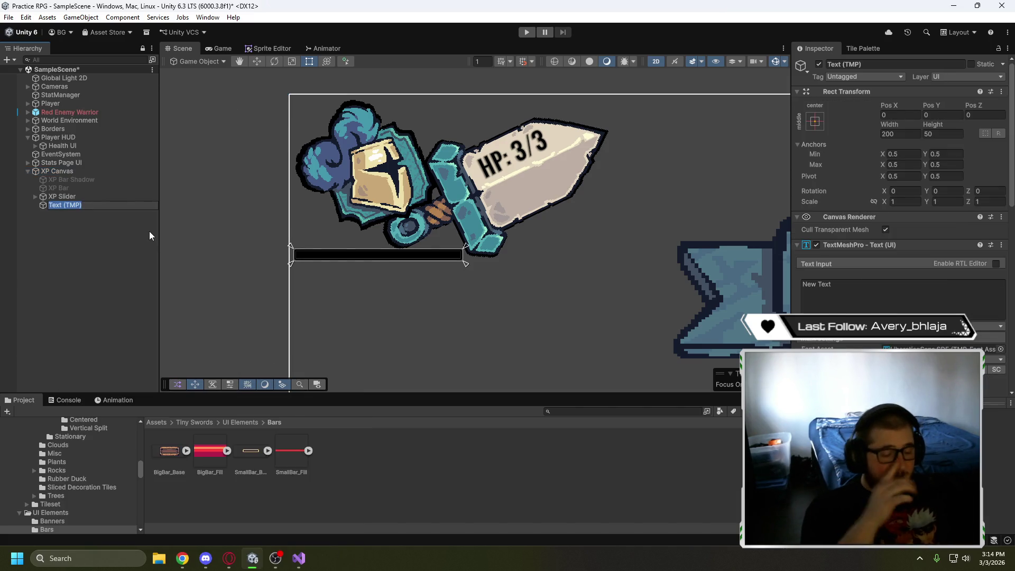
{"action": "type", "text": "Level"}
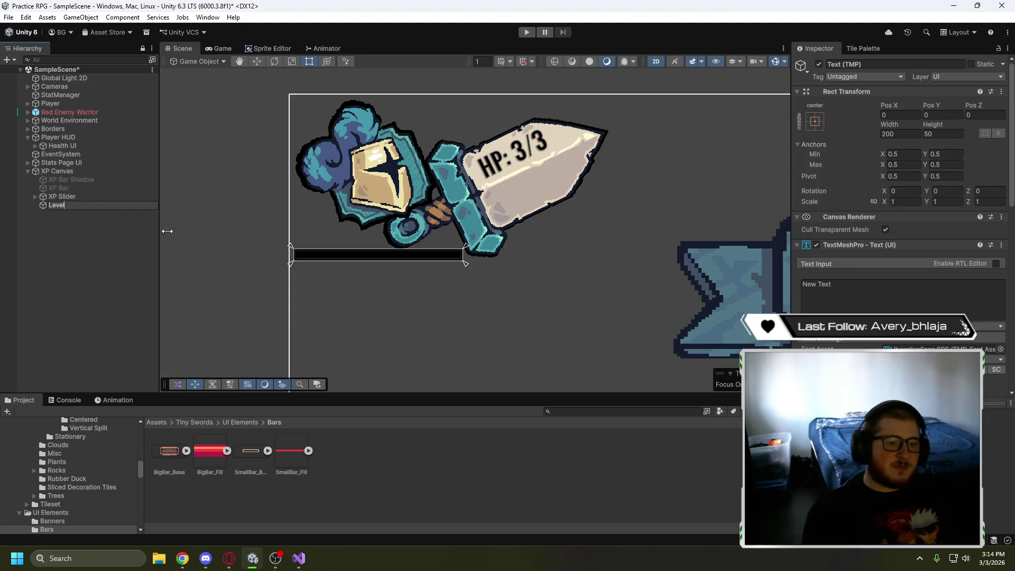
{"action": "left_click", "coordinate": [872, 289]}
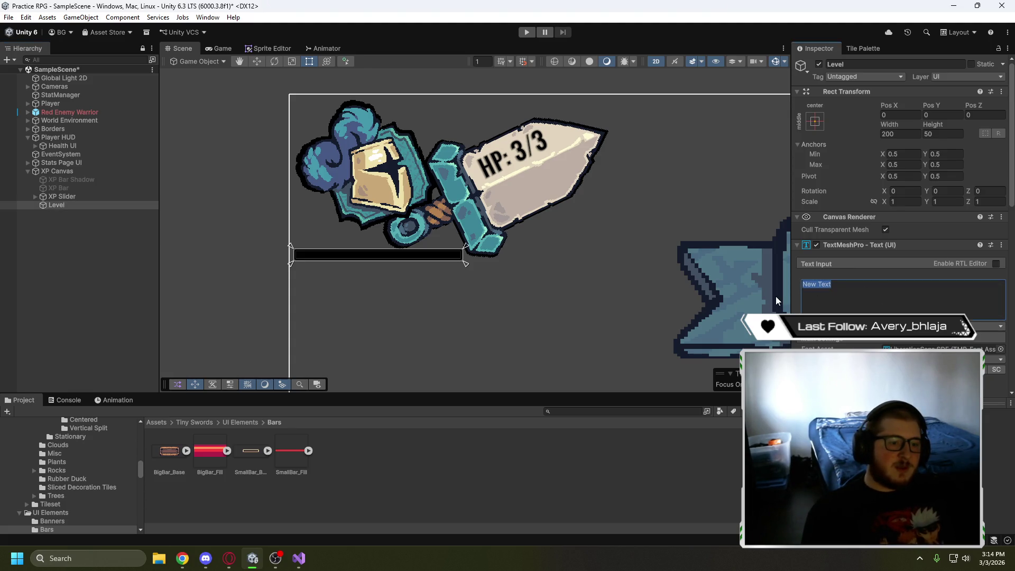
{"action": "type", "text": "1"}
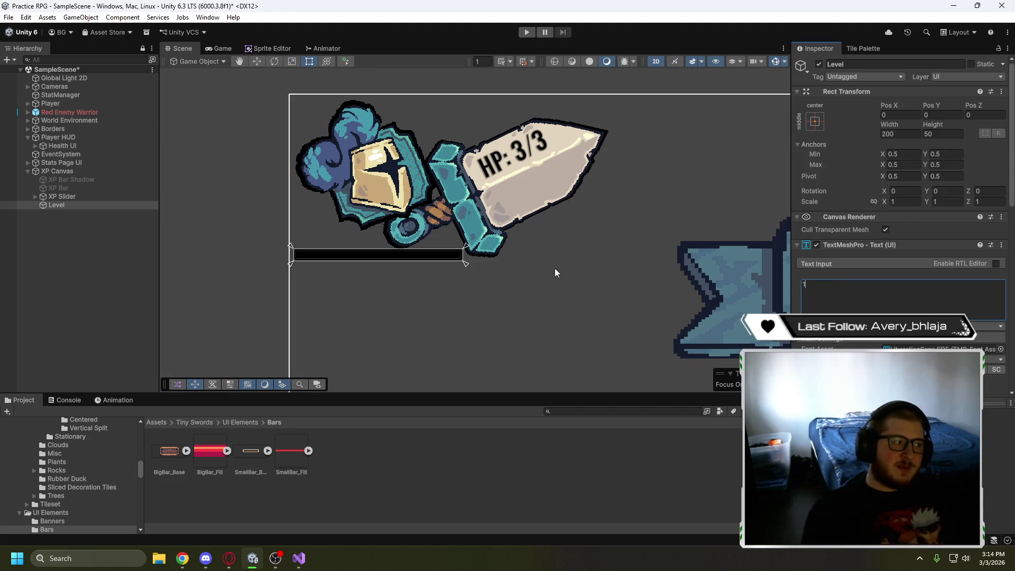
Select the Level text with the Move tool and frame it in the Scene view
{"action": "left_click", "coordinate": [262, 60]}
{"action": "left_click", "coordinate": [88, 205]}
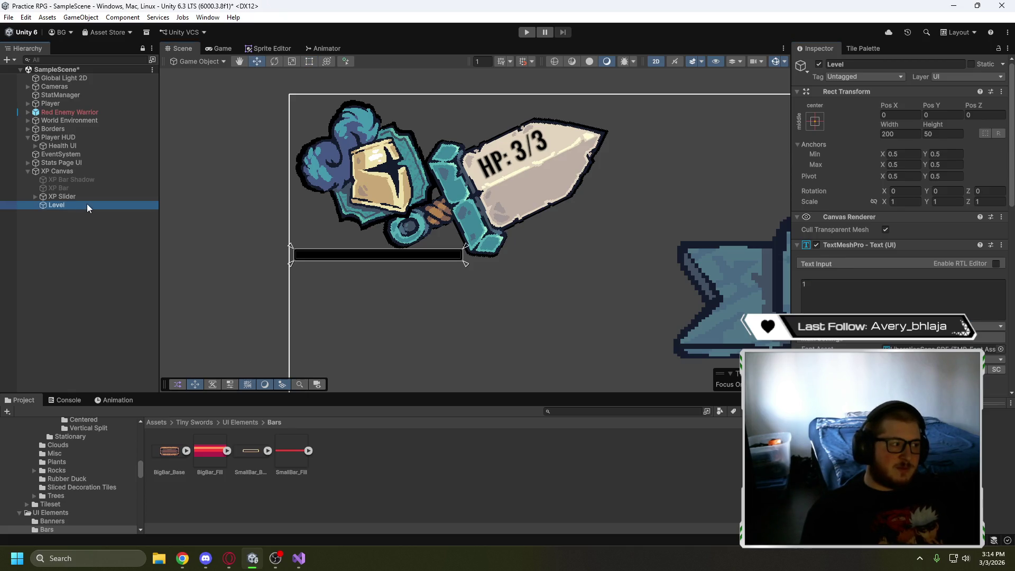
{"action": "double_click", "coordinate": [87, 204]}
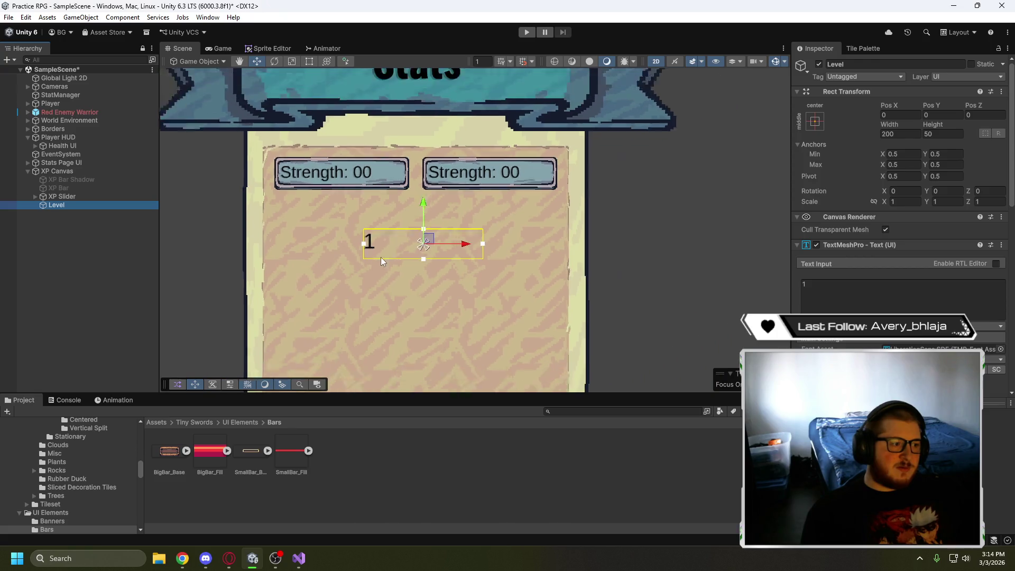
Move the Level text beside the HP badge and narrow its box
{"action": "scroll", "coordinate": [380, 257], "scroll_direction": "down", "scroll_amount": 5}
{"action": "mouse_move", "coordinate": [558, 274]}
{"action": "left_mouse_down"}
{"action": "mouse_move", "coordinate": [355, 190]}
{"action": "mouse_move", "coordinate": [357, 205]}
{"action": "left_mouse_up"}
{"action": "scroll", "coordinate": [357, 204], "scroll_direction": "up", "scroll_amount": 1}
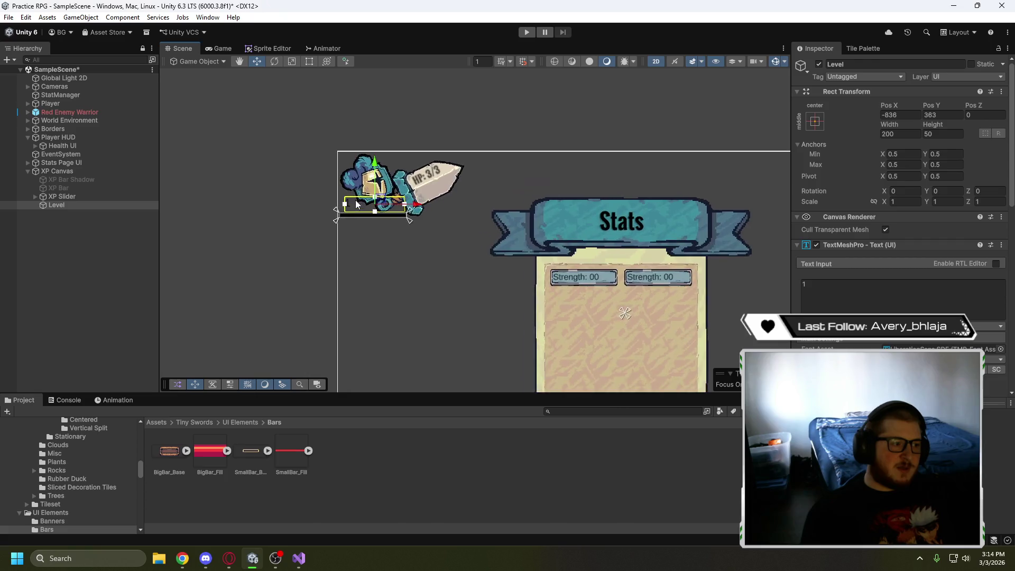
{"action": "scroll", "coordinate": [357, 205], "scroll_direction": "up", "scroll_amount": 6}
{"action": "left_click_drag", "start_coordinate": [380, 276], "coordinate": [403, 306]}
{"action": "left_click_drag", "start_coordinate": [368, 243], "coordinate": [346, 241]}
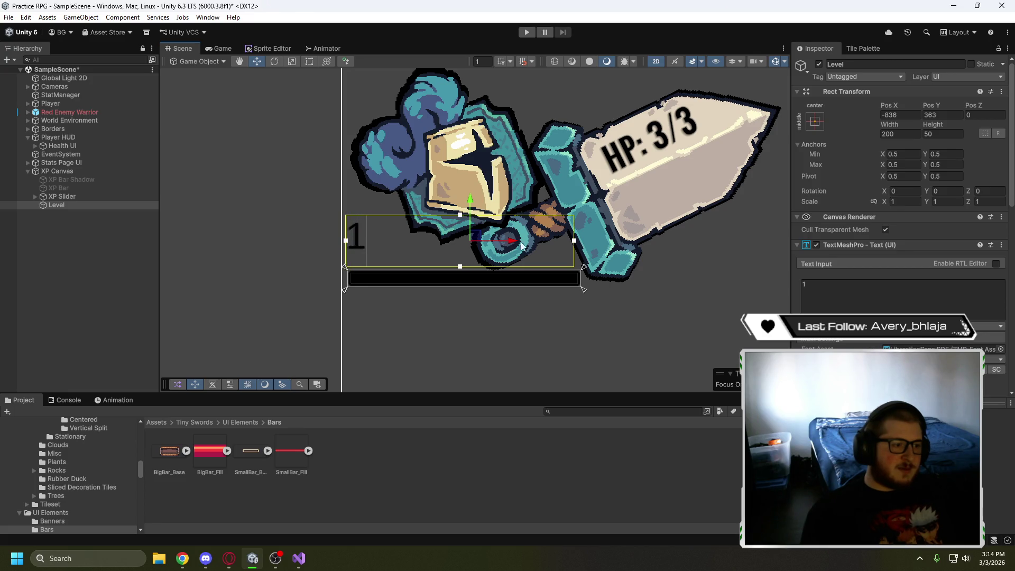
{"action": "left_click_drag", "start_coordinate": [577, 245], "coordinate": [402, 246]}
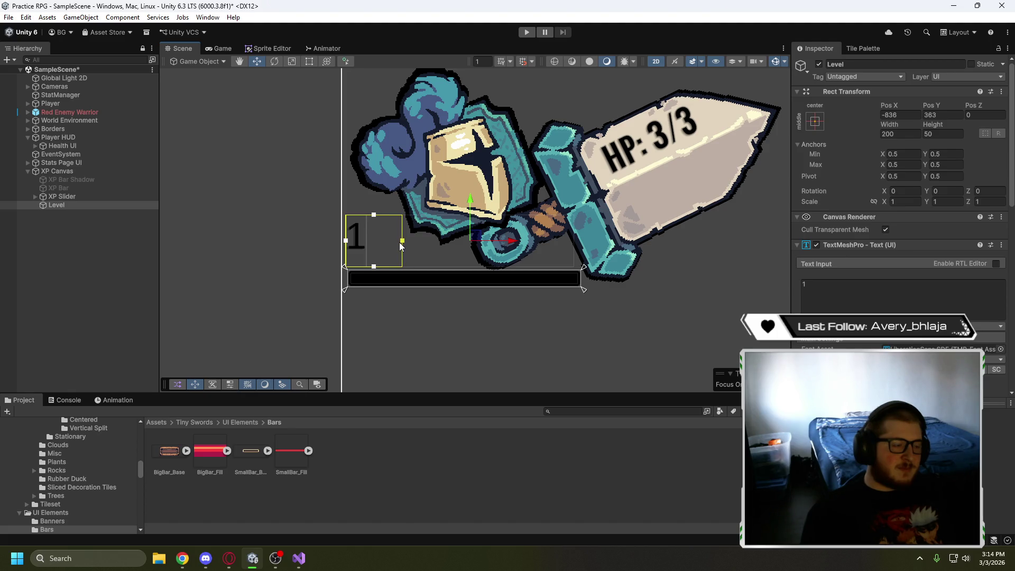
Raise the Level box's bottom edge slightly and give it a bold font asset
{"action": "left_click", "coordinate": [373, 245]}
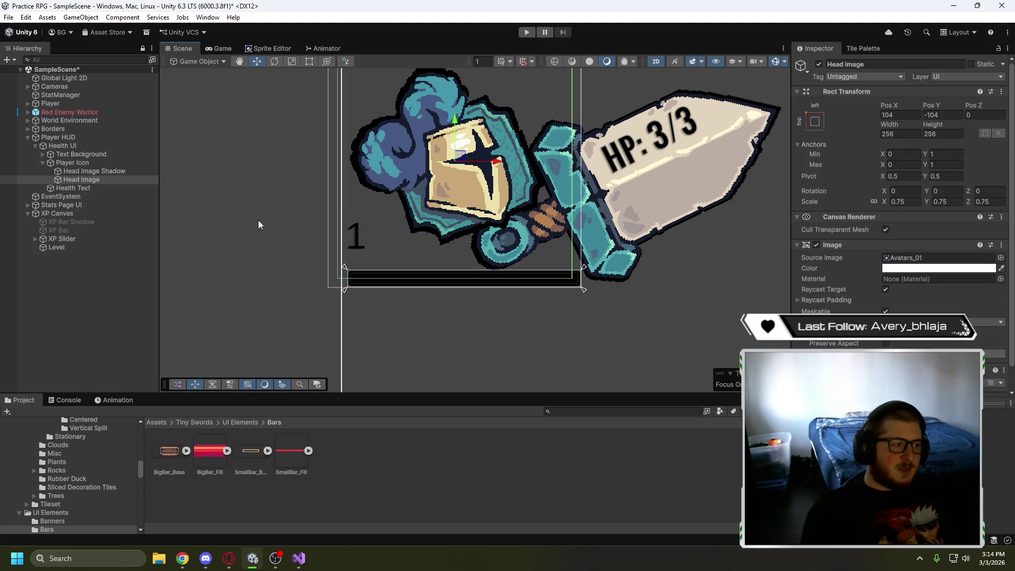
{"action": "left_click", "coordinate": [53, 247]}
{"action": "left_click_drag", "start_coordinate": [373, 267], "coordinate": [375, 265]}
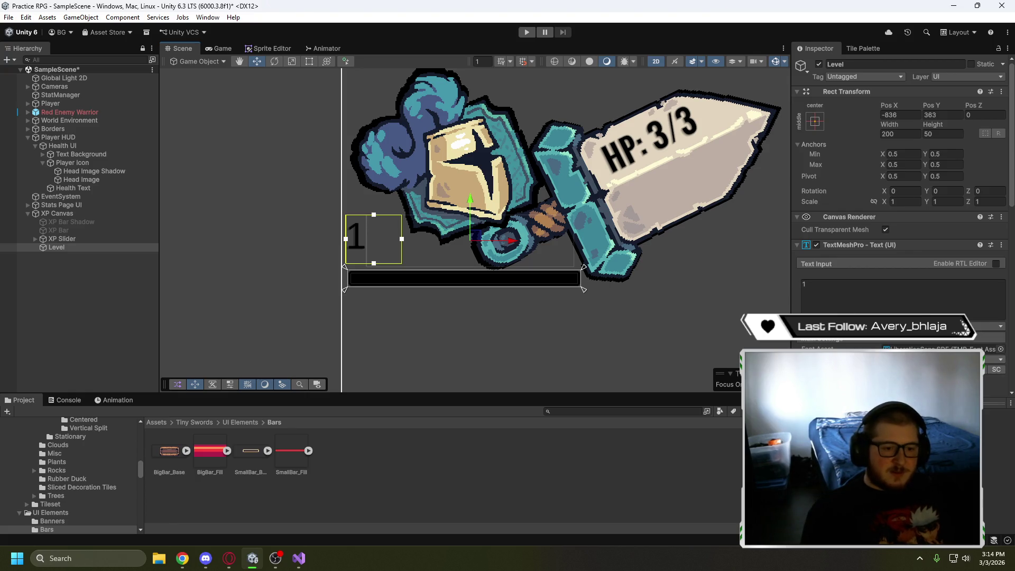
{"action": "left_click", "coordinate": [999, 349]}
{"action": "left_click", "coordinate": [956, 341]}
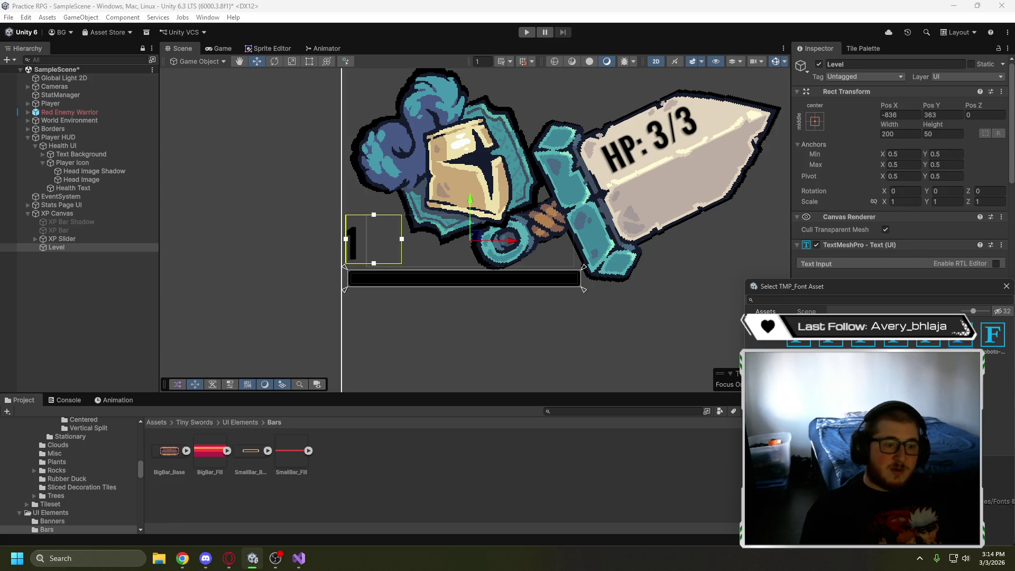
Centre-align the Oswald Bold SDF Level number and check it in the Game view
{"action": "left_click", "coordinate": [1005, 288]}
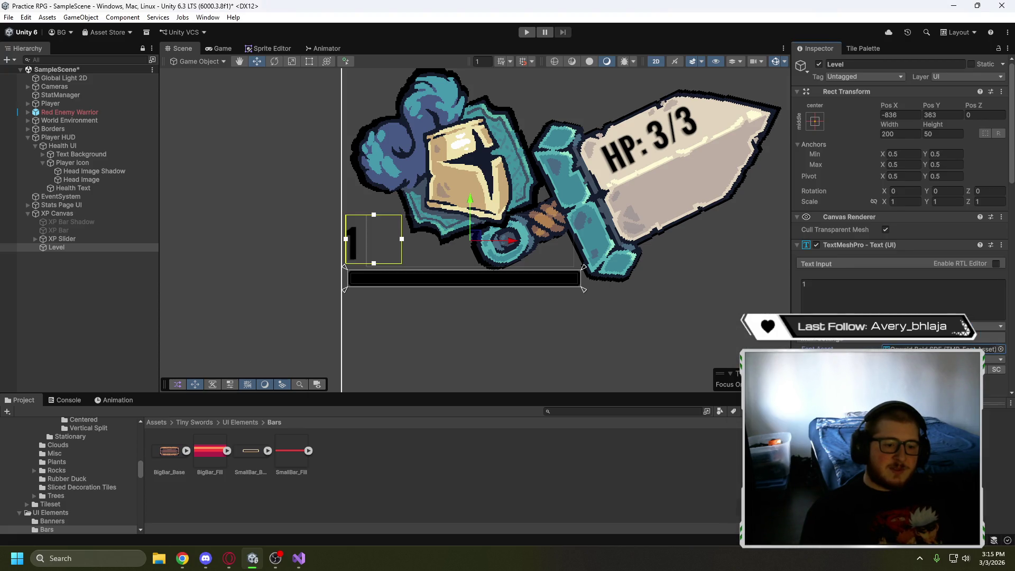
{"action": "scroll", "coordinate": [913, 341], "scroll_direction": "down", "scroll_amount": 5}
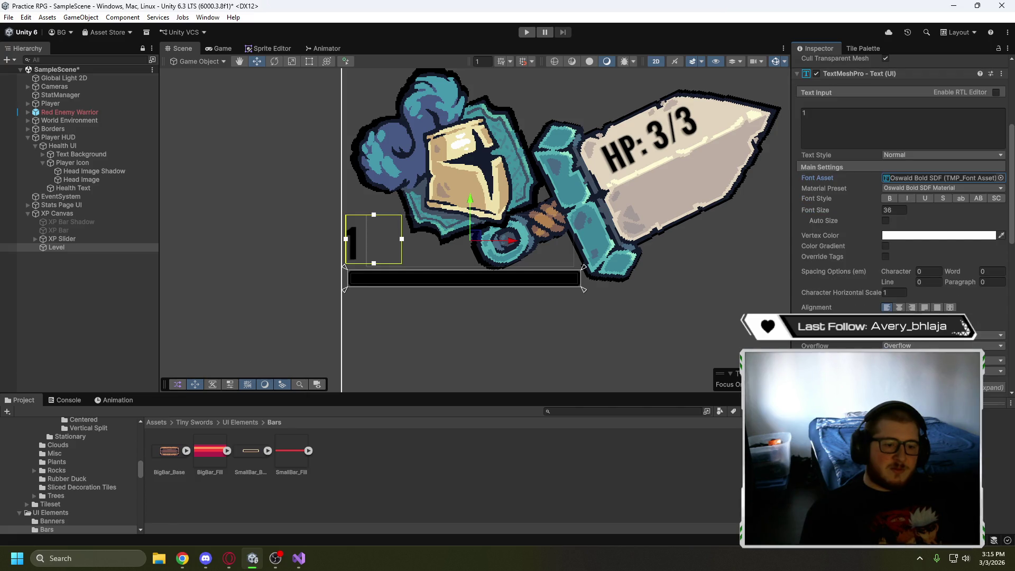
{"action": "left_click", "coordinate": [898, 307]}
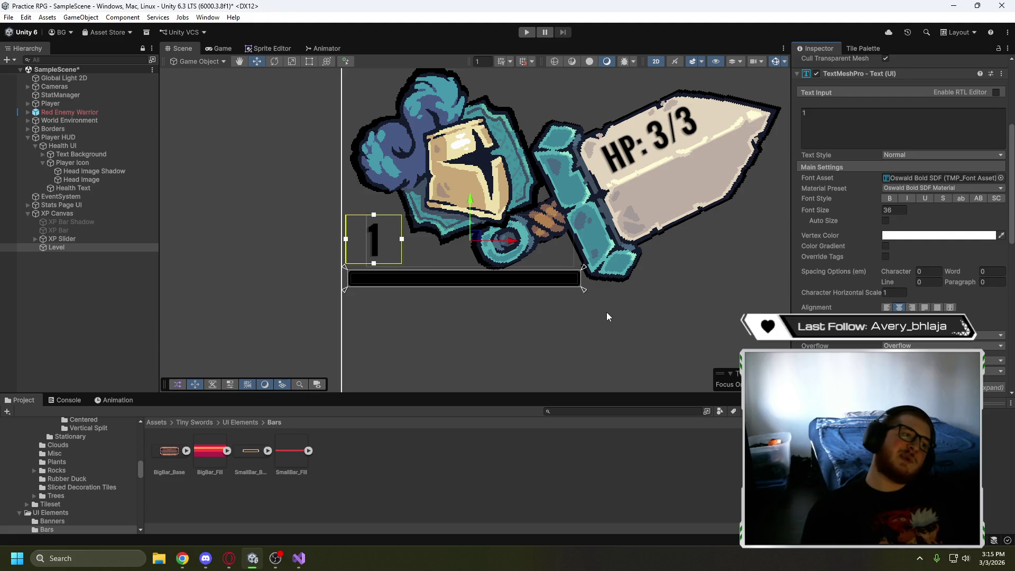
{"action": "left_click", "coordinate": [218, 49]}
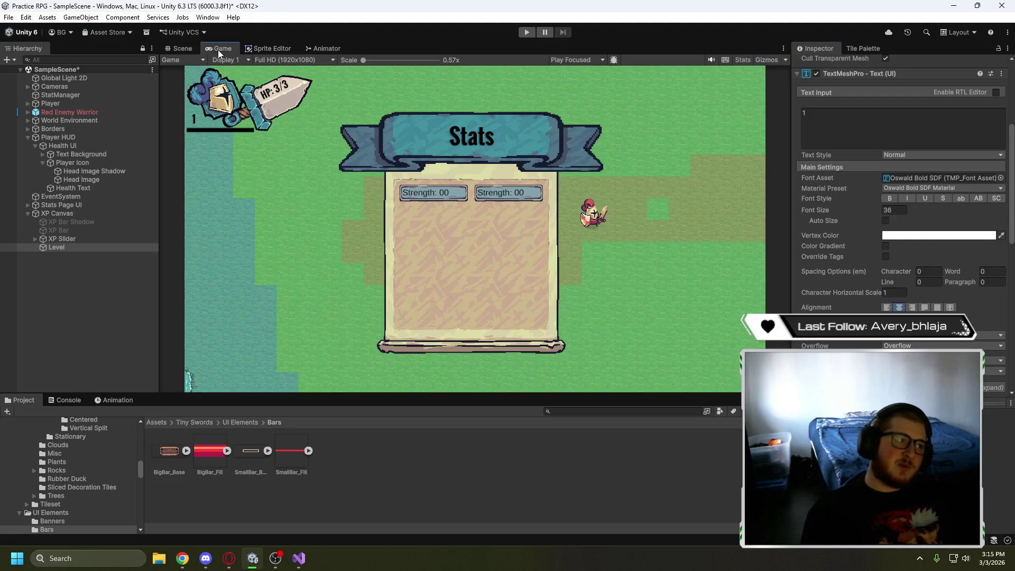
{"action": "left_click", "coordinate": [178, 49]}
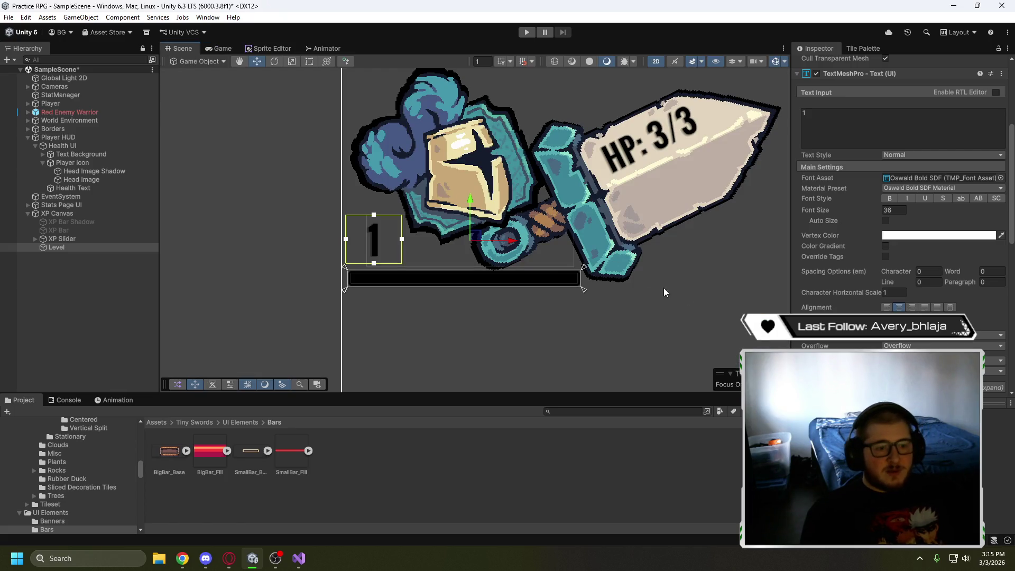
{"action": "scroll", "coordinate": [861, 266], "scroll_direction": "up", "scroll_amount": 3}
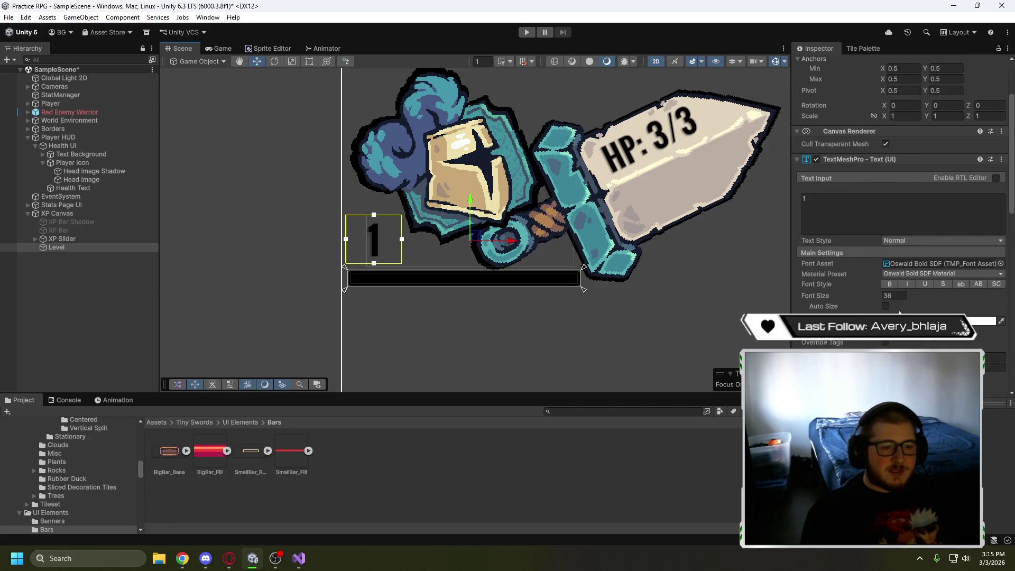
Set the Level text's TextMeshPro outline colour to white
{"action": "scroll", "coordinate": [862, 290], "scroll_direction": "down", "scroll_amount": 10}
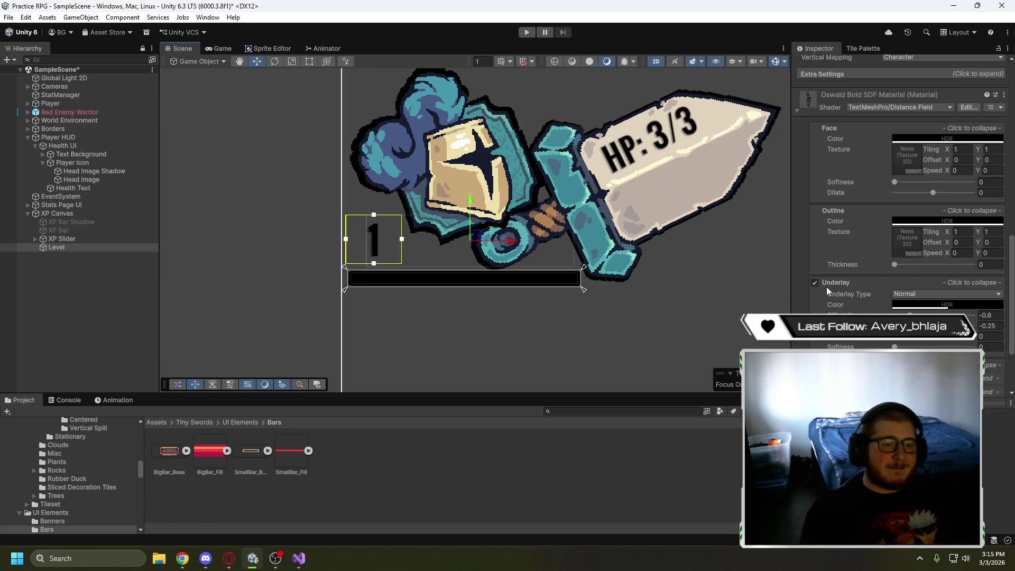
{"action": "scroll", "coordinate": [803, 303], "scroll_direction": "up", "scroll_amount": 3}
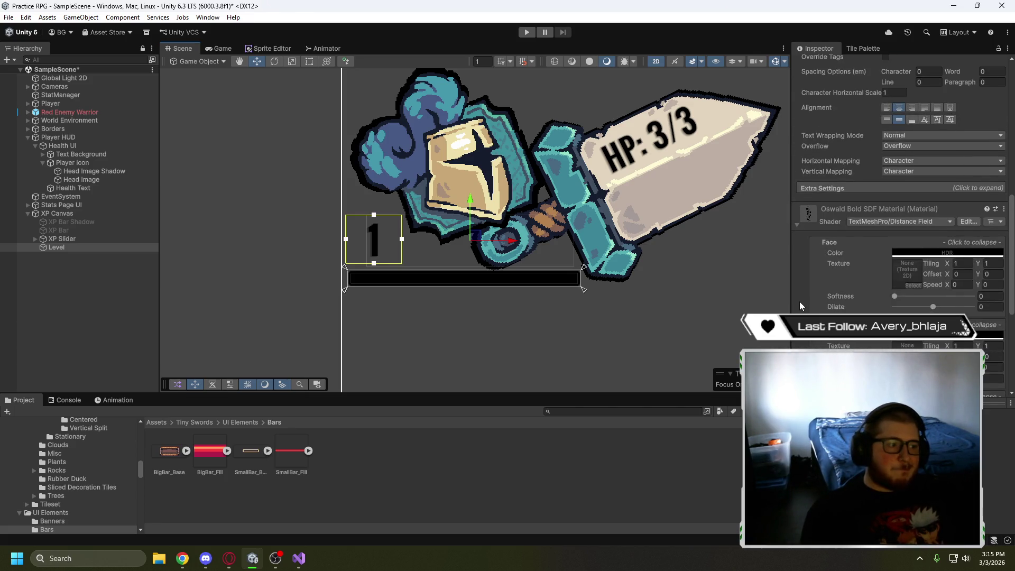
{"action": "left_click", "coordinate": [946, 253]}
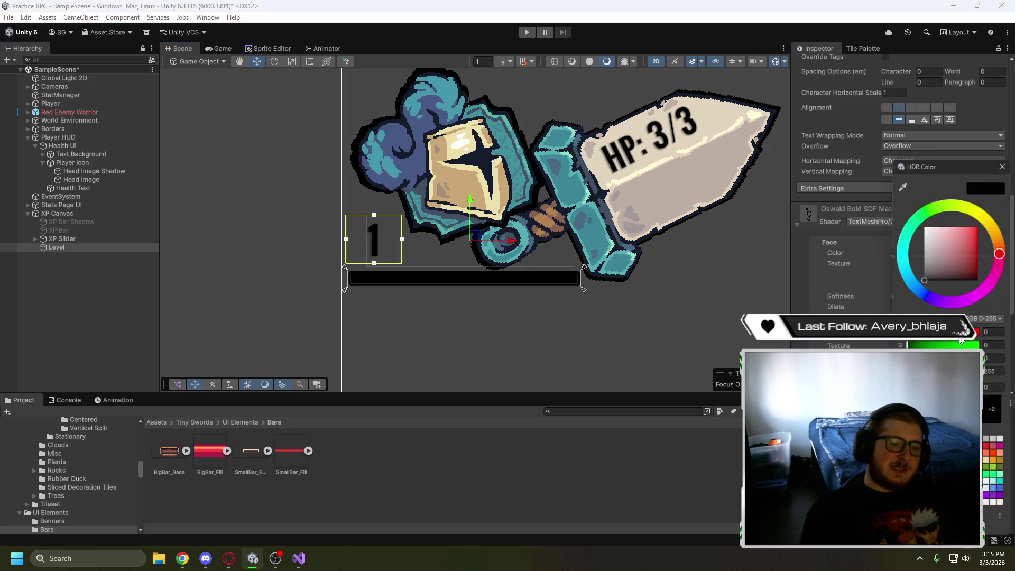
{"action": "left_click", "coordinate": [922, 224]}
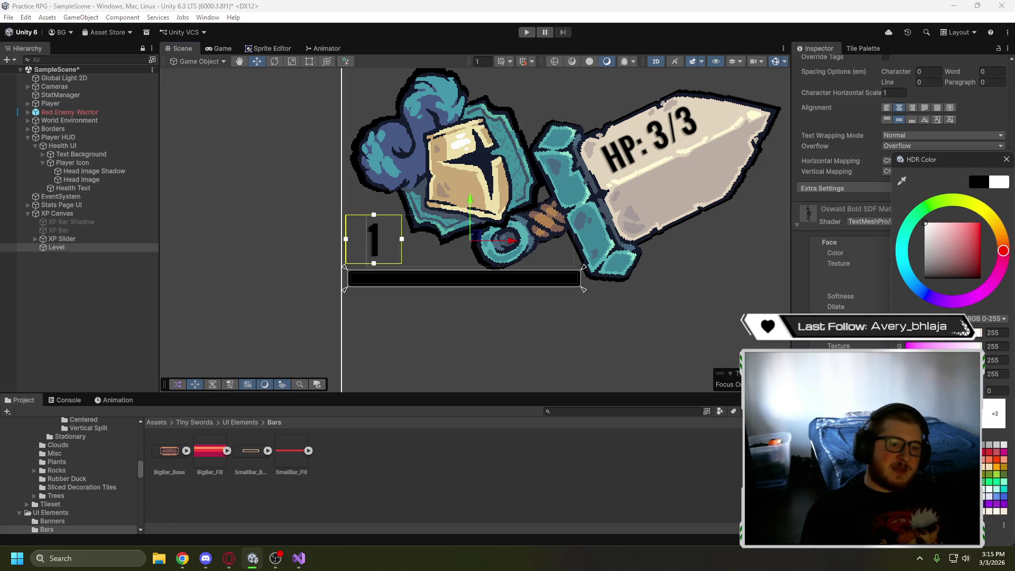
{"action": "key", "text": "Escape"}
Adjust the outline thickness, comparing the outlined Level number in the Game view
{"action": "scroll", "coordinate": [898, 237], "scroll_direction": "down", "scroll_amount": 1}
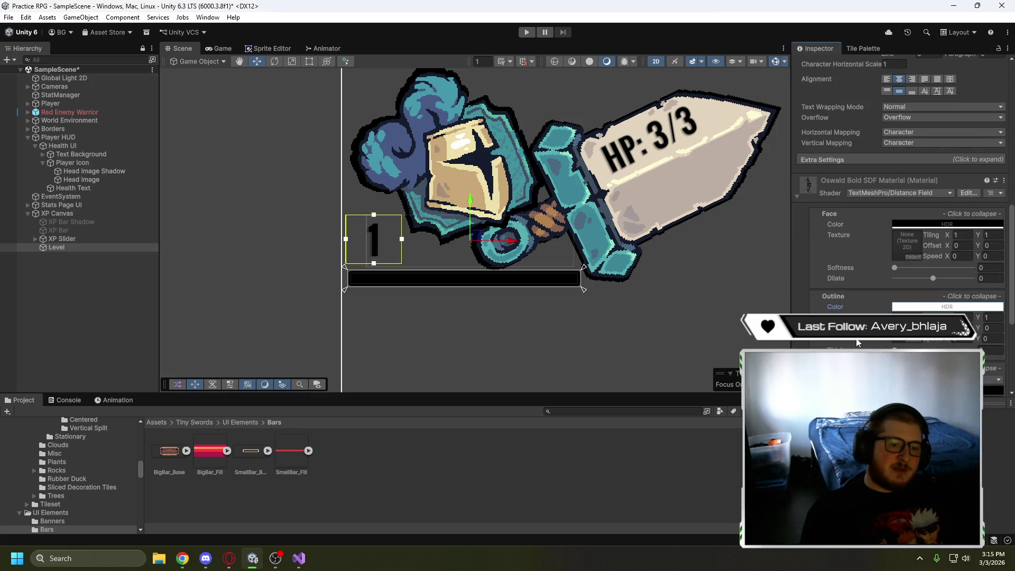
{"action": "left_click", "coordinate": [990, 349]}
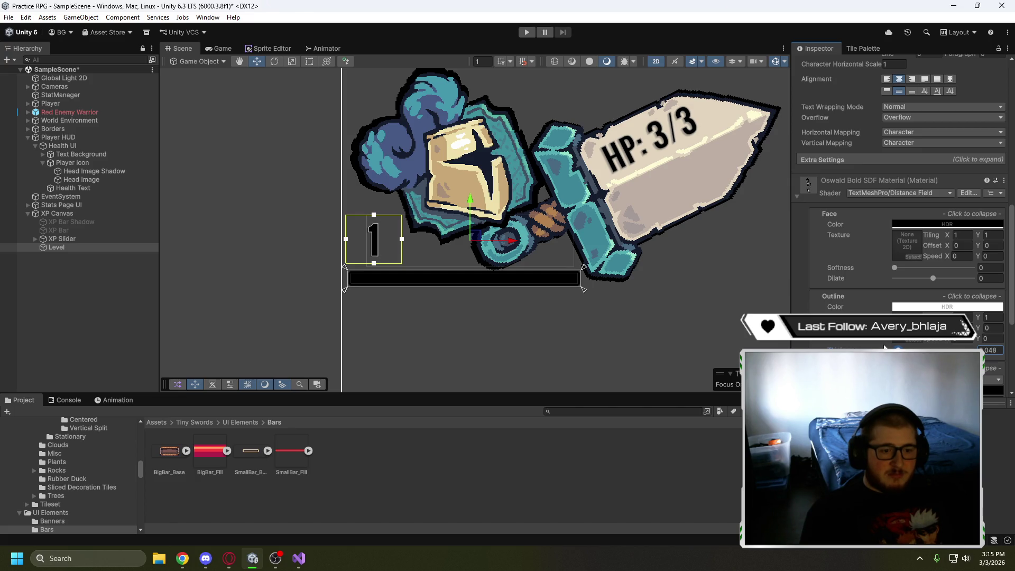
{"action": "left_click", "coordinate": [222, 49]}
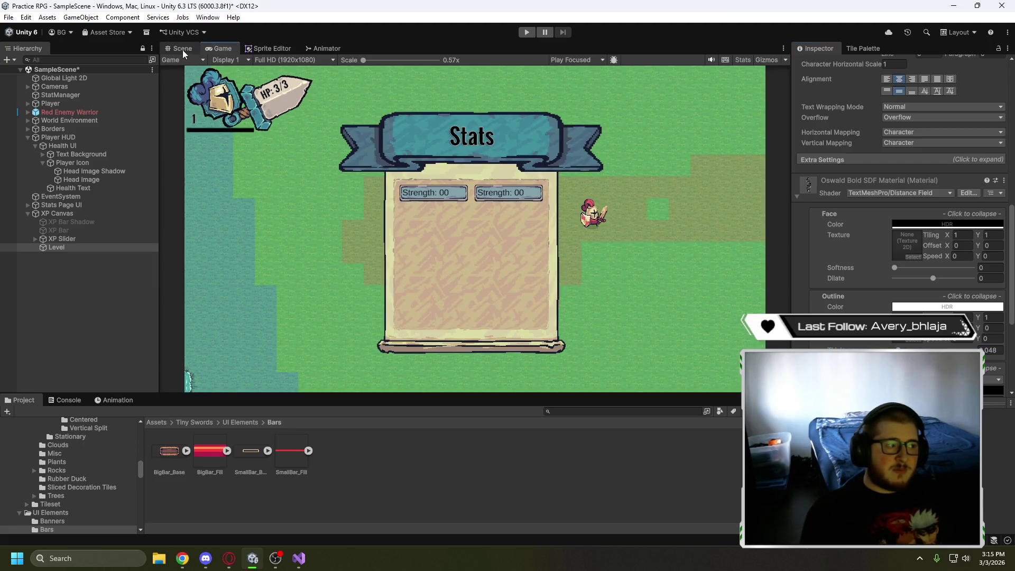
{"action": "left_click", "coordinate": [182, 50]}
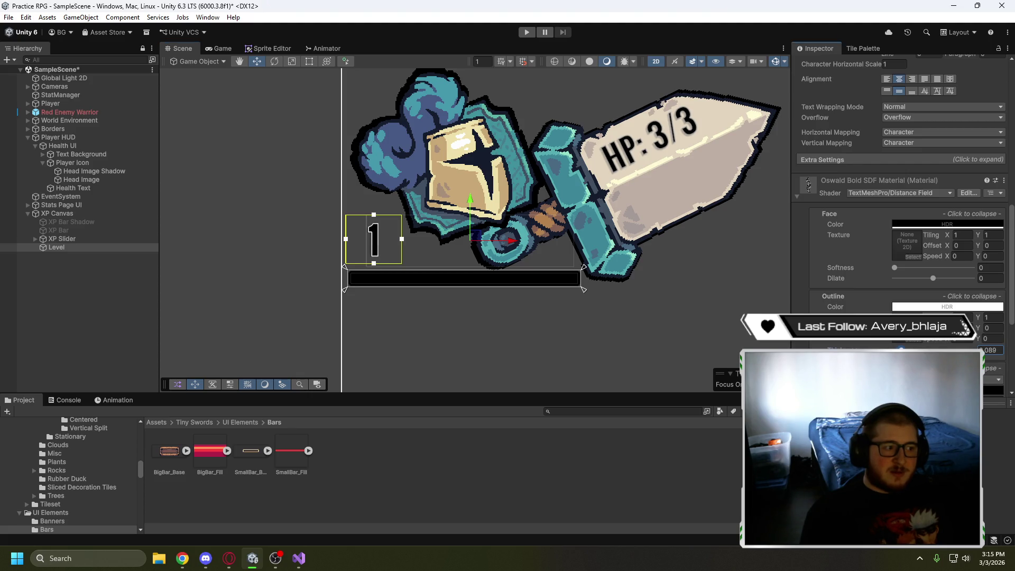
{"action": "key", "text": "BackSpace"}
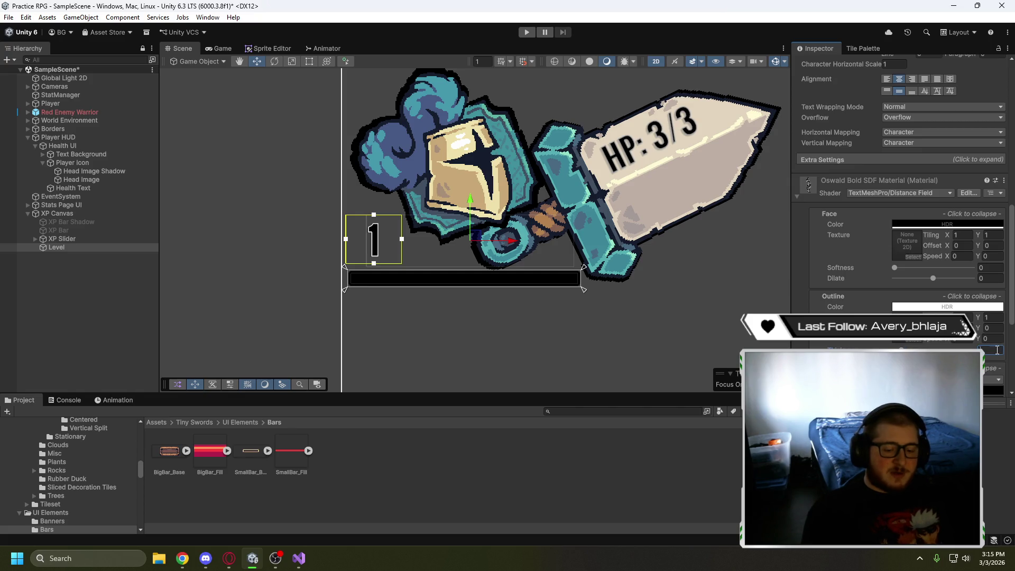
{"action": "left_click", "coordinate": [220, 49]}
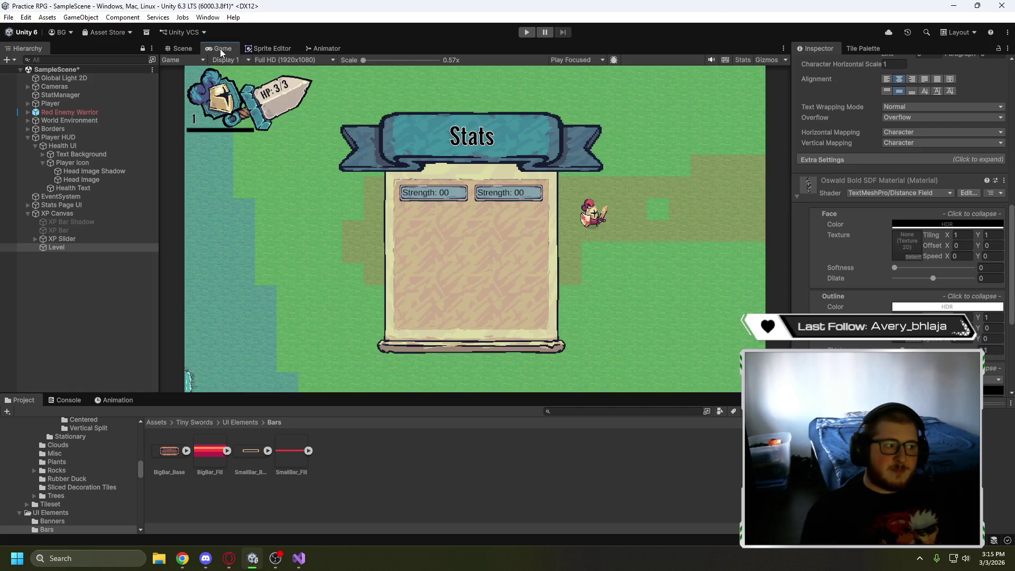
{"action": "left_click", "coordinate": [173, 46]}
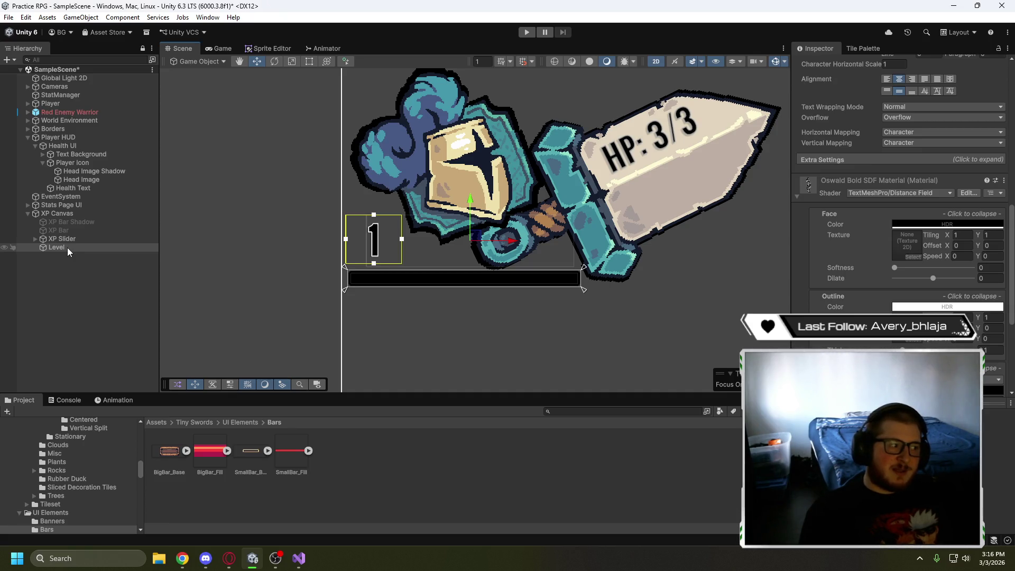
Add a UI Image under XP Canvas, rename it Level Background, and select it
{"action": "right_click", "coordinate": [73, 214]}
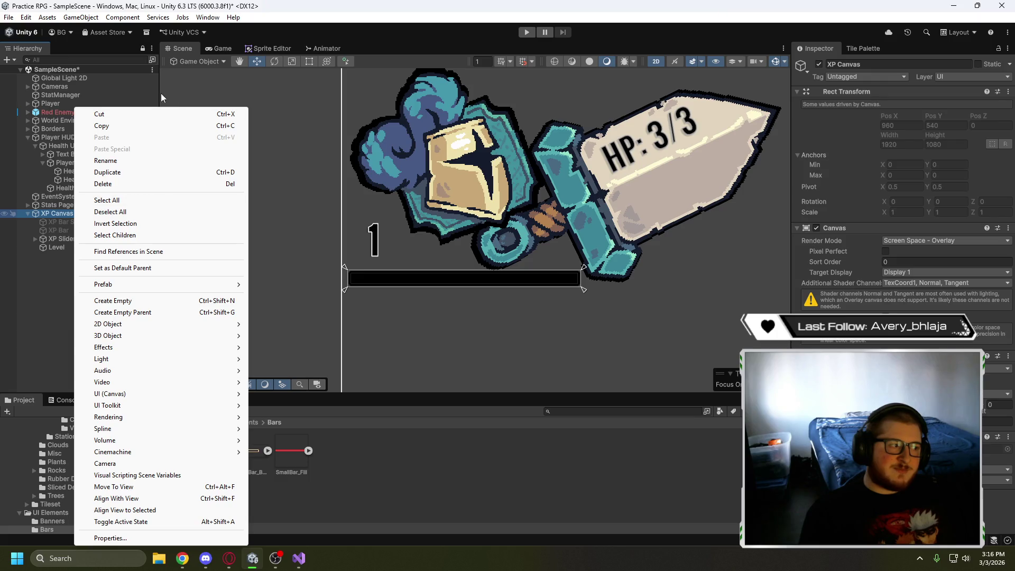
{"action": "mouse_move", "coordinate": [111, 399]}
{"action": "left_click", "coordinate": [275, 394]}
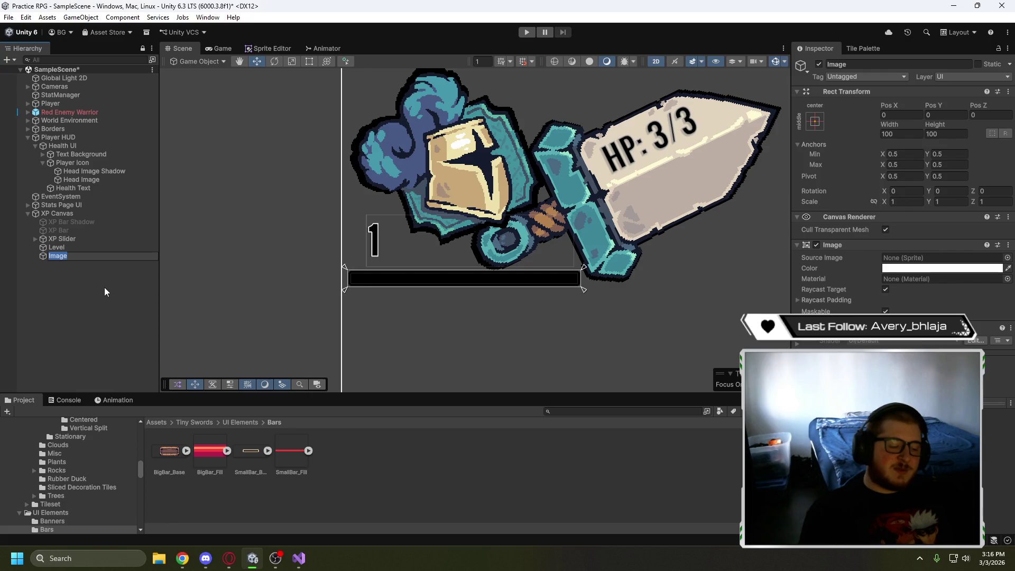
{"action": "type", "text": "Level Background"}
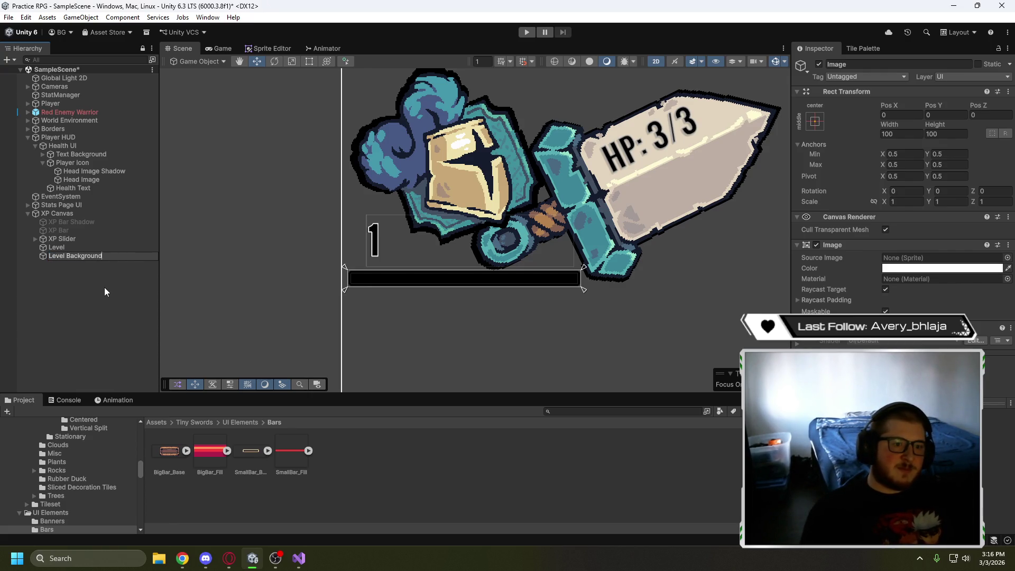
{"action": "left_click", "coordinate": [104, 287]}
{"action": "left_click", "coordinate": [87, 256]}
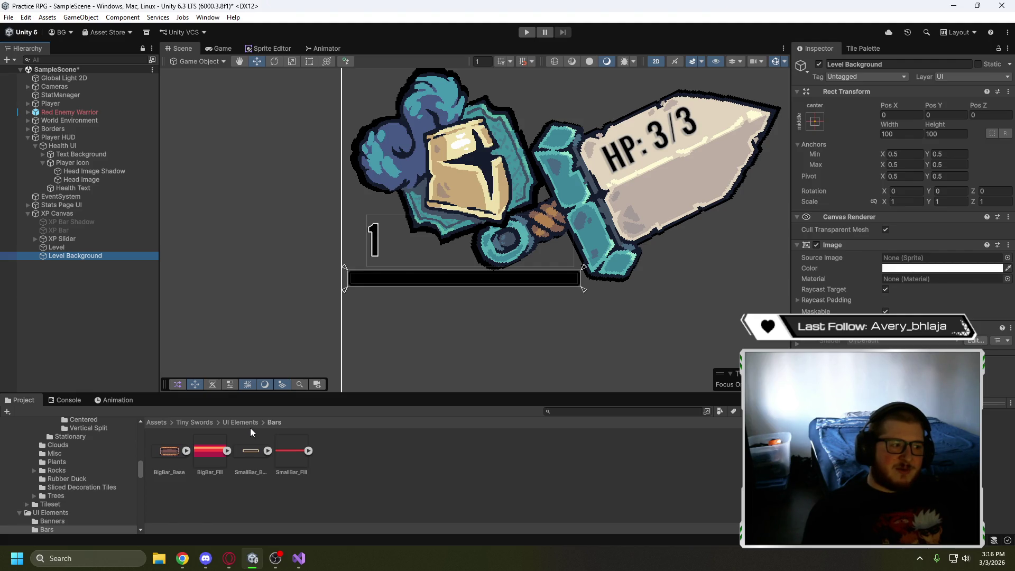
Browse UI Elements to the Banners folder and inspect the Banner_Horizontal sprite
{"action": "left_click", "coordinate": [236, 422]}
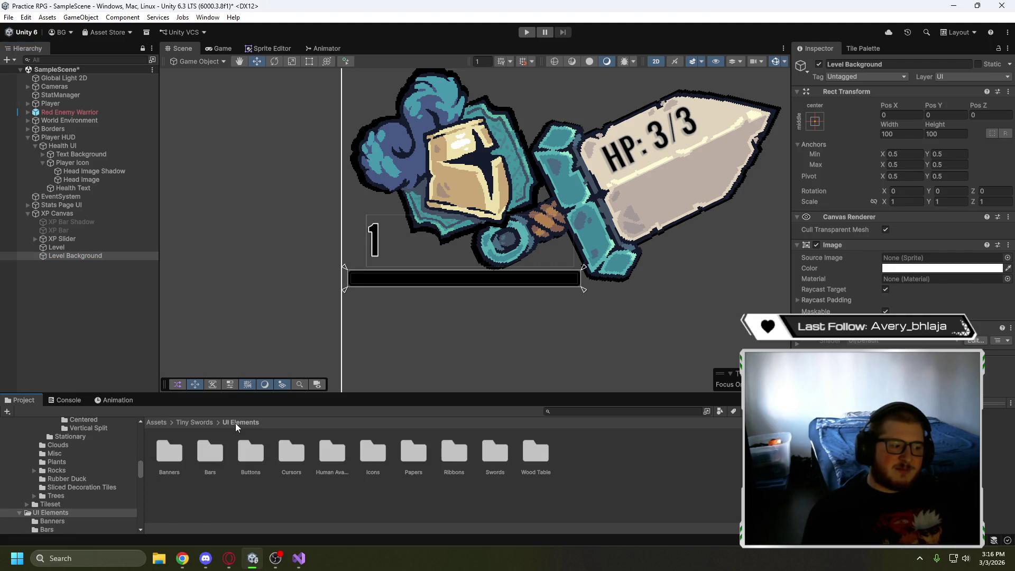
{"action": "left_click", "coordinate": [413, 455]}
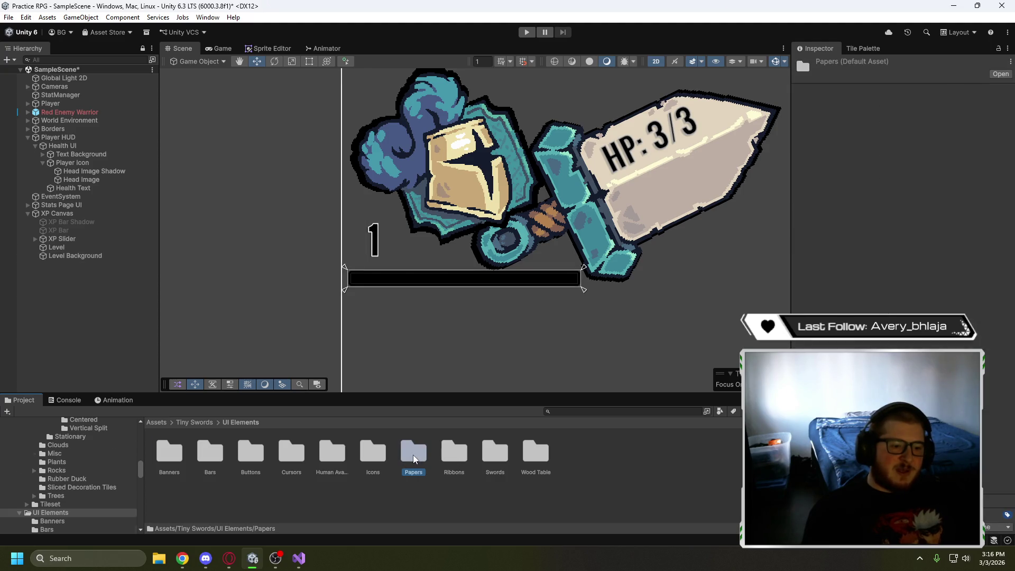
{"action": "double_click", "coordinate": [414, 455]}
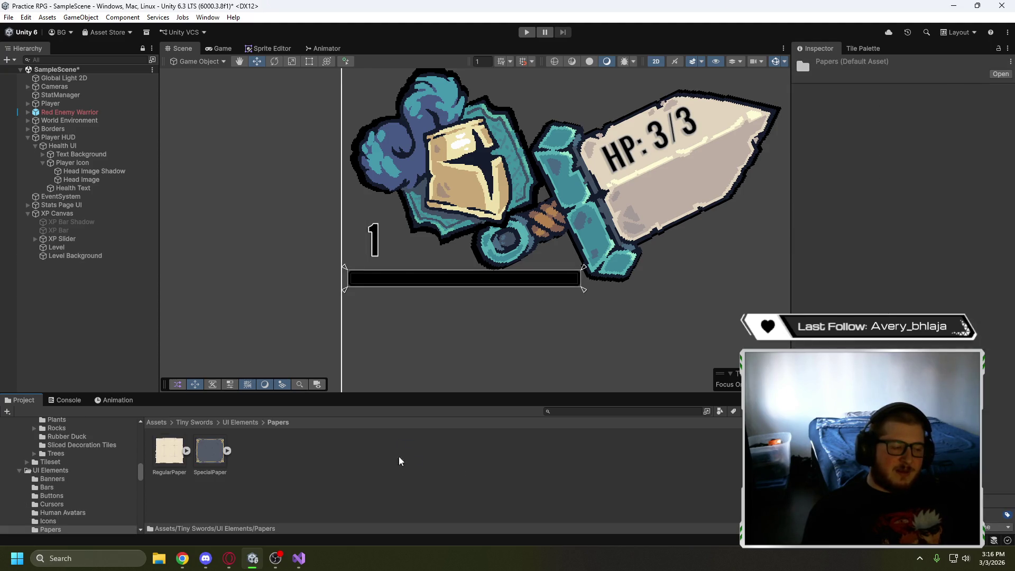
{"action": "left_click", "coordinate": [236, 423]}
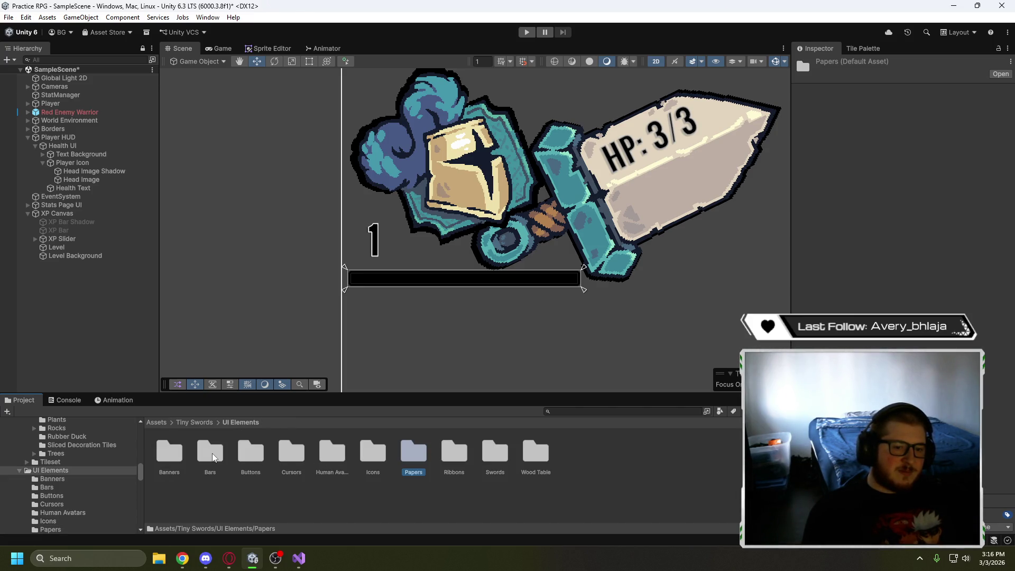
{"action": "double_click", "coordinate": [169, 452]}
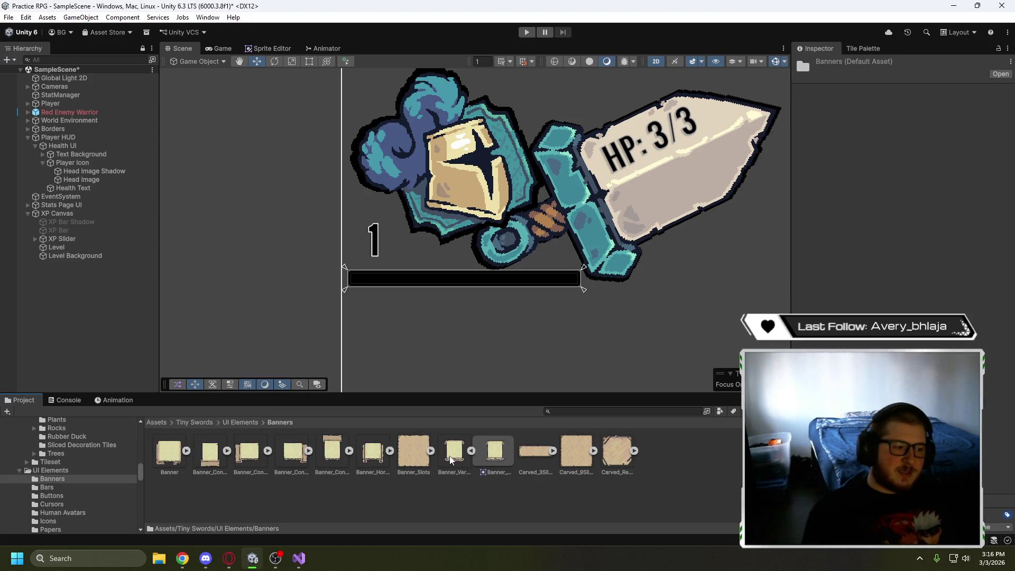
{"action": "left_click", "coordinate": [384, 458]}
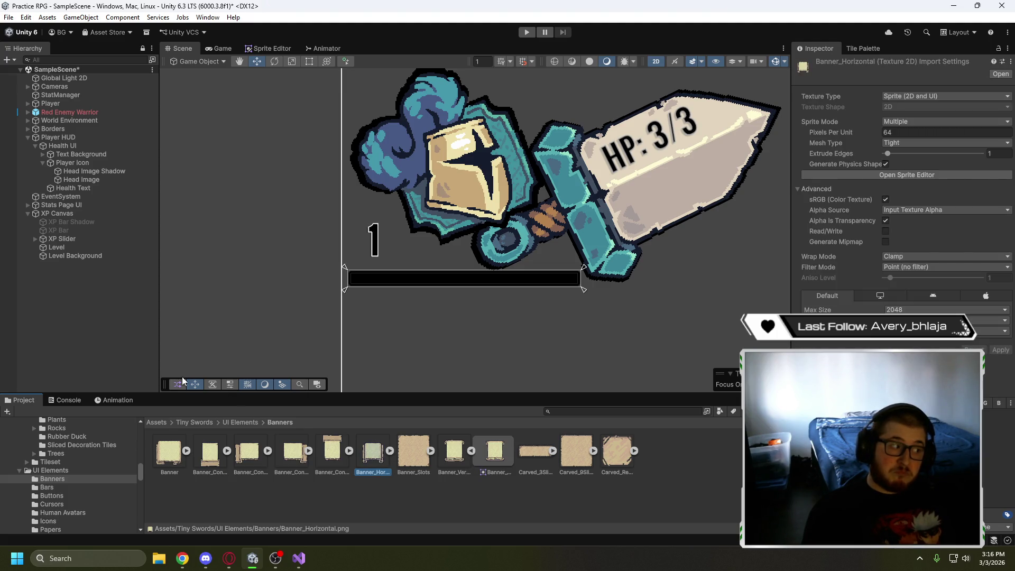
Assign Banner_Horizontal as Level Background's Source Image and pan the scene to the HUD
{"action": "left_click", "coordinate": [71, 256]}
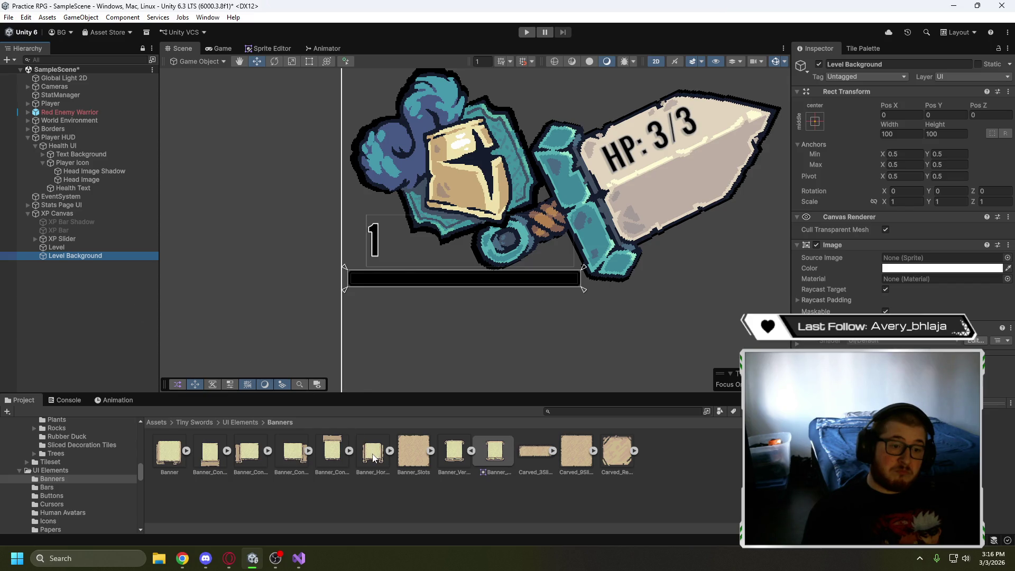
{"action": "left_click_drag", "start_coordinate": [373, 458], "coordinate": [919, 258]}
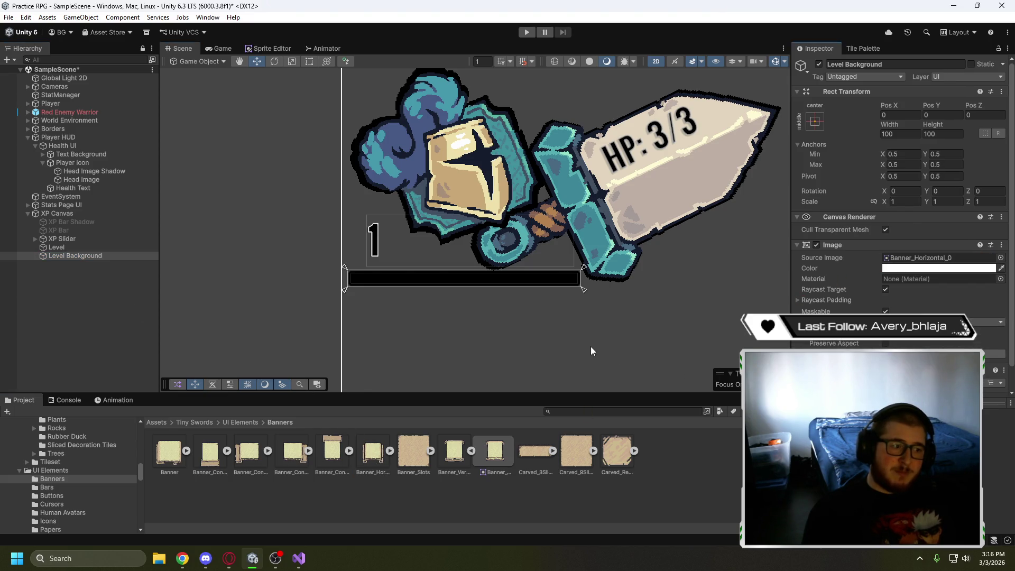
{"action": "scroll", "coordinate": [588, 342], "scroll_direction": "down", "scroll_amount": 3}
{"action": "mouse_move", "coordinate": [587, 338]}
{"action": "left_mouse_down"}
{"action": "mouse_move", "coordinate": [505, 163]}
{"action": "mouse_move", "coordinate": [521, 176]}
{"action": "mouse_move", "coordinate": [389, 246]}
{"action": "left_mouse_up"}
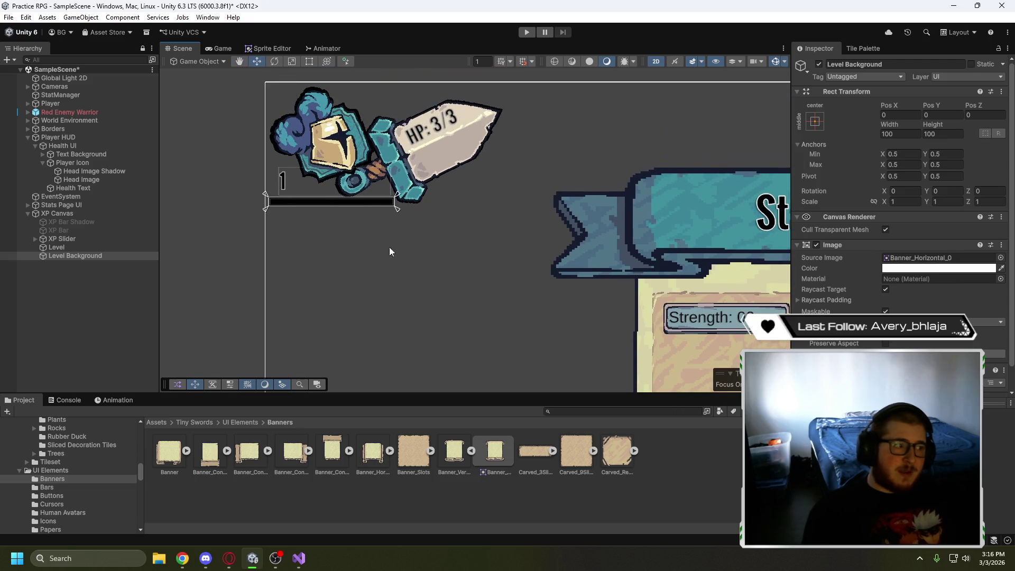
{"action": "left_click", "coordinate": [76, 247]}
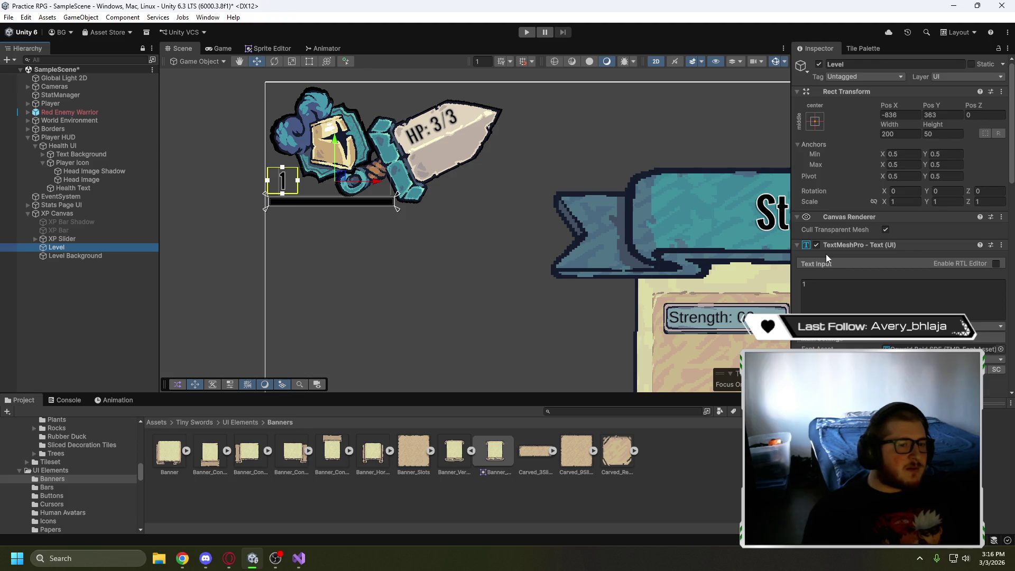
Turn off transparent mesh culling on Level, widen its box, and anchor it stretch-stretch across the XP Canvas
{"action": "left_click", "coordinate": [885, 230]}
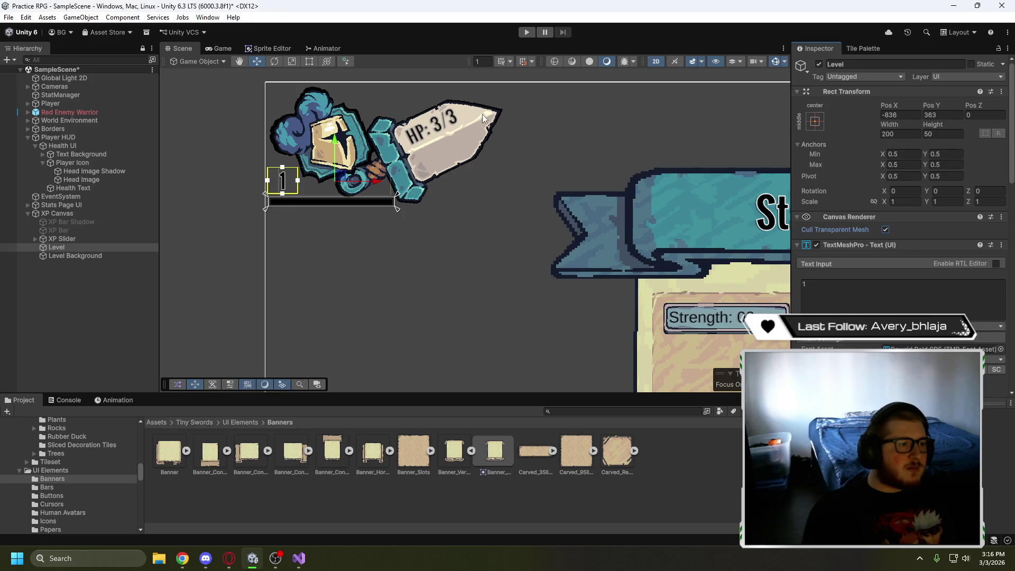
{"action": "left_click", "coordinate": [308, 62]}
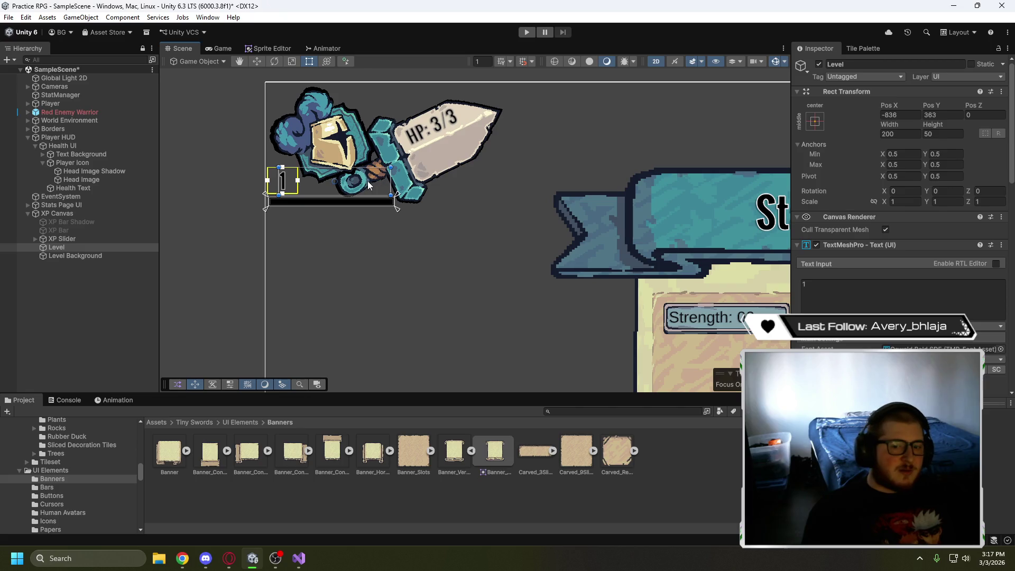
{"action": "left_click_drag", "start_coordinate": [267, 180], "coordinate": [277, 180]}
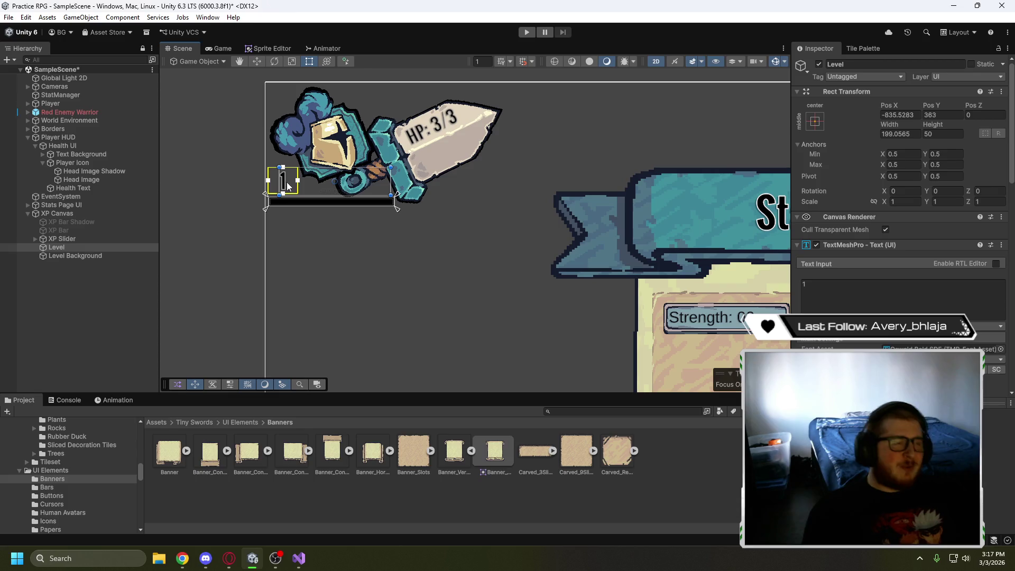
{"action": "left_click", "coordinate": [815, 121]}
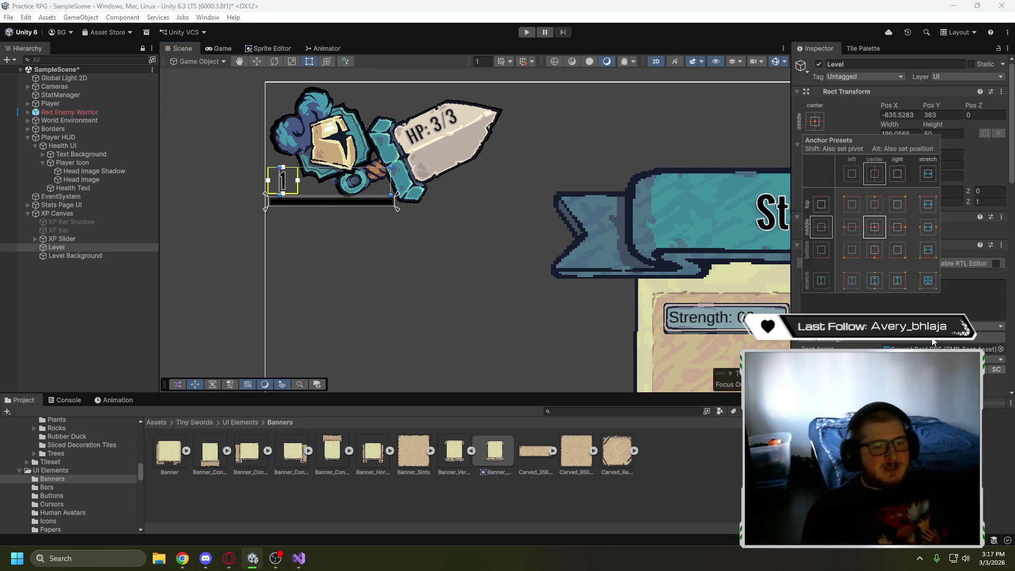
{"action": "left_click", "coordinate": [925, 285], "text": "alt+shift"}
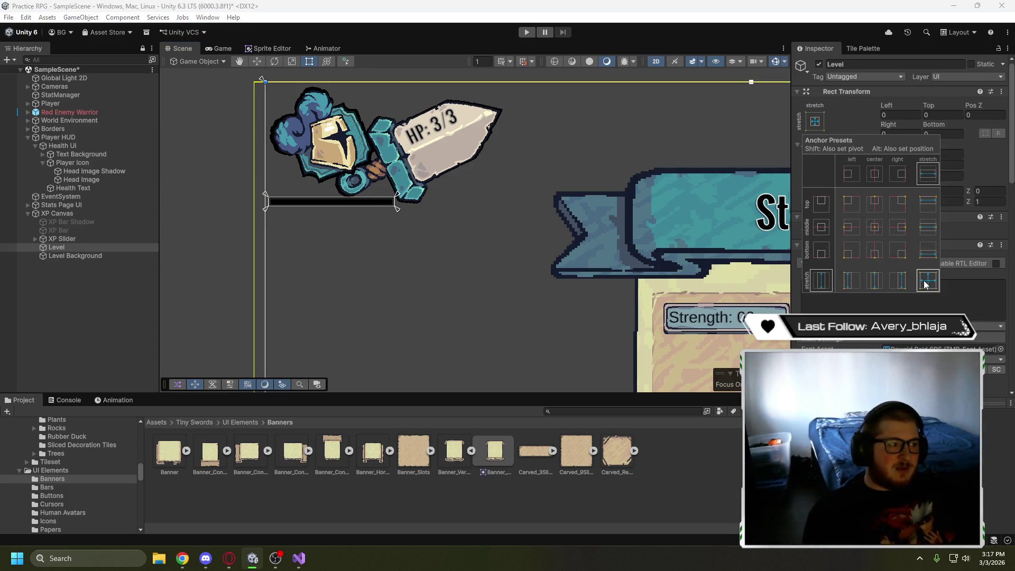